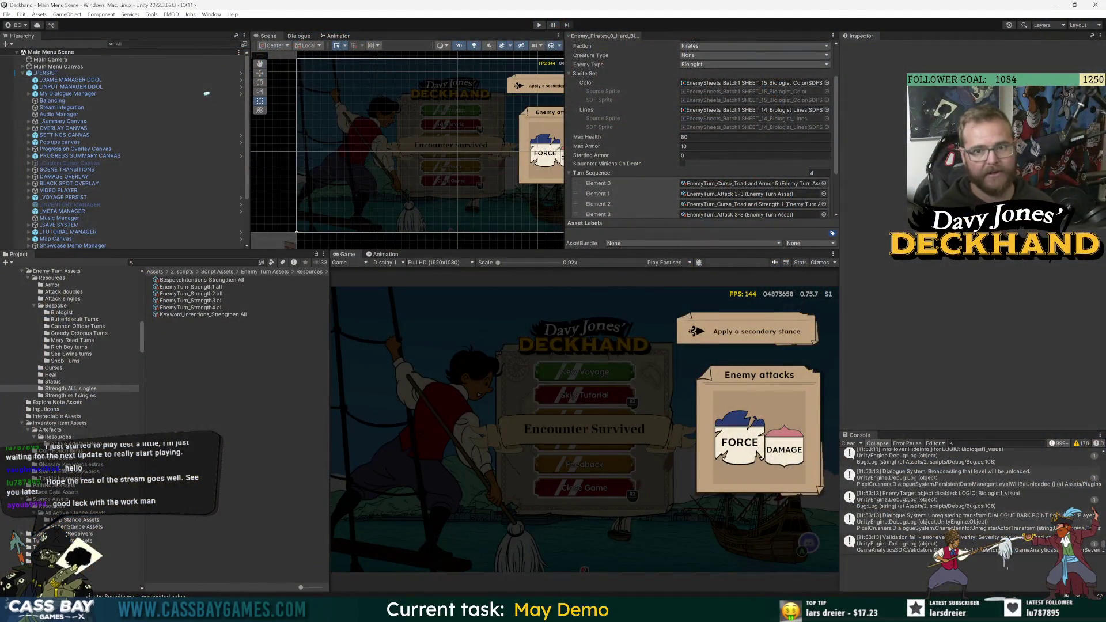
Launch GitHub Desktop and enter the commit summary 'Improved hover info, minion slaughter'.
{"action": "left_click", "coordinate": [726, 614]}
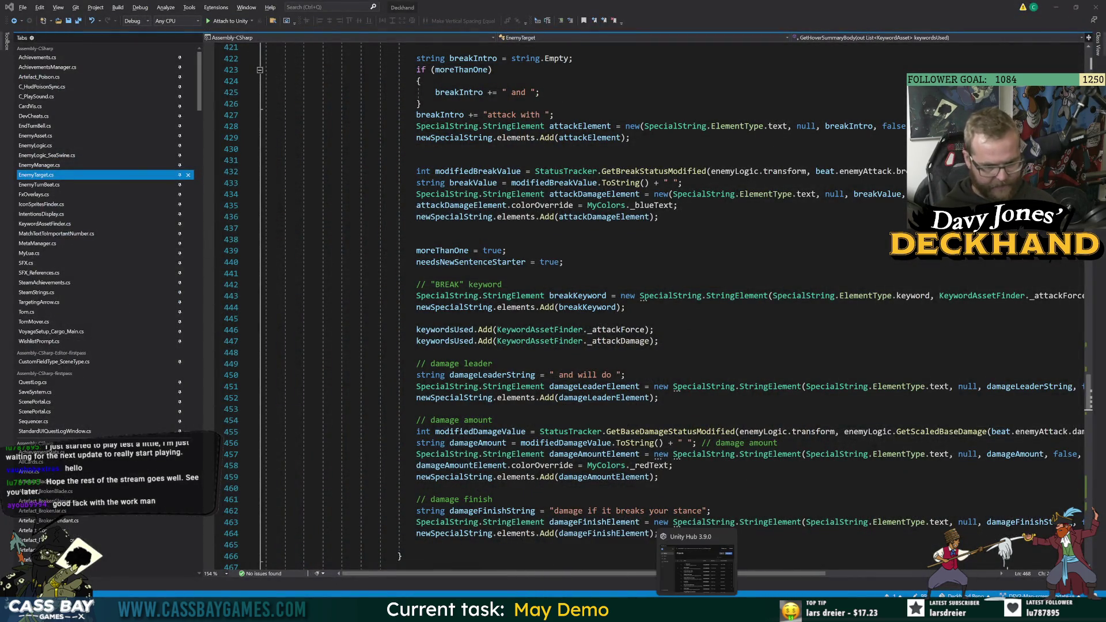
{"action": "left_click", "coordinate": [379, 609]}
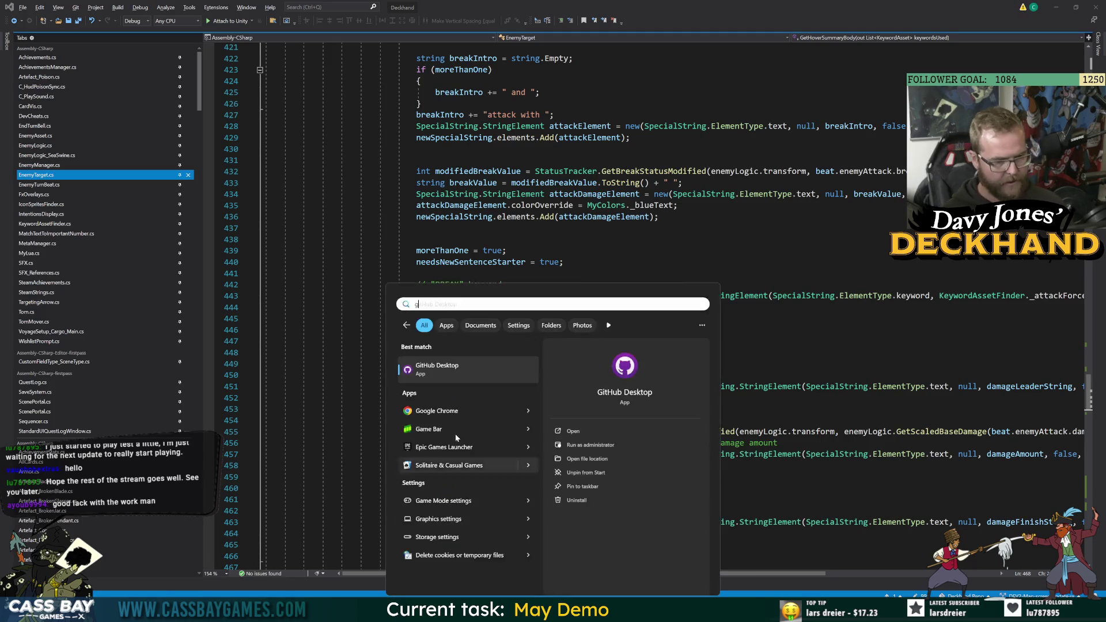
{"action": "left_click", "coordinate": [379, 610]}
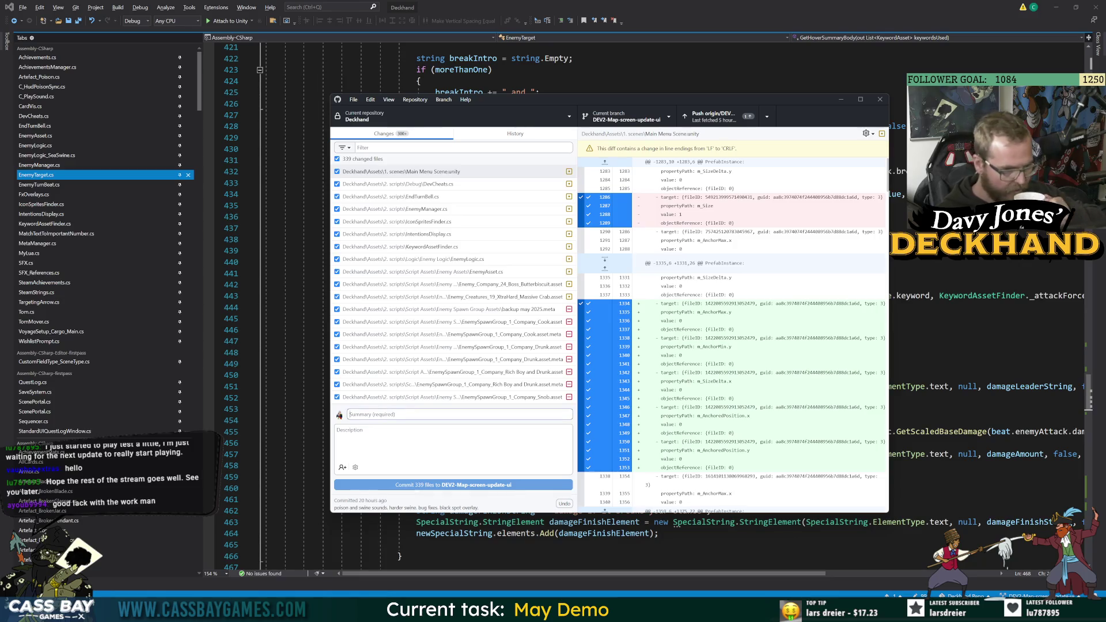
{"action": "scroll", "coordinate": [455, 336], "scroll_direction": "down", "scroll_amount": 5}
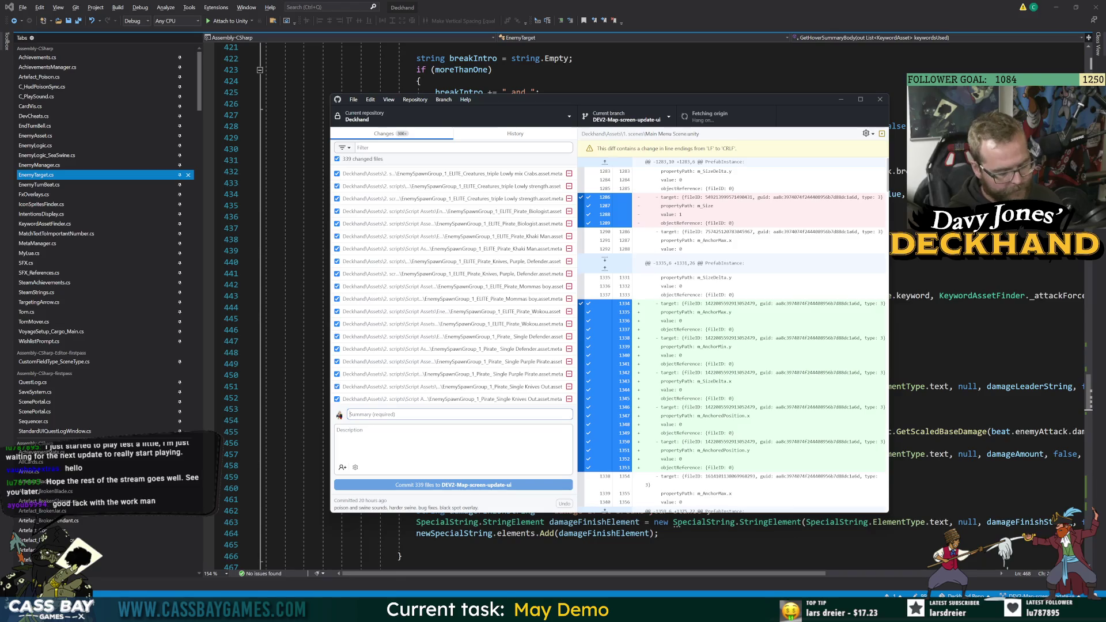
{"action": "type", "text": "improved hover info."}
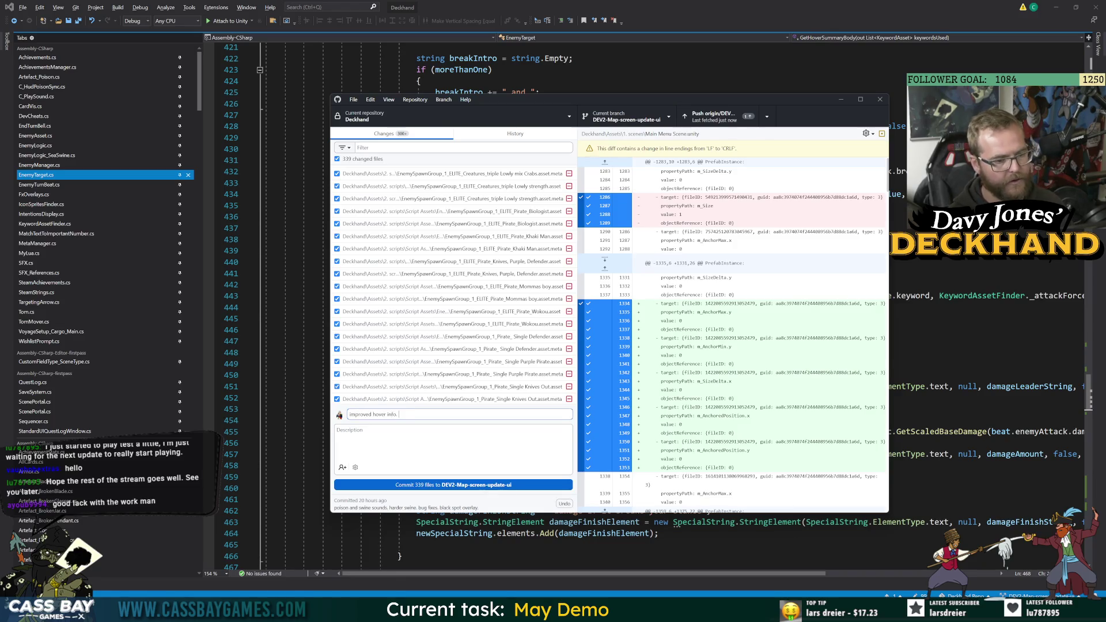
{"action": "key", "text": "alt+Tab"}
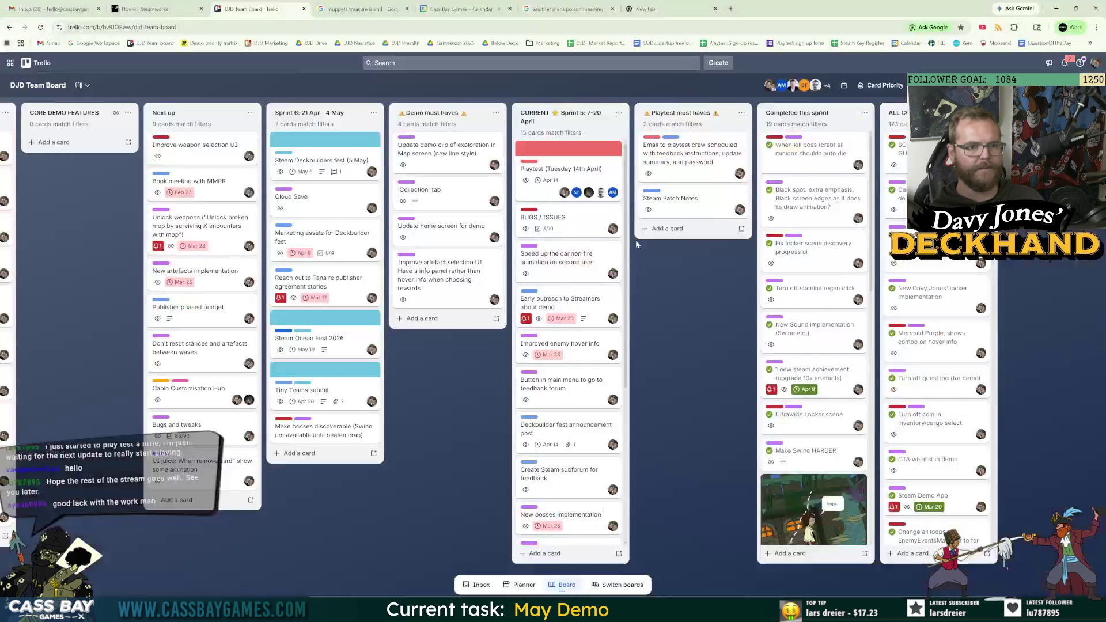
{"action": "key", "text": "alt+Tab"}
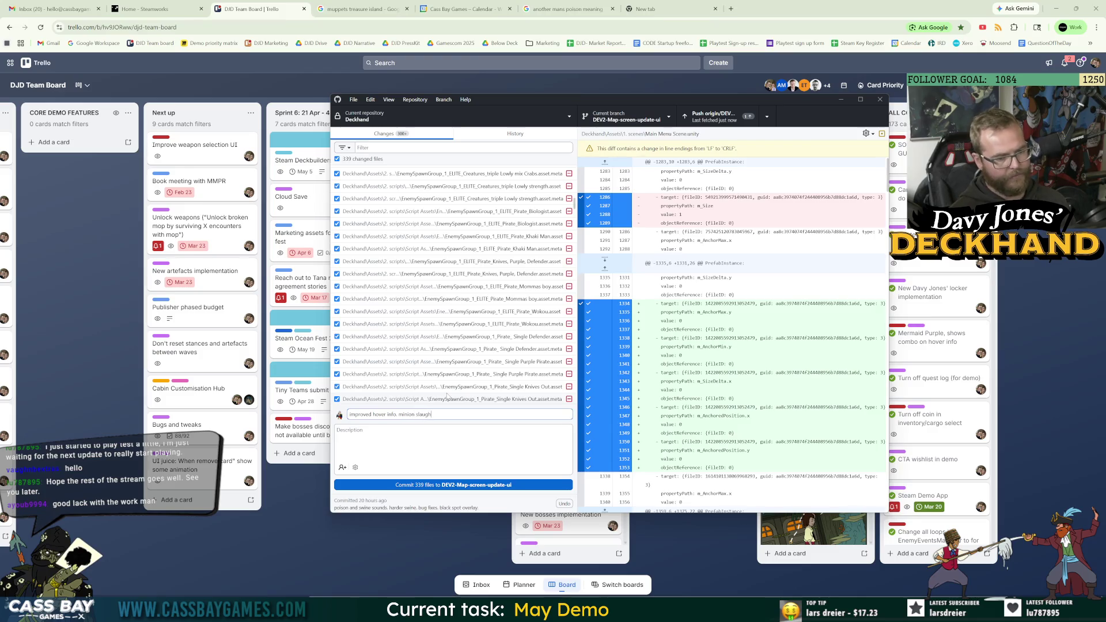
Commit the 339 changed files to DEV2-Map-screen-update-ui and push them to origin.
{"action": "left_click", "coordinate": [443, 486]}
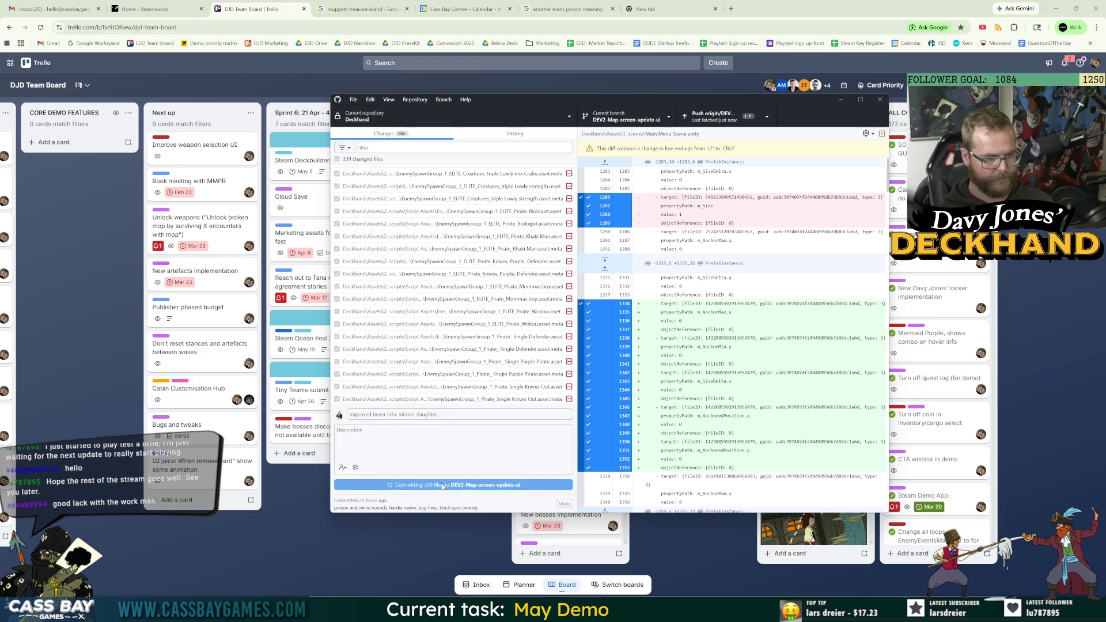
{"action": "left_click", "coordinate": [843, 219]}
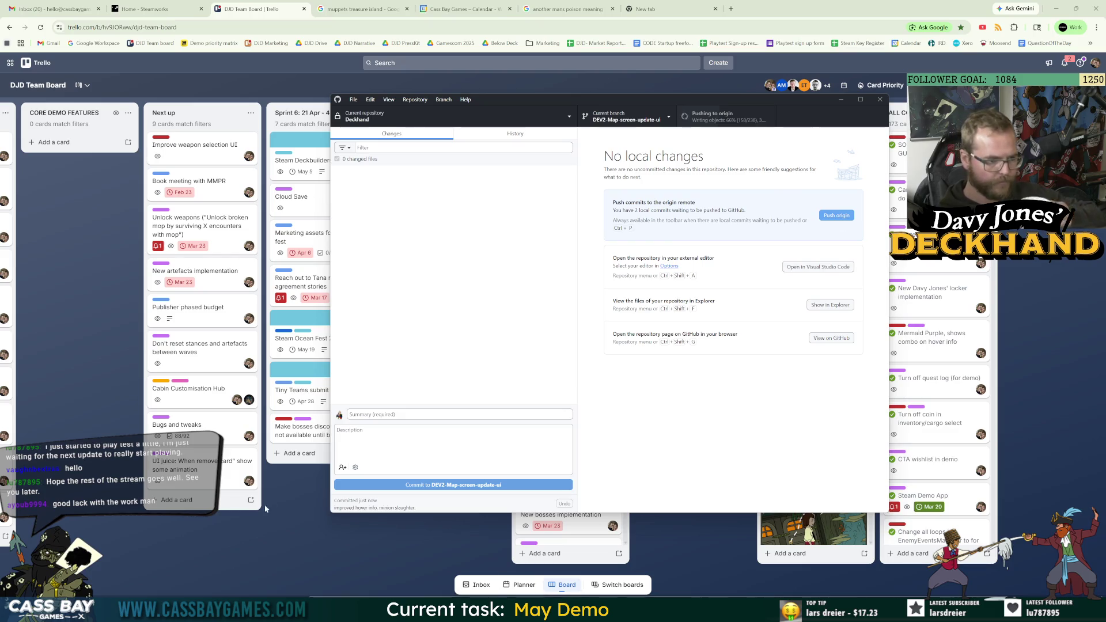
{"action": "left_click", "coordinate": [495, 553]}
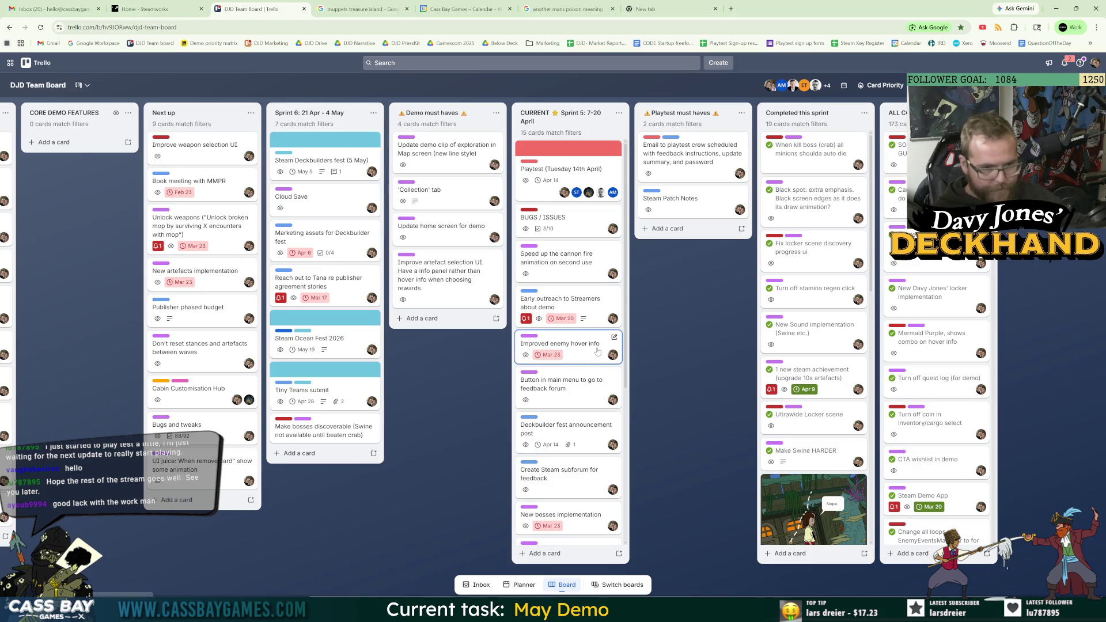
Move 'Steam achievements on demo app' into Sprint 6 and 'Always go stanceless when die' up under BUGS / ISSUES.
{"action": "scroll", "coordinate": [596, 380], "scroll_direction": "down", "scroll_amount": 4}
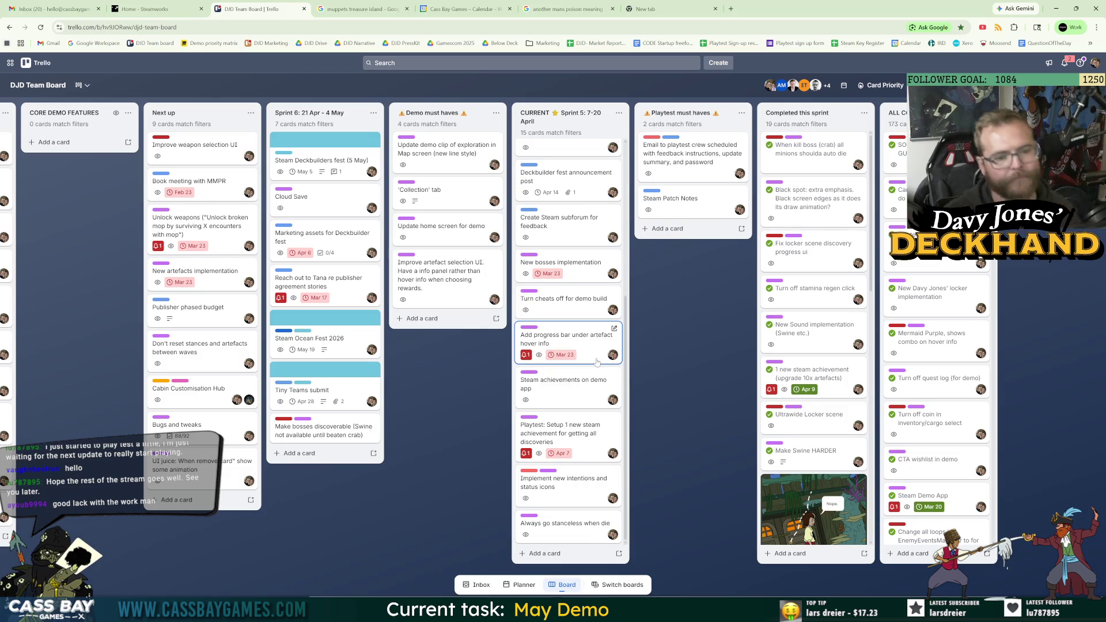
{"action": "mouse_move", "coordinate": [597, 362]}
{"action": "left_mouse_down"}
{"action": "mouse_move", "coordinate": [634, 345]}
{"action": "mouse_move", "coordinate": [692, 168]}
{"action": "mouse_move", "coordinate": [597, 361]}
{"action": "left_mouse_up"}
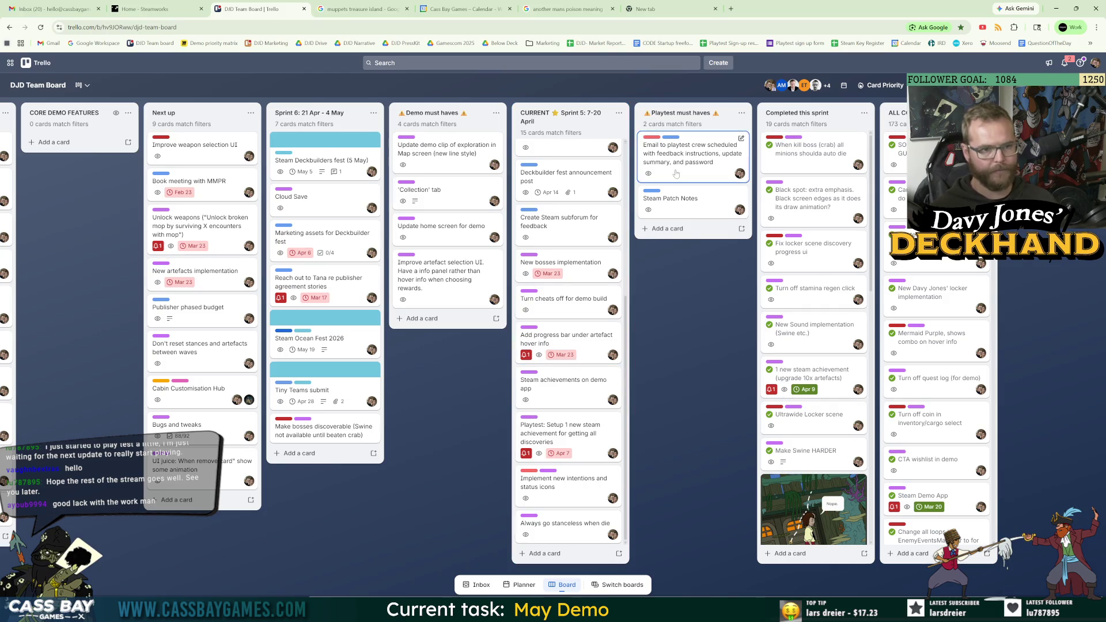
{"action": "mouse_move", "coordinate": [576, 398]}
{"action": "left_mouse_down"}
{"action": "mouse_move", "coordinate": [303, 376]}
{"action": "mouse_move", "coordinate": [469, 243]}
{"action": "mouse_move", "coordinate": [344, 345]}
{"action": "mouse_move", "coordinate": [352, 460]}
{"action": "left_mouse_up"}
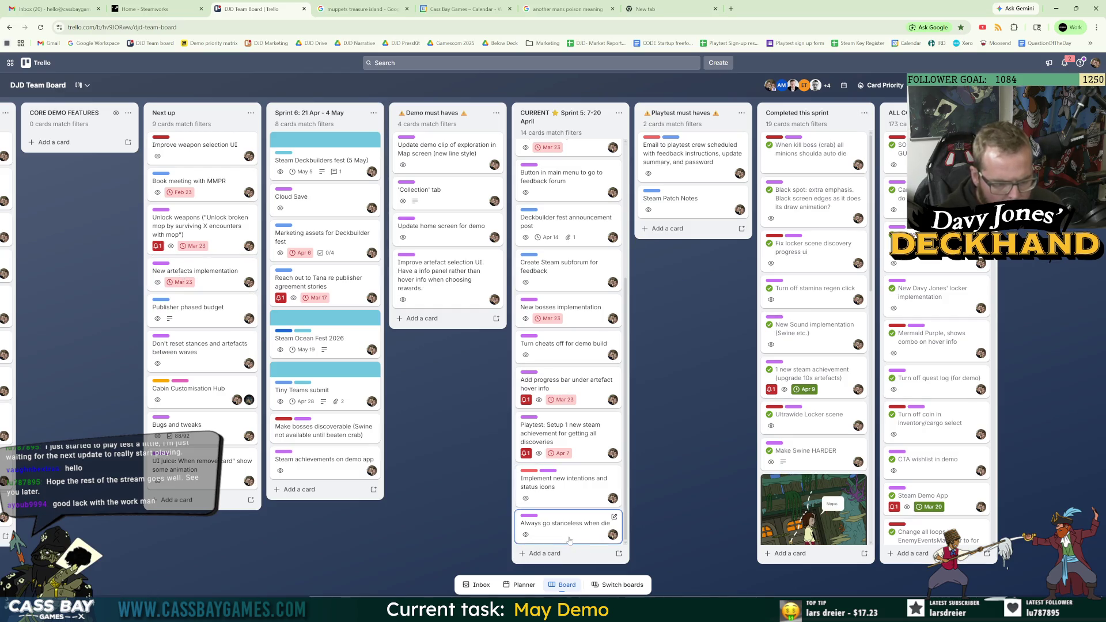
{"action": "mouse_move", "coordinate": [560, 538]}
{"action": "left_mouse_down"}
{"action": "mouse_move", "coordinate": [568, 149]}
{"action": "mouse_move", "coordinate": [569, 250]}
{"action": "left_mouse_up"}
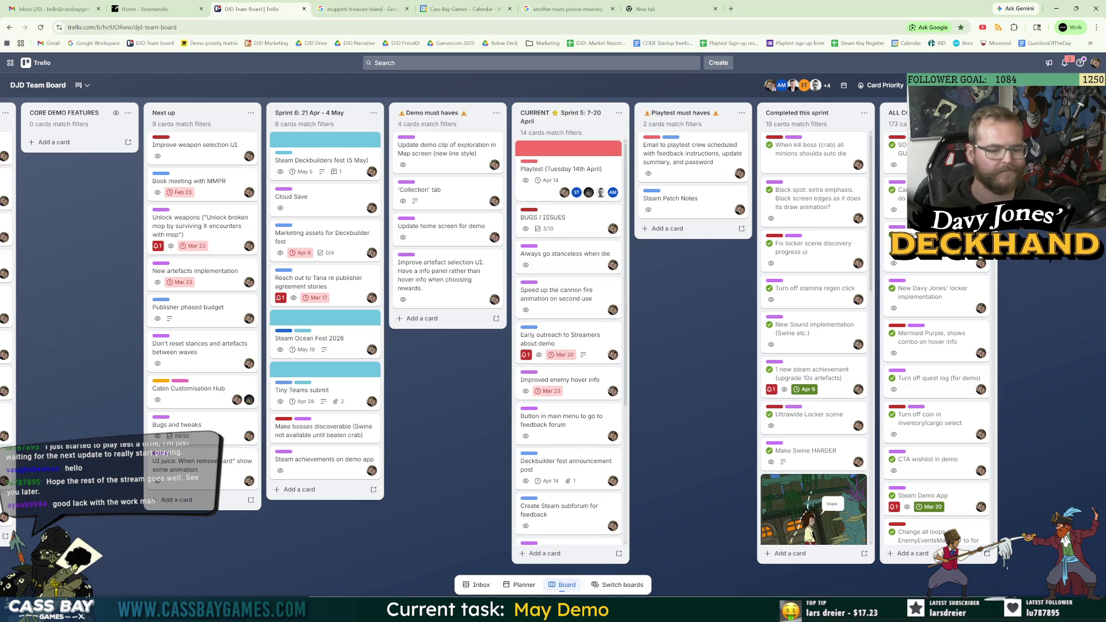
{"action": "left_click", "coordinate": [669, 608]}
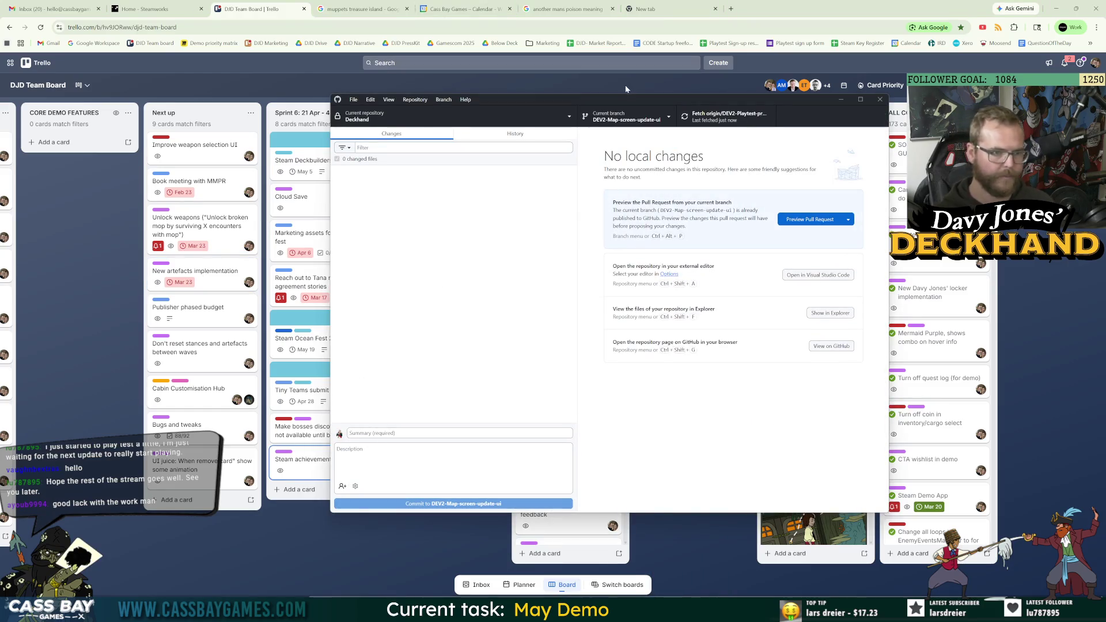
Switch to DEV-Demo, merge DEV2-Map-screen-update-ui into it with a merge commit, and push.
{"action": "left_click", "coordinate": [625, 116]}
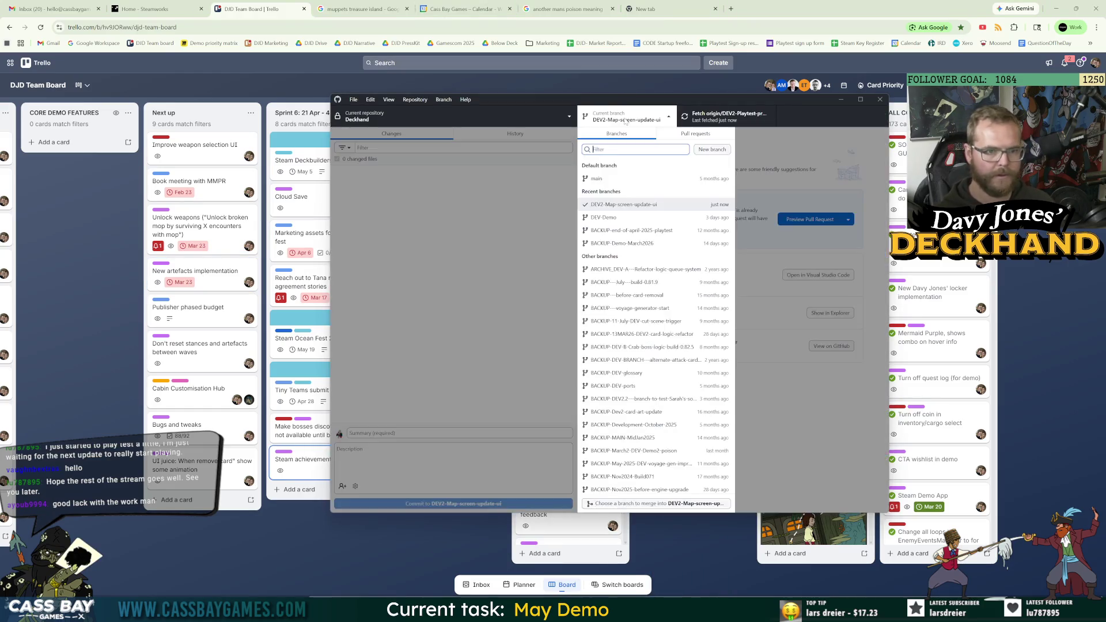
{"action": "left_click", "coordinate": [627, 218]}
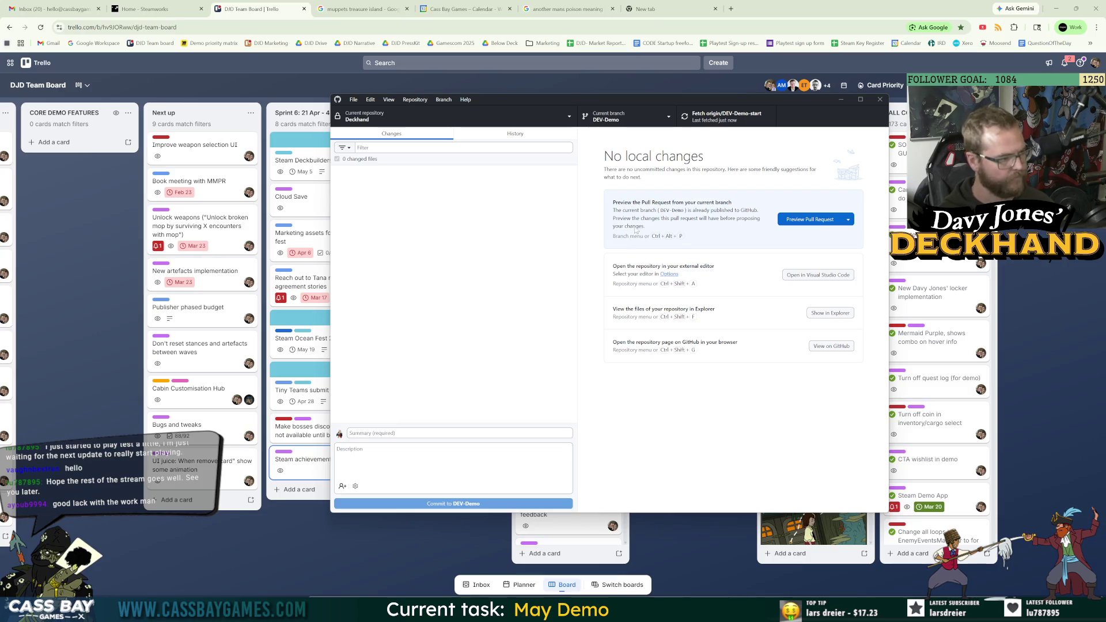
{"action": "left_click", "coordinate": [640, 118]}
{"action": "left_click", "coordinate": [649, 505]}
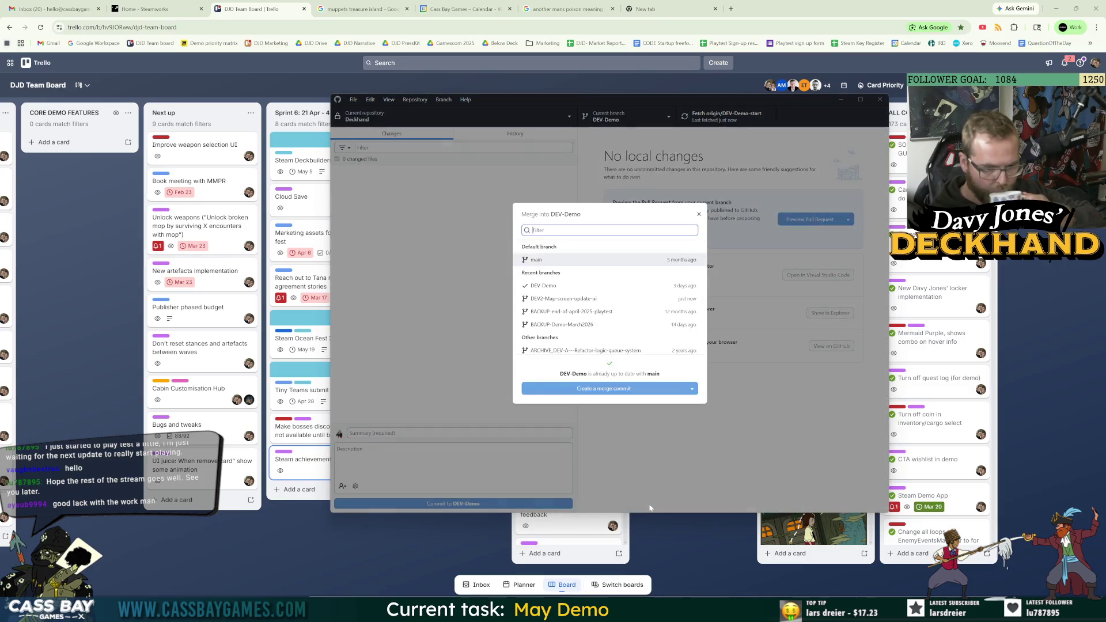
{"action": "left_click", "coordinate": [586, 299]}
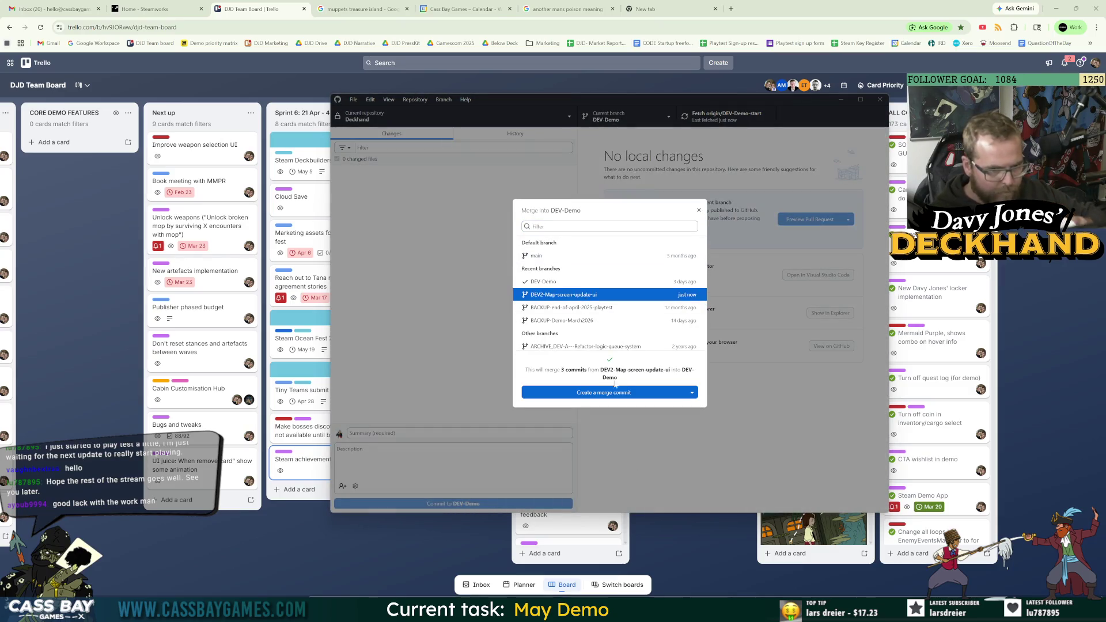
{"action": "left_click", "coordinate": [613, 390]}
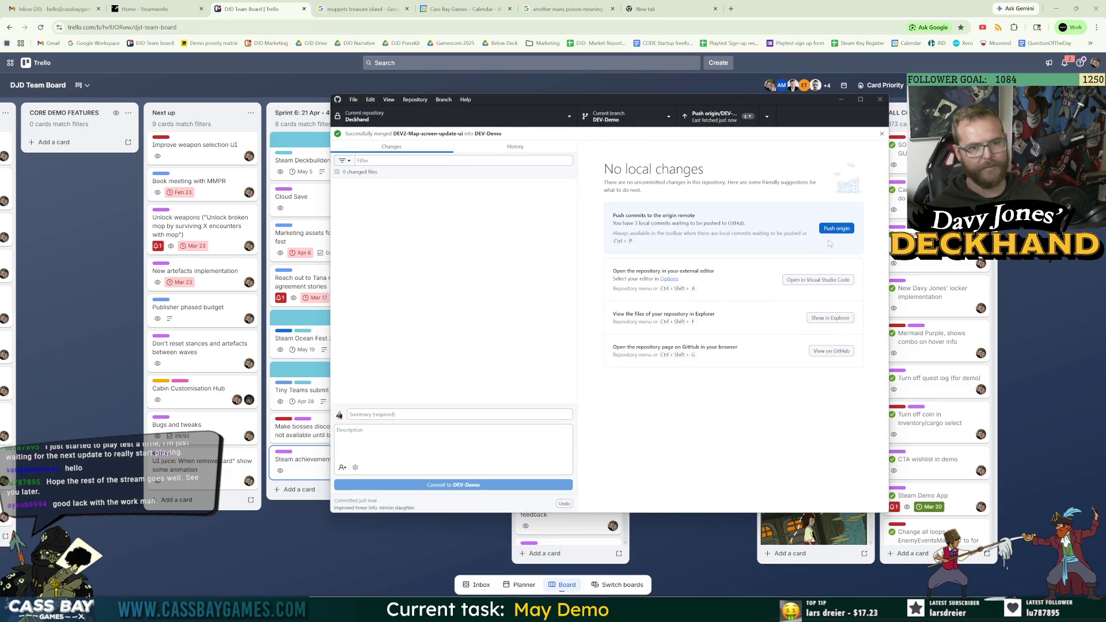
{"action": "left_click", "coordinate": [839, 230]}
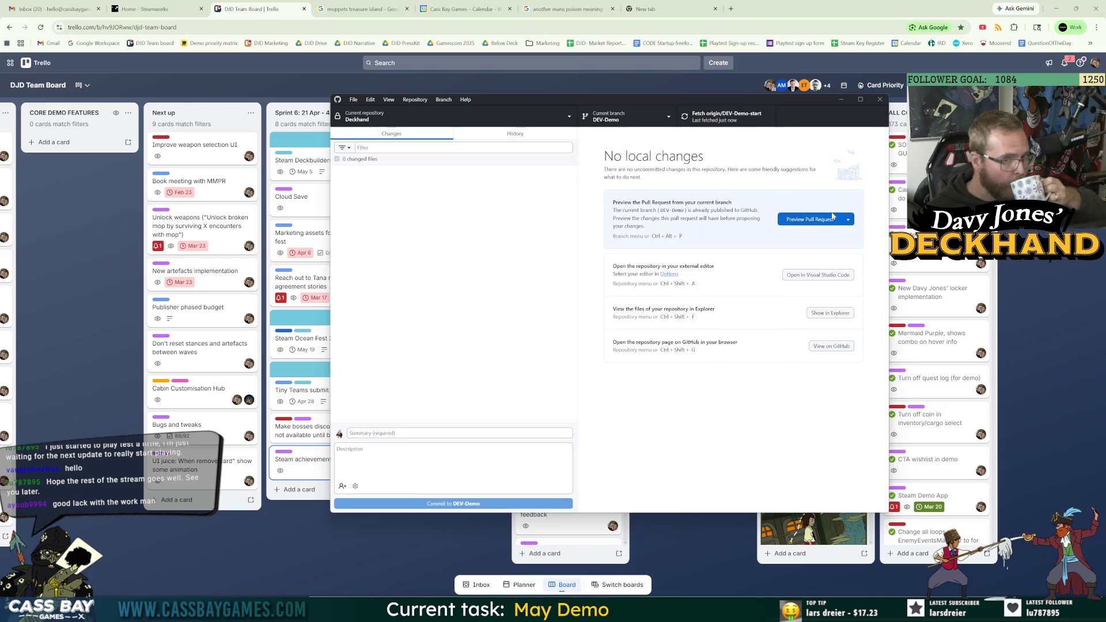
Switch to Development, merge DEV-Demo into it, and push Development to origin.
{"action": "left_click", "coordinate": [667, 120]}
{"action": "scroll", "coordinate": [644, 294], "scroll_direction": "down", "scroll_amount": 5}
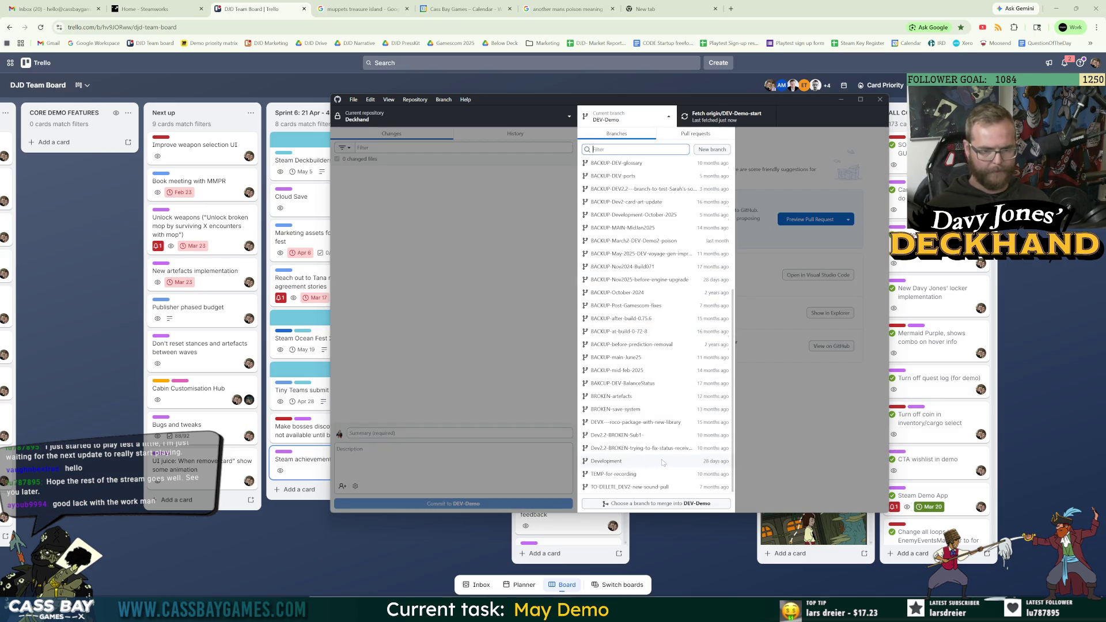
{"action": "scroll", "coordinate": [632, 166], "scroll_direction": "up", "scroll_amount": 5}
{"action": "scroll", "coordinate": [661, 356], "scroll_direction": "down", "scroll_amount": 5}
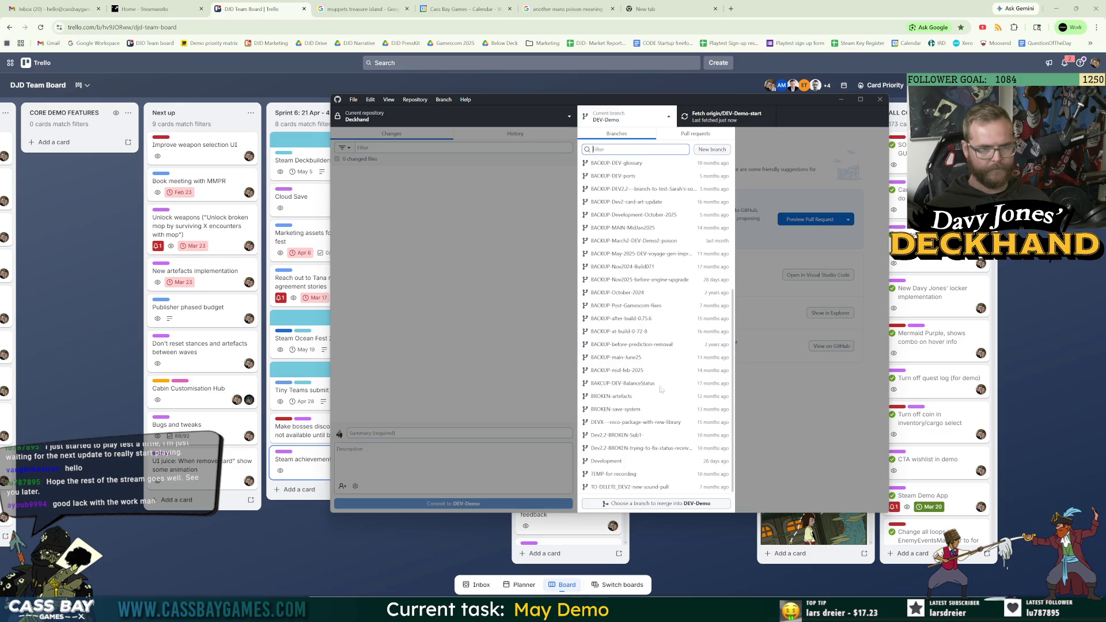
{"action": "left_click", "coordinate": [634, 463]}
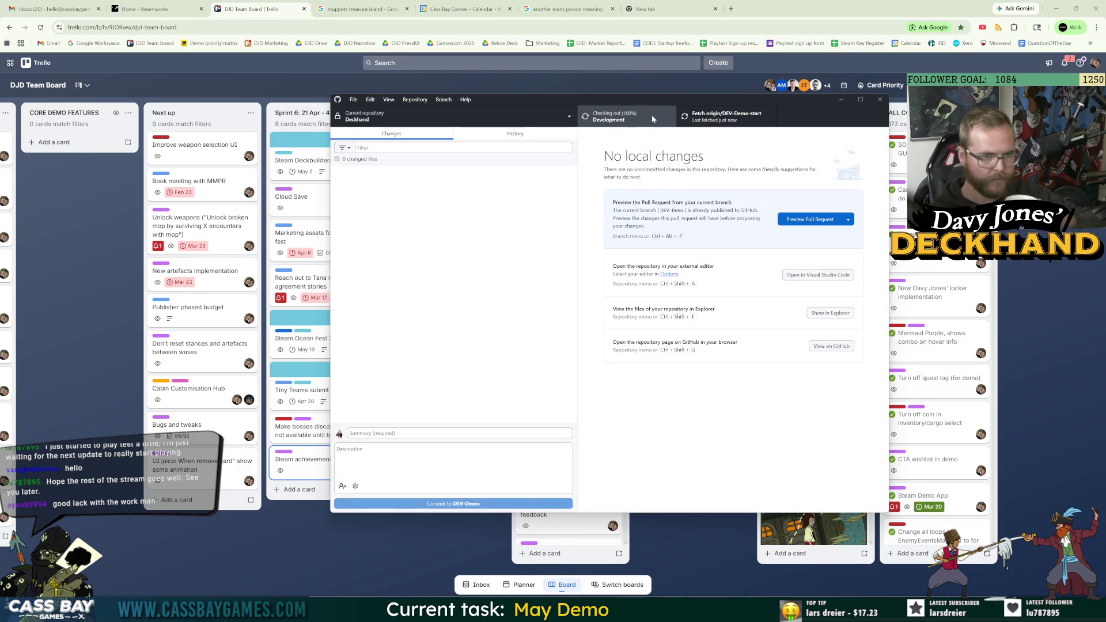
{"action": "left_click", "coordinate": [657, 119]}
{"action": "left_click", "coordinate": [668, 503]}
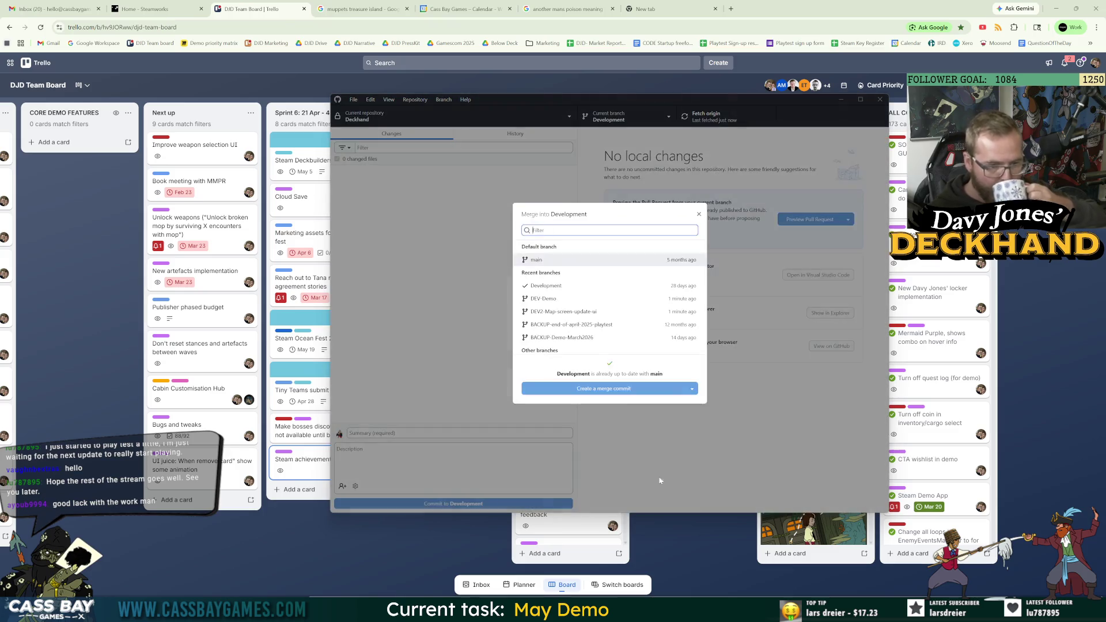
{"action": "key", "text": "Down"}
{"action": "left_click", "coordinate": [620, 392]}
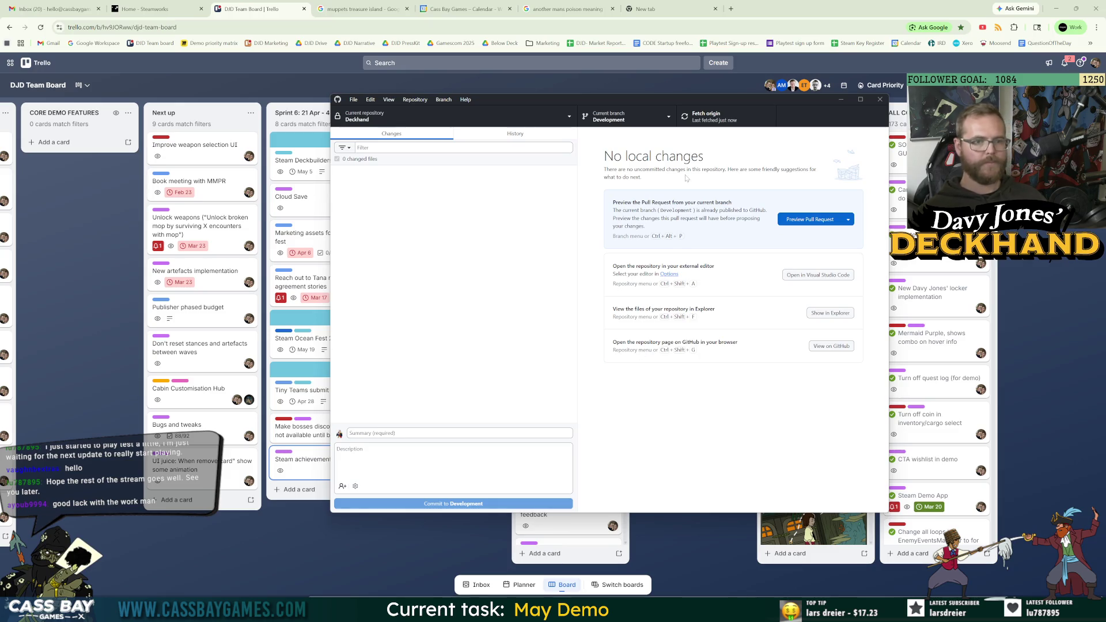
{"action": "left_click", "coordinate": [838, 228]}
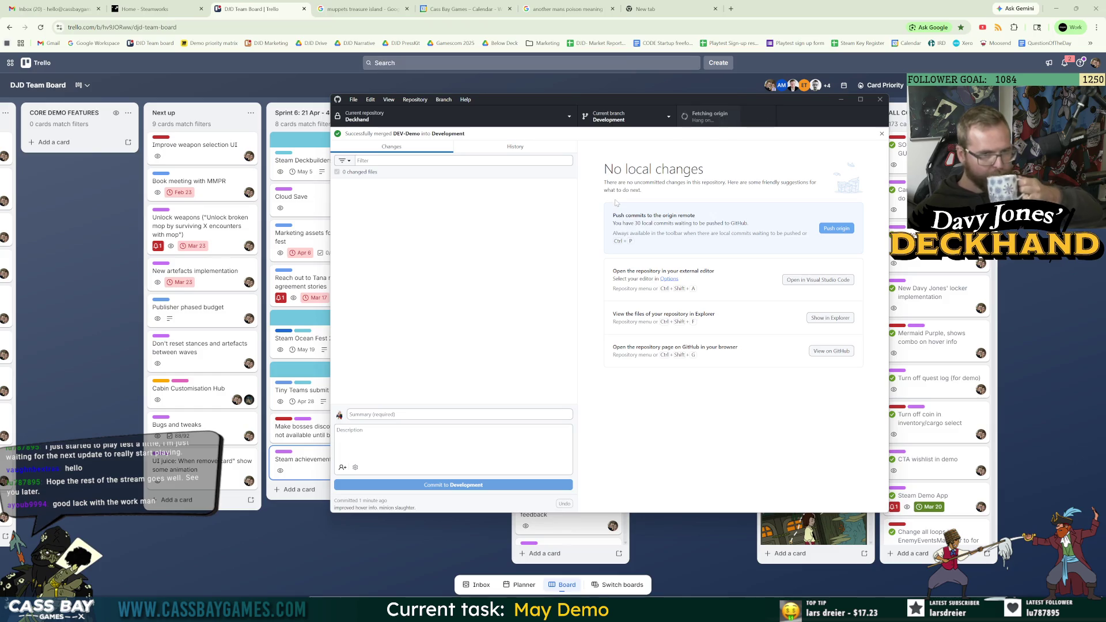
Switch the current branch back to DEV2-Map-screen-update-ui.
{"action": "left_click", "coordinate": [633, 117]}
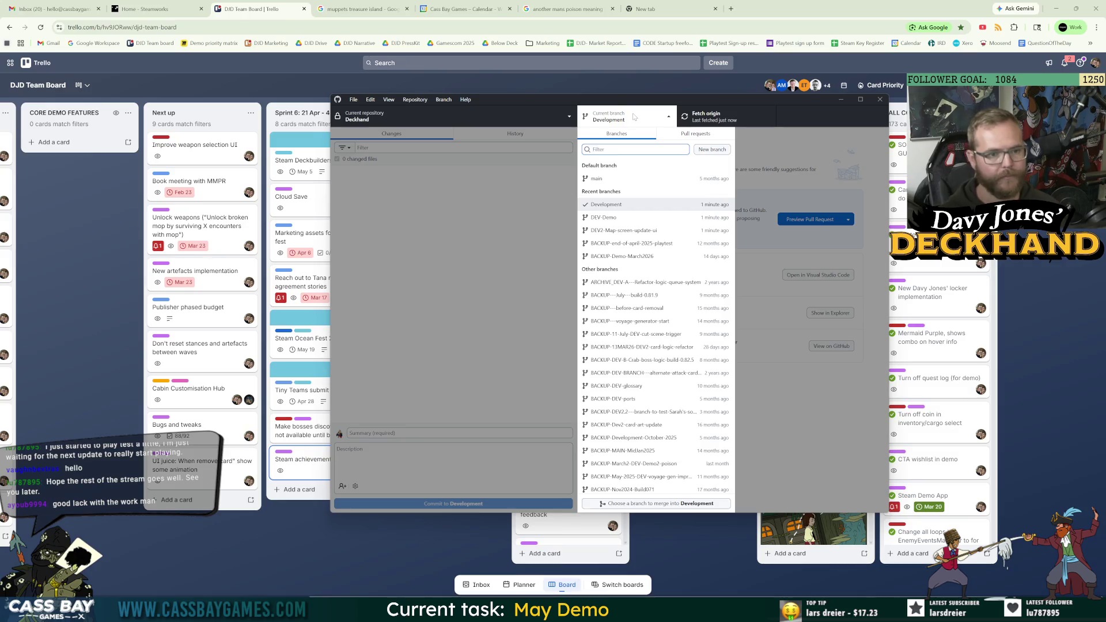
{"action": "left_click", "coordinate": [615, 231]}
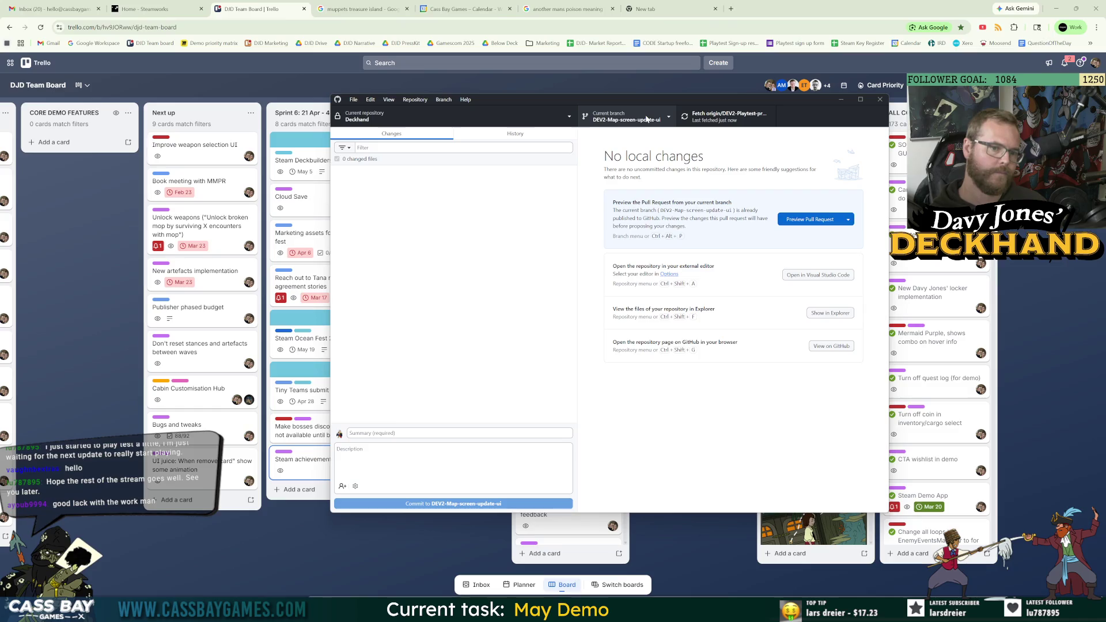
{"action": "key", "text": "alt+Tab"}
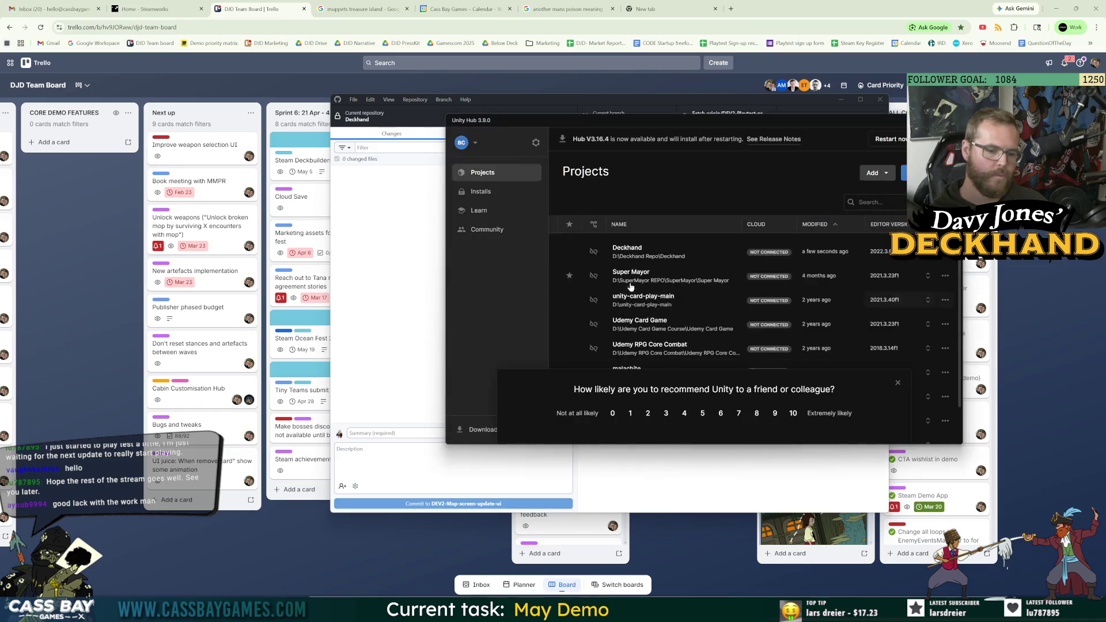
Review the bottom cards of the CURRENT Sprint 5 list, then go to the Unity editor.
{"action": "key", "text": "alt+Tab"}
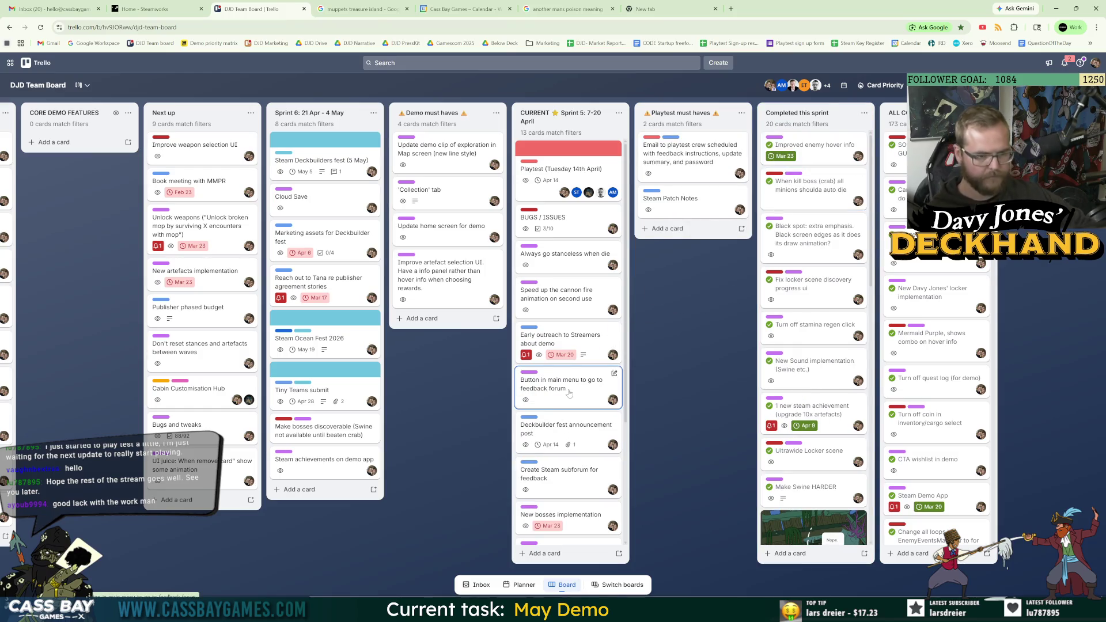
{"action": "scroll", "coordinate": [569, 393], "scroll_direction": "down", "scroll_amount": 3}
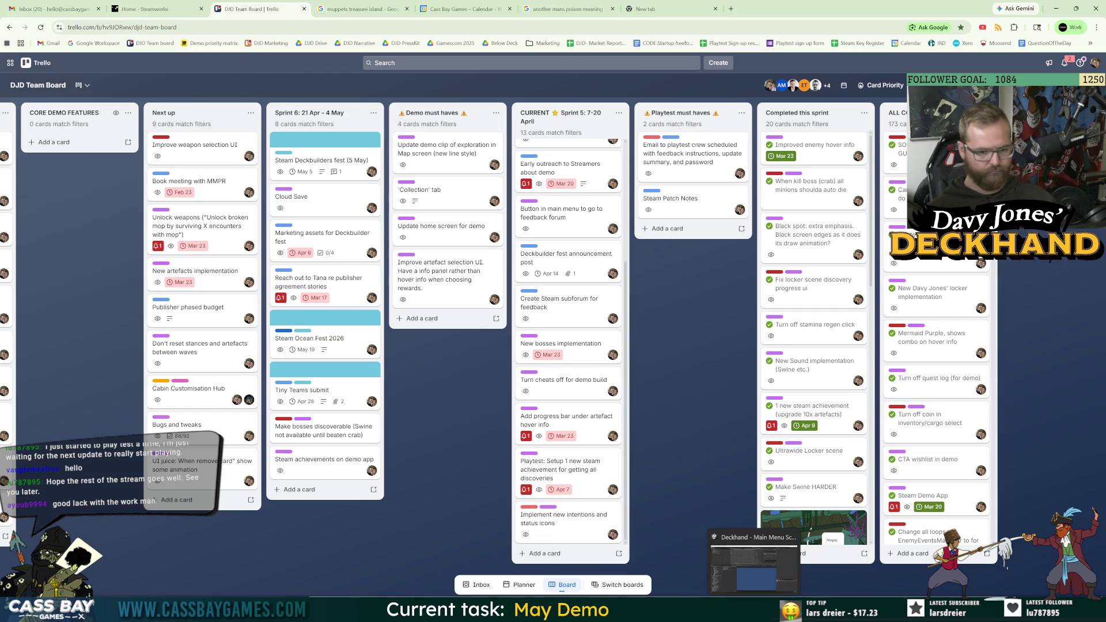
{"action": "left_click", "coordinate": [753, 541]}
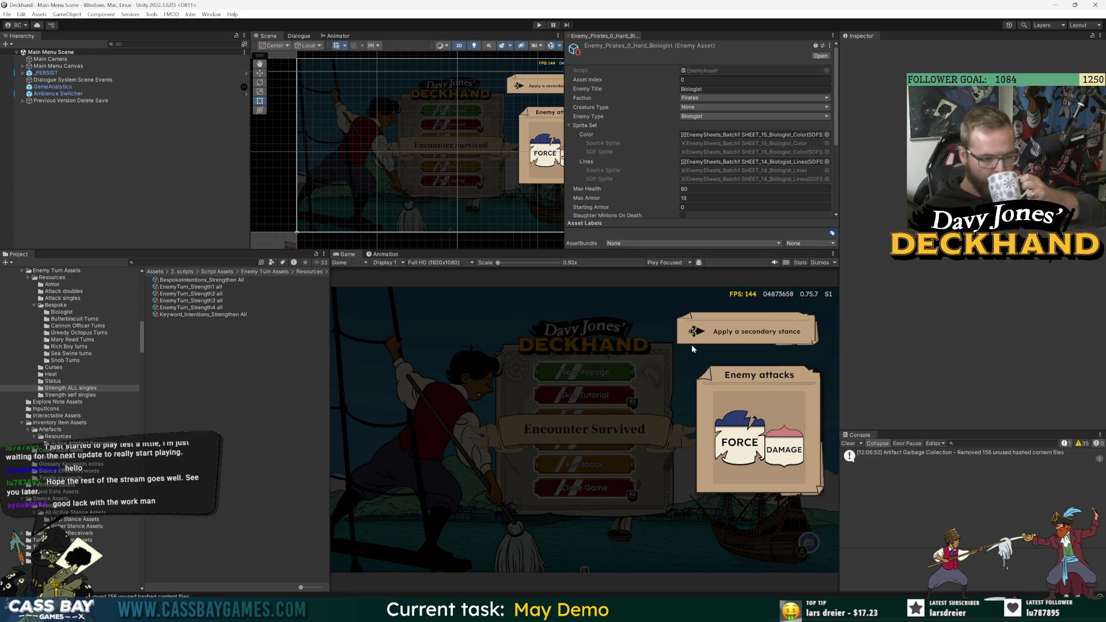
Widen the Game view slightly and open C_PlayerDie from a Project search for 'player'.
{"action": "left_click_drag", "start_coordinate": [842, 302], "coordinate": [881, 300]}
{"action": "left_click_drag", "start_coordinate": [347, 315], "coordinate": [339, 316]}
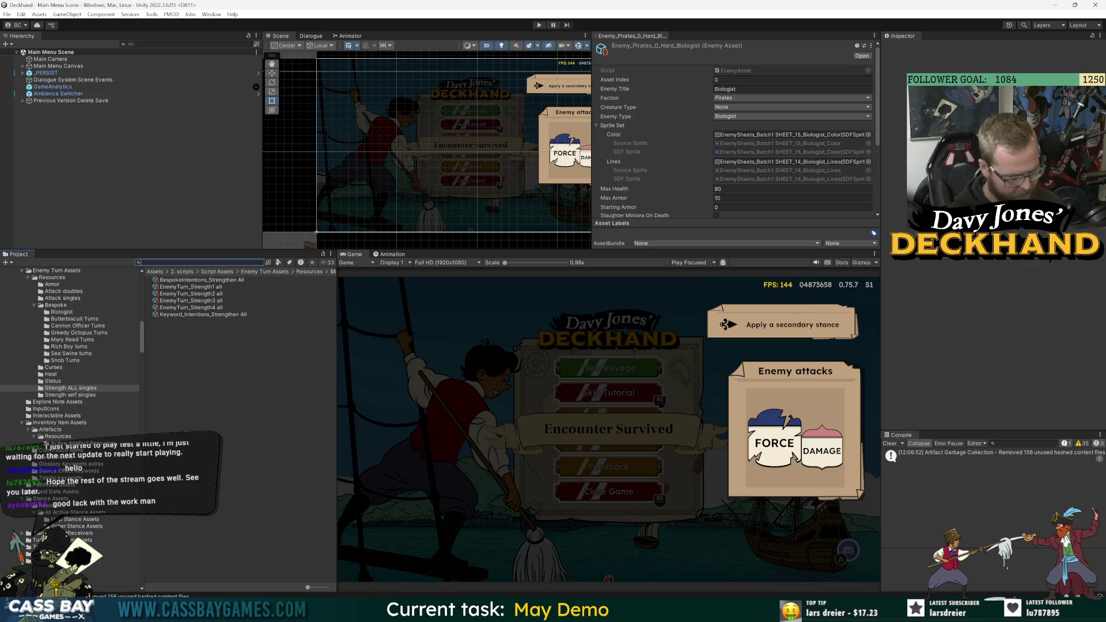
{"action": "type", "text": "t:player"}
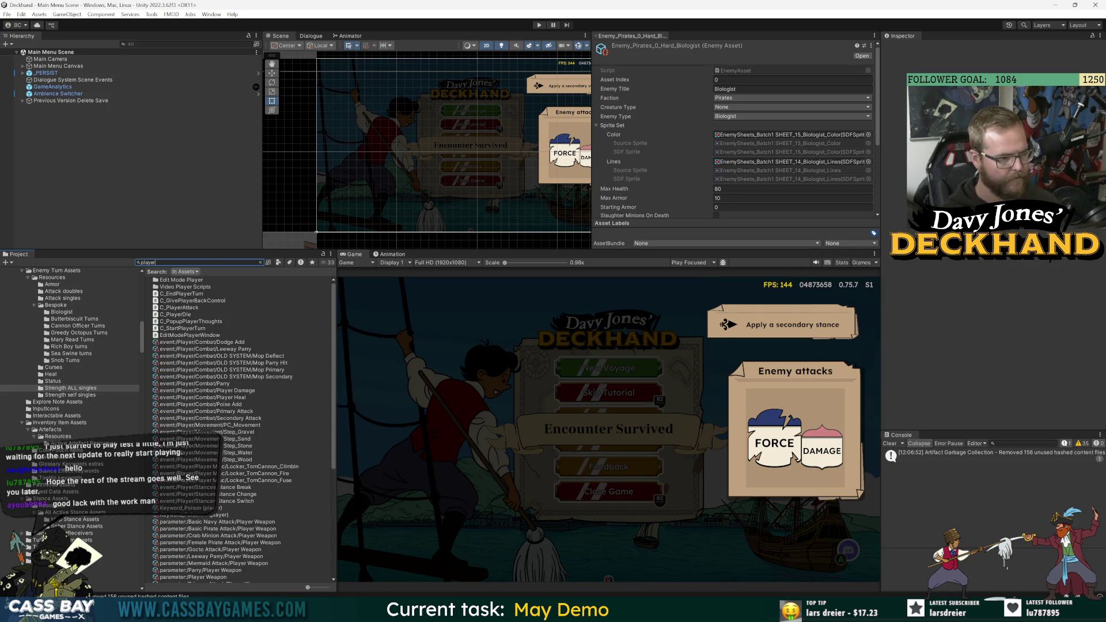
{"action": "double_click", "coordinate": [176, 314]}
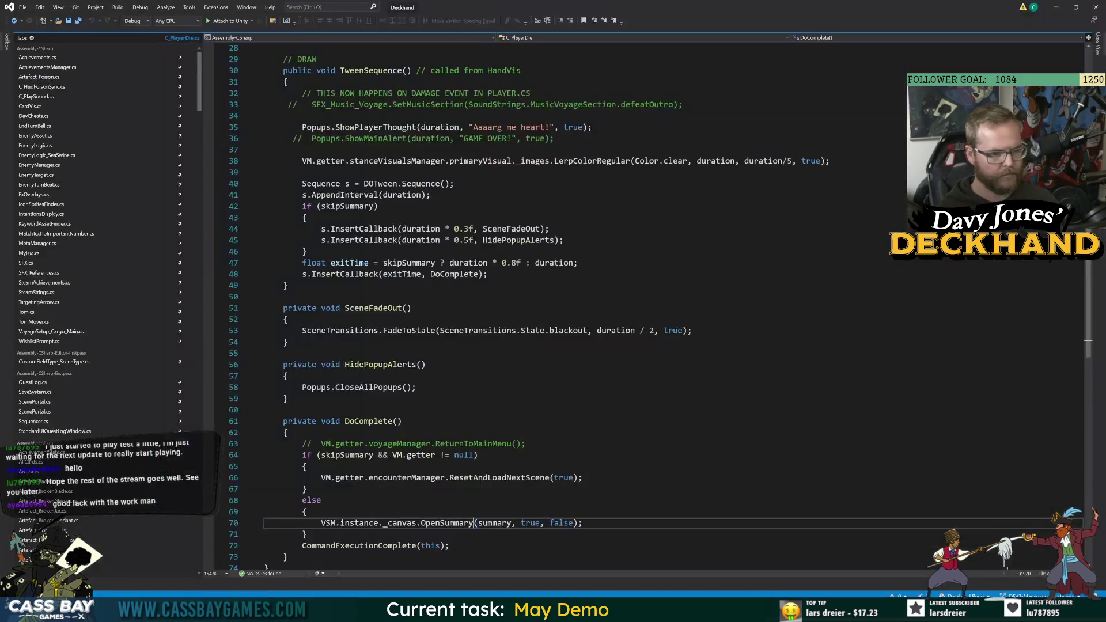
Inspect C_PlayerDie's DoComplete method and SceneFadeOut callback, reopening the script from Unity.
{"action": "left_click", "coordinate": [375, 422]}
{"action": "scroll", "coordinate": [576, 305], "scroll_direction": "up", "scroll_amount": 7}
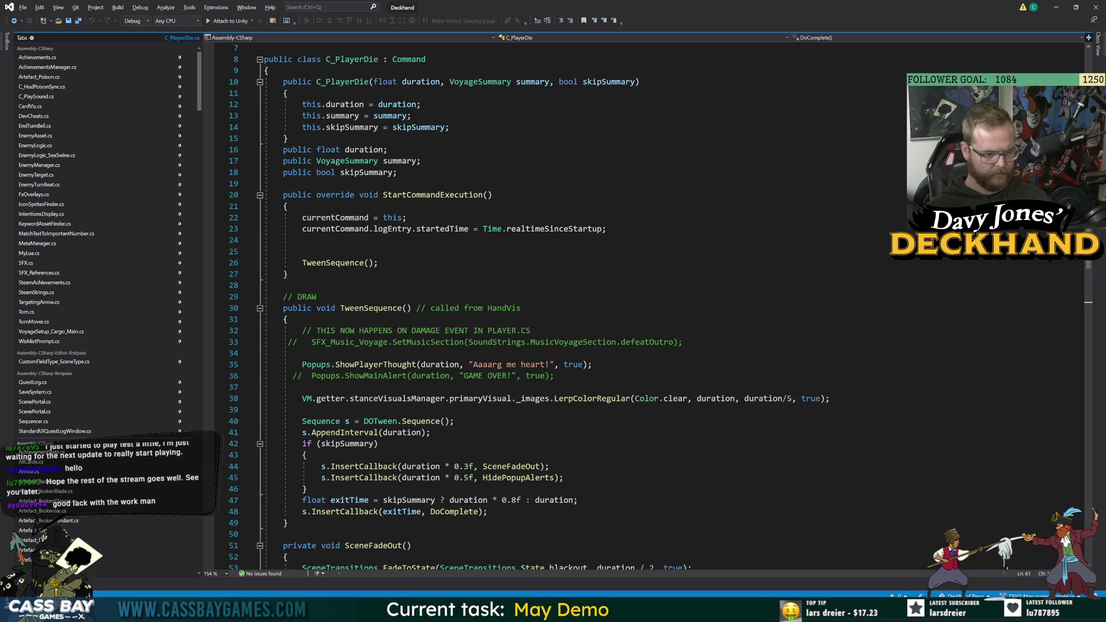
{"action": "left_click", "coordinate": [549, 466]}
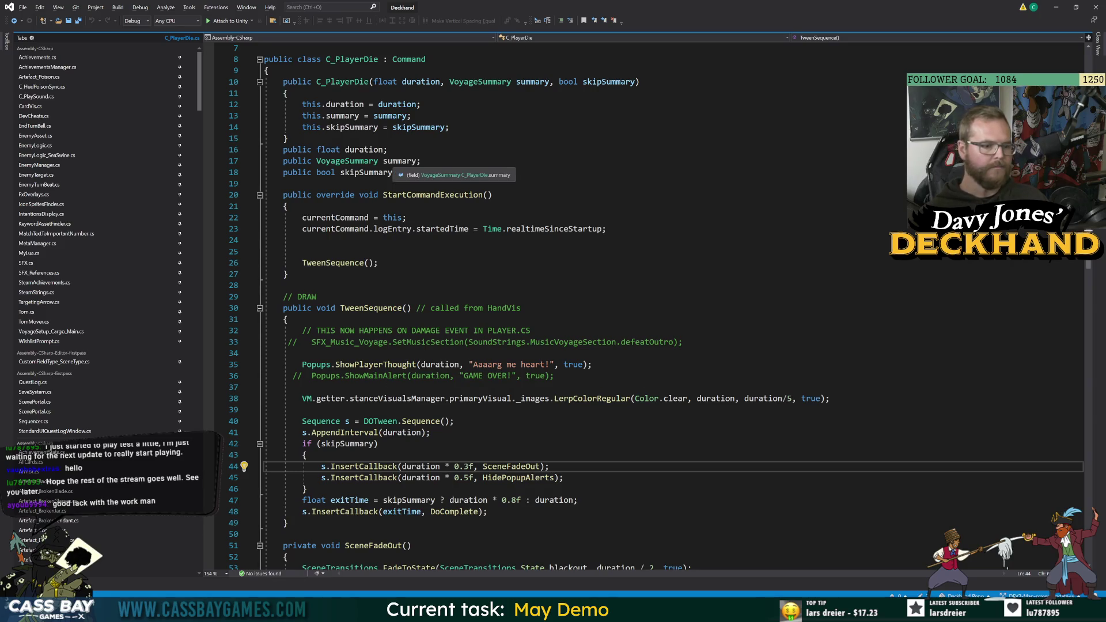
{"action": "key", "text": "alt+Tab"}
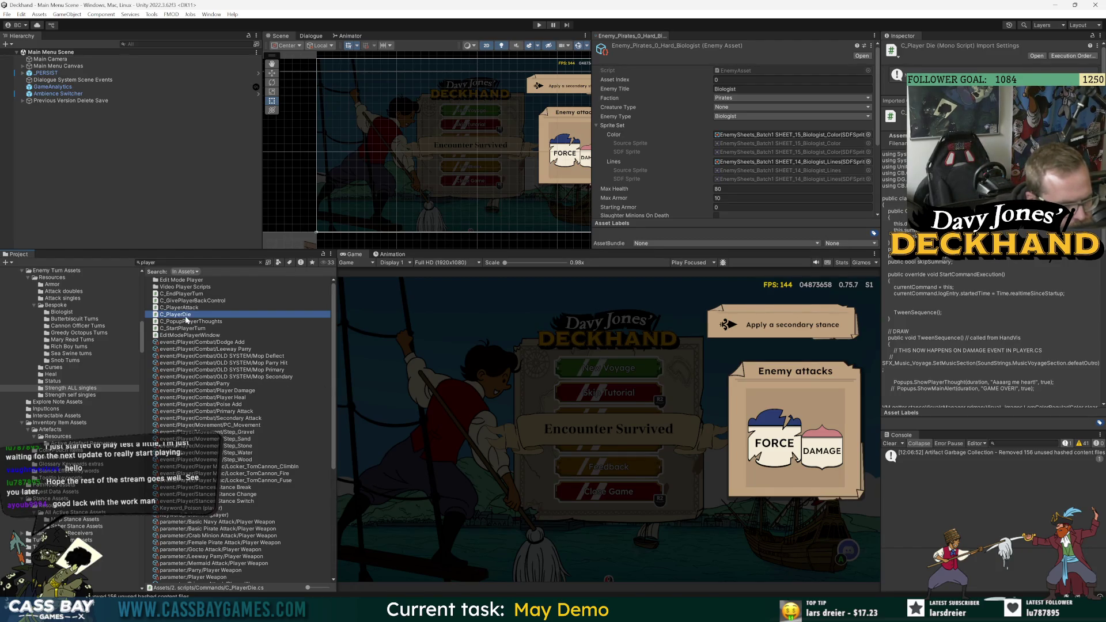
{"action": "double_click", "coordinate": [181, 315]}
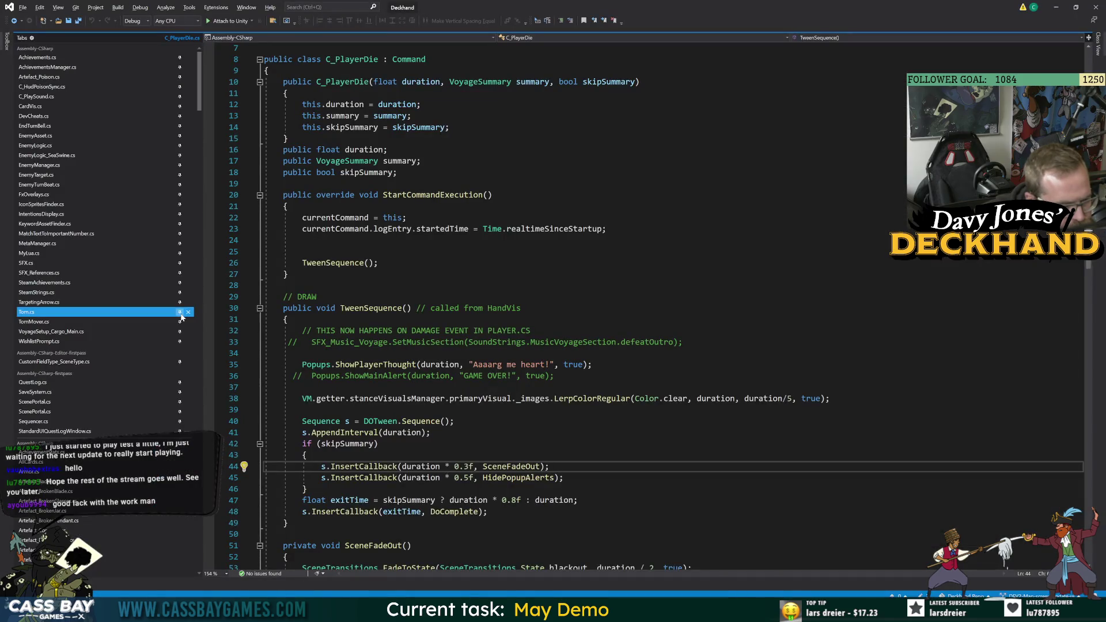
{"action": "scroll", "coordinate": [518, 288], "scroll_direction": "up", "scroll_amount": 2}
Add a ', bool cheats' parameter to the C_PlayerDie constructor and save.
{"action": "left_click", "coordinate": [636, 149]}
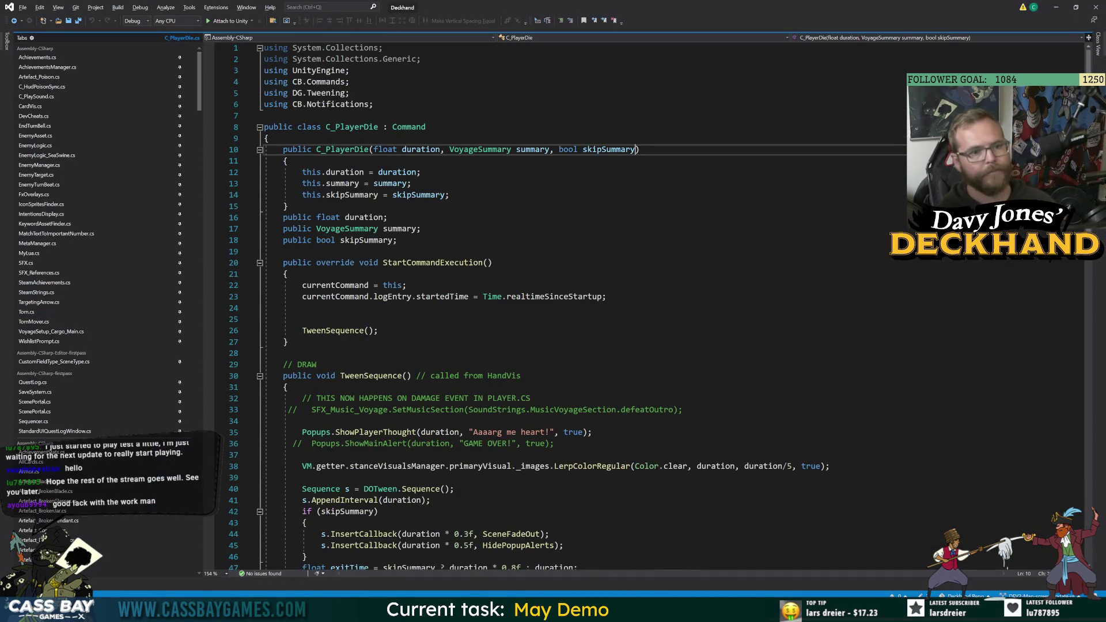
{"action": "type", "text": ", bool ch"}
{"action": "type", "text": "eats"}
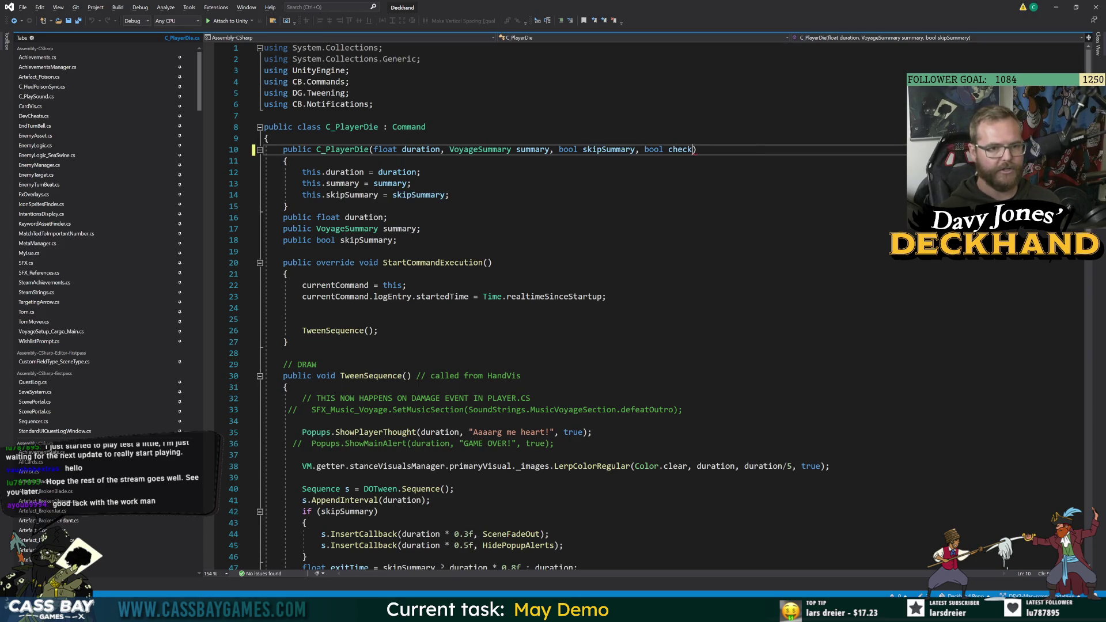
{"action": "key", "text": "ctrl+s"}
{"action": "key", "text": "alt+Tab"}
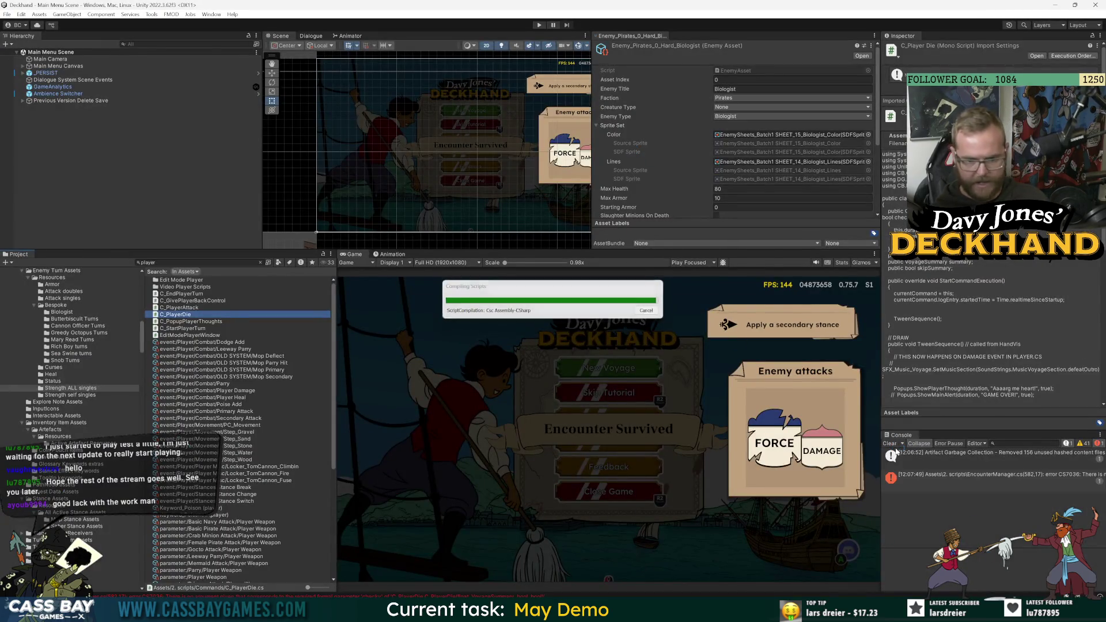
Open the resulting compile error and locate the C_PlayerDie call on EncounterManager line 582.
{"action": "left_click", "coordinate": [1004, 454]}
{"action": "double_click", "coordinate": [1005, 454]}
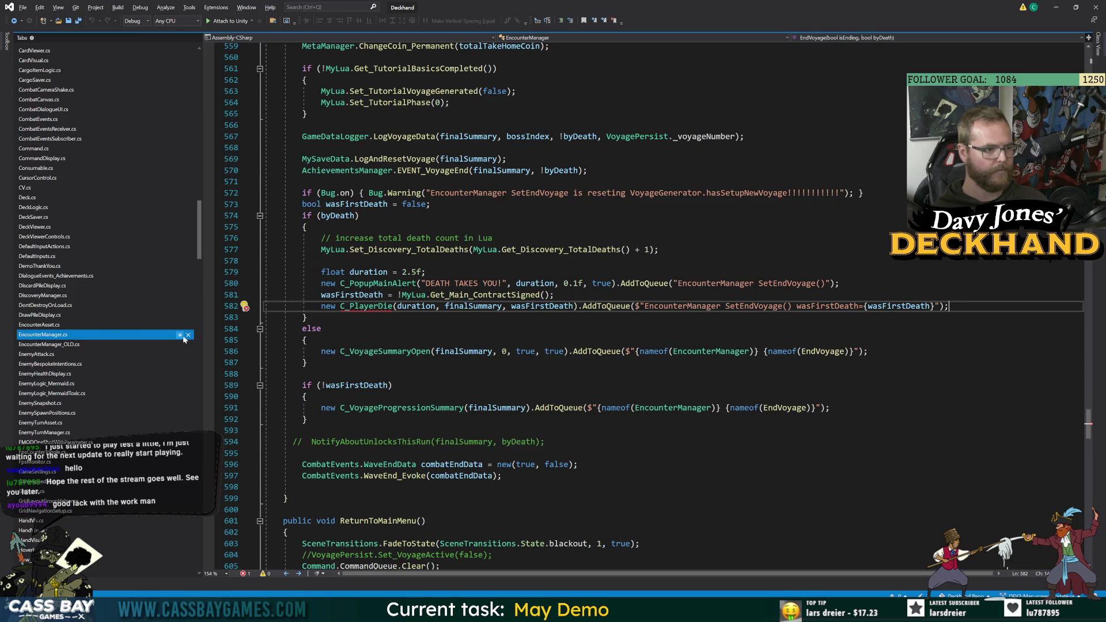
{"action": "left_click_drag", "start_coordinate": [199, 253], "coordinate": [199, 104]}
{"action": "scroll", "coordinate": [366, 129], "scroll_direction": "up", "scroll_amount": 9}
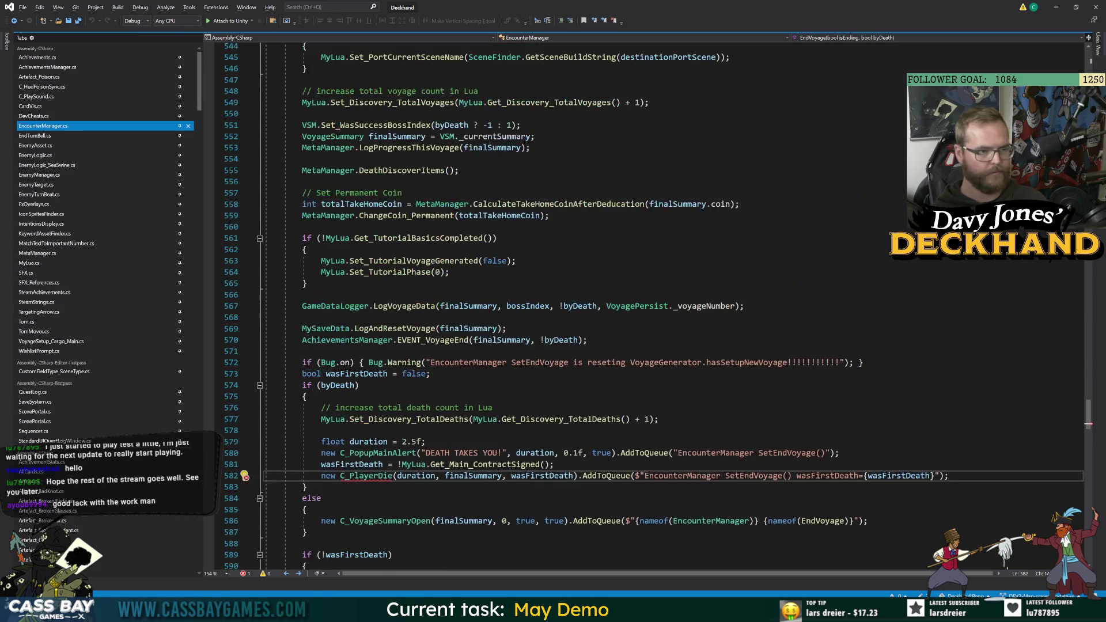
{"action": "left_click", "coordinate": [366, 125]}
{"action": "scroll", "coordinate": [366, 129], "scroll_direction": "down", "scroll_amount": 7}
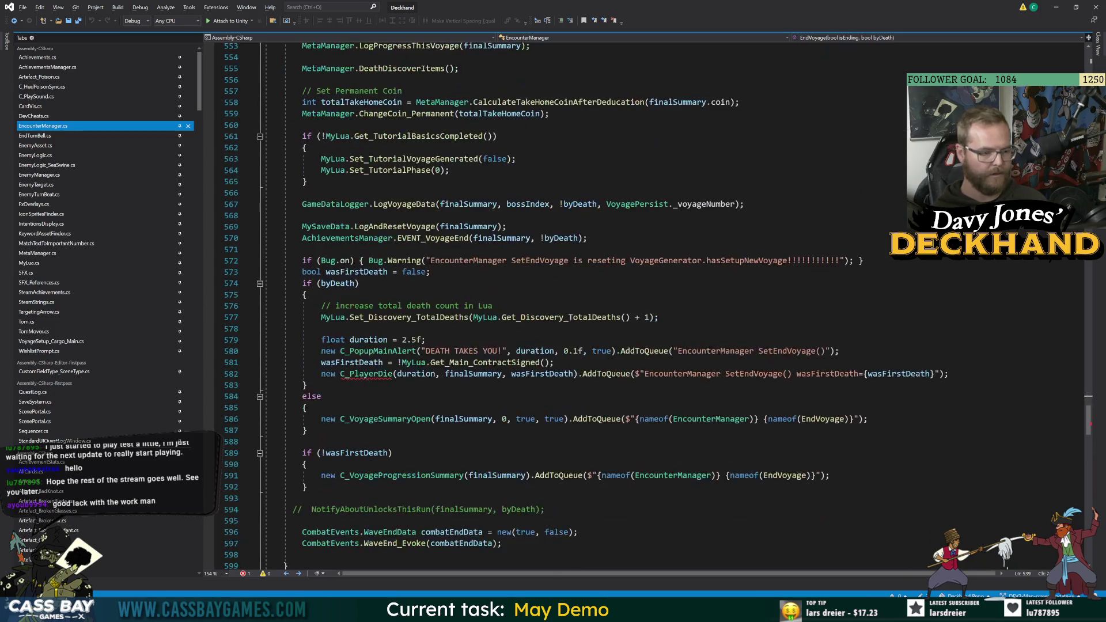
{"action": "left_click", "coordinate": [366, 374]}
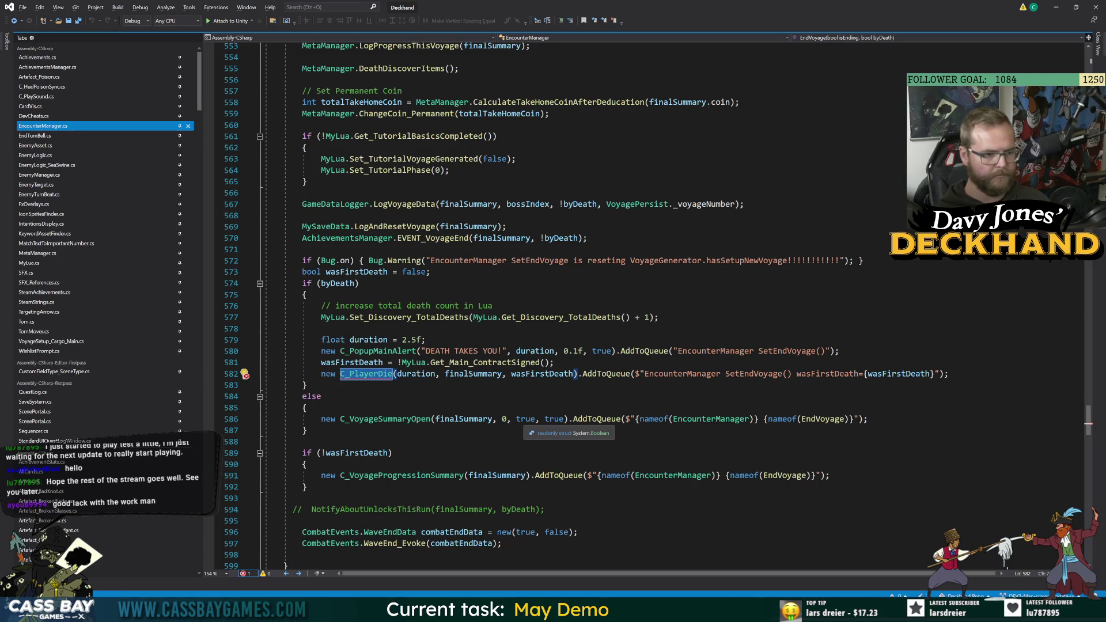
Remove the bool cheats parameter from the C_PlayerDie constructor and return to Unity.
{"action": "key", "text": "F12"}
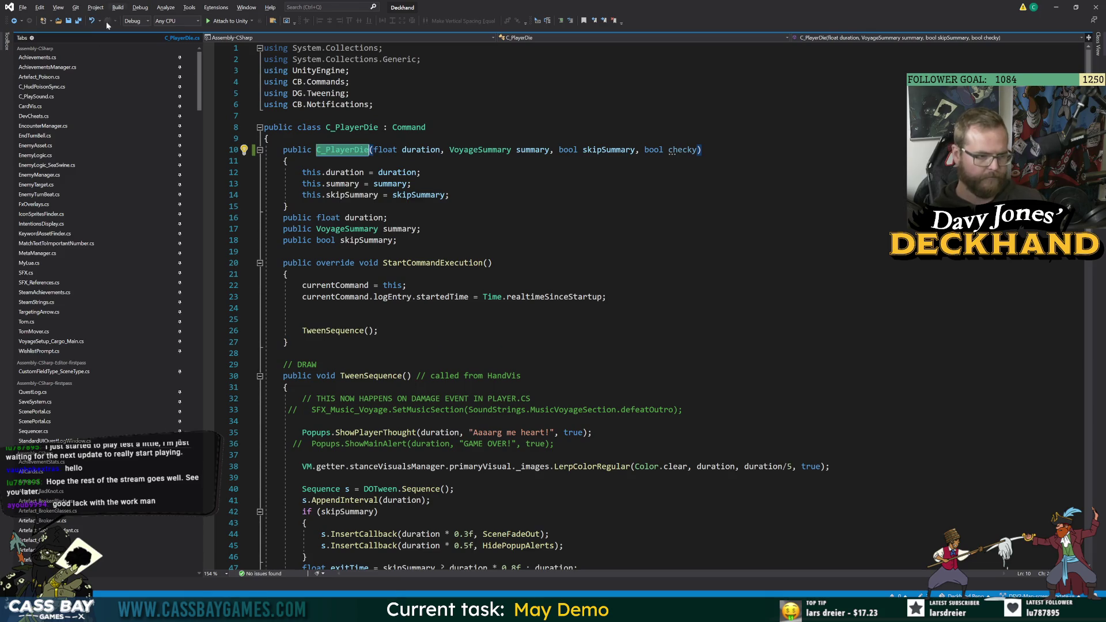
{"action": "left_click", "coordinate": [13, 21]}
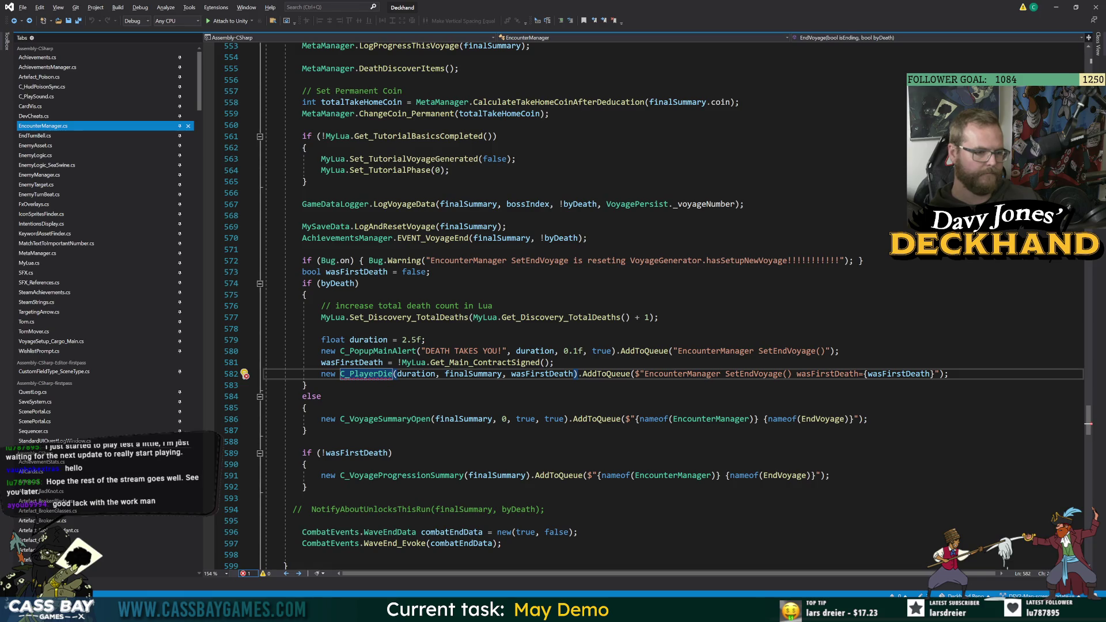
{"action": "key", "text": "F12"}
{"action": "key", "text": "ctrl+BackSpace"}
{"action": "key", "text": "ctrl+BackSpace"}
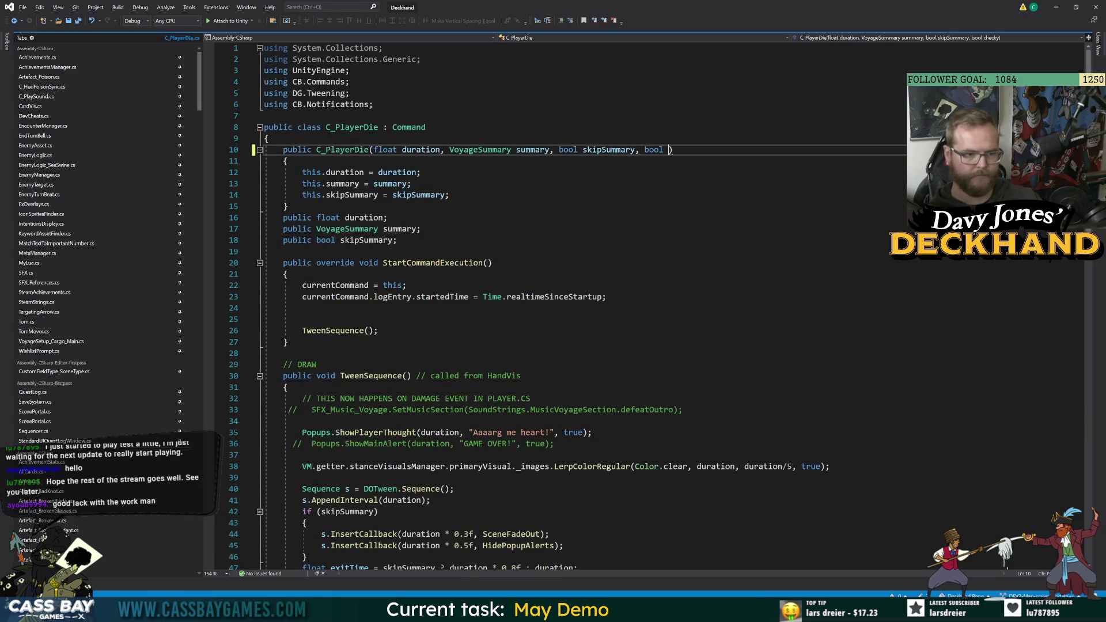
{"action": "key", "text": "BackSpace"}
{"action": "key", "text": "BackSpace"}
{"action": "left_click", "coordinate": [305, 275]}
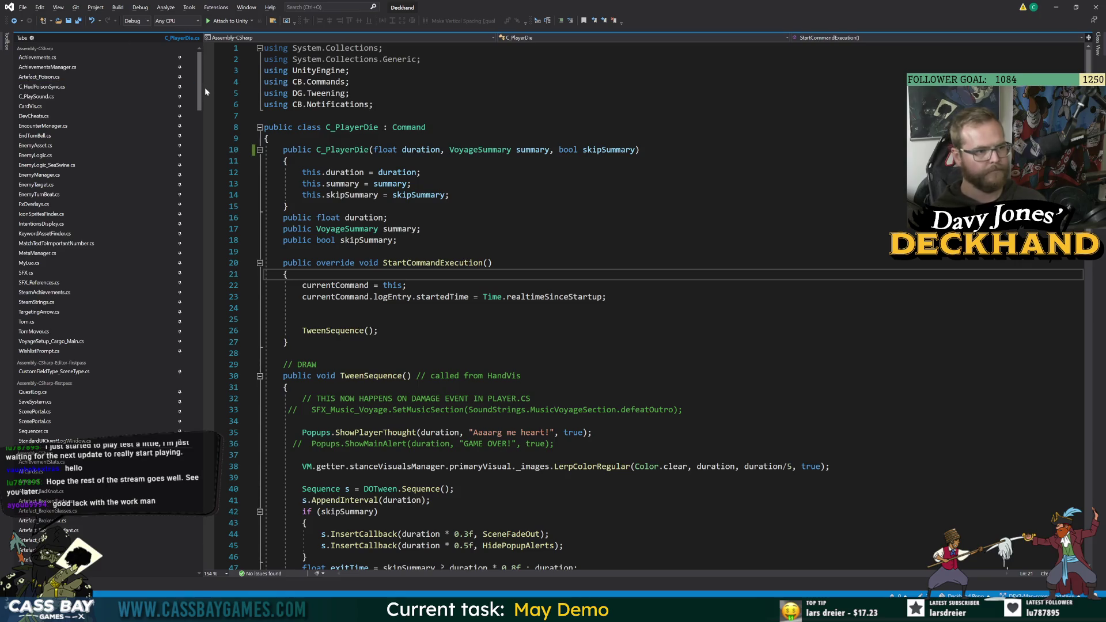
{"action": "mouse_move", "coordinate": [202, 86]}
{"action": "left_mouse_down"}
{"action": "mouse_move", "coordinate": [209, 261]}
{"action": "mouse_move", "coordinate": [201, 190]}
{"action": "left_mouse_up"}
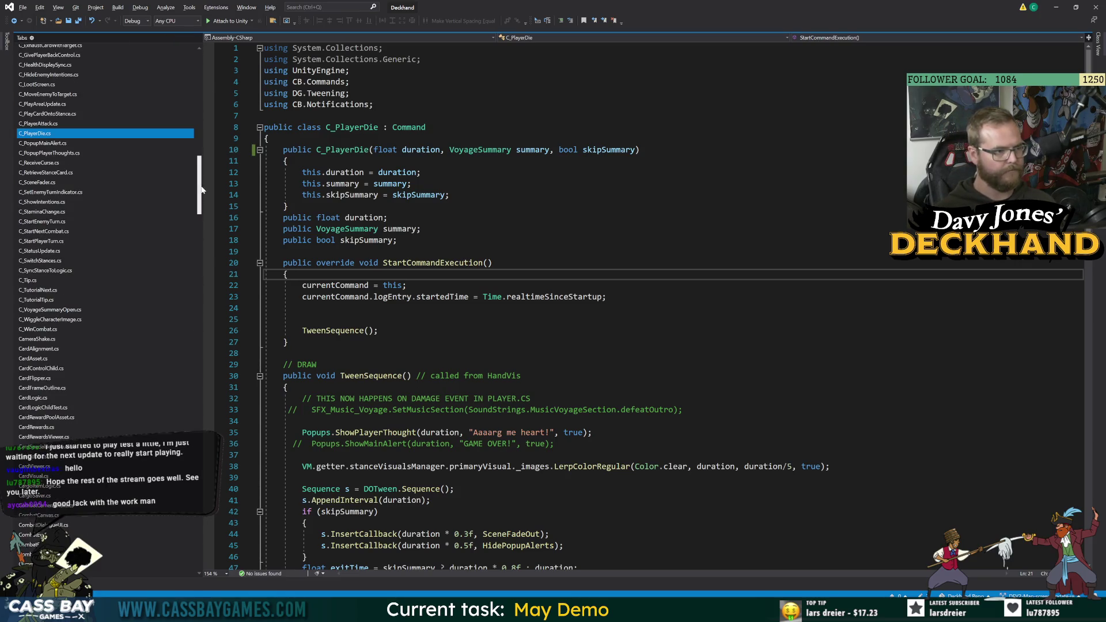
{"action": "key", "text": "alt+Tab"}
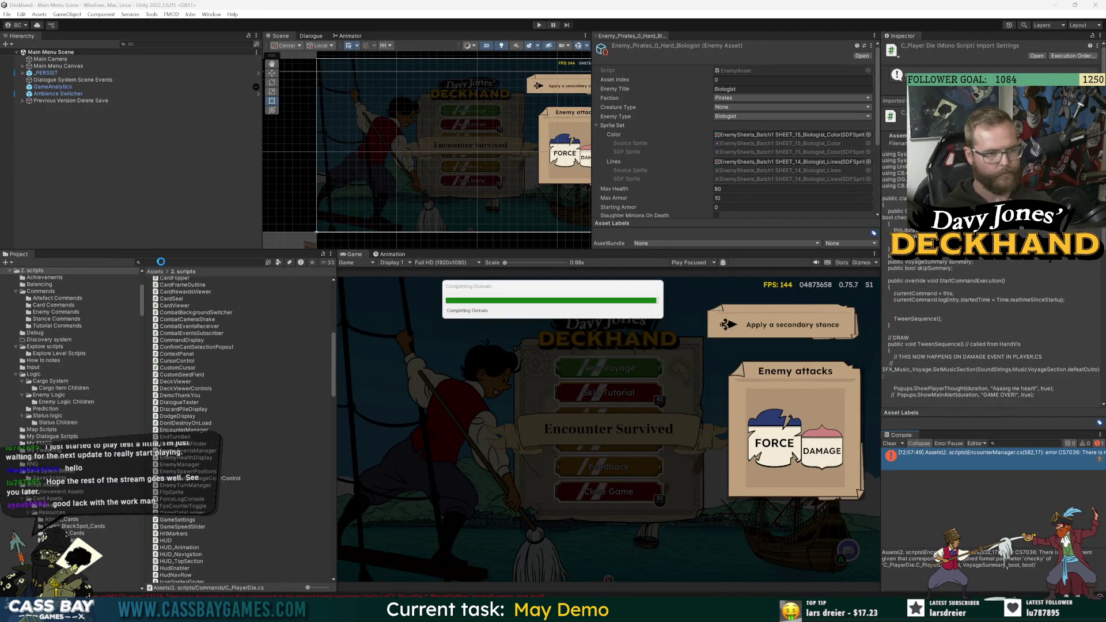
{"action": "left_click", "coordinate": [161, 261]}
{"action": "type", "text": "playe"}
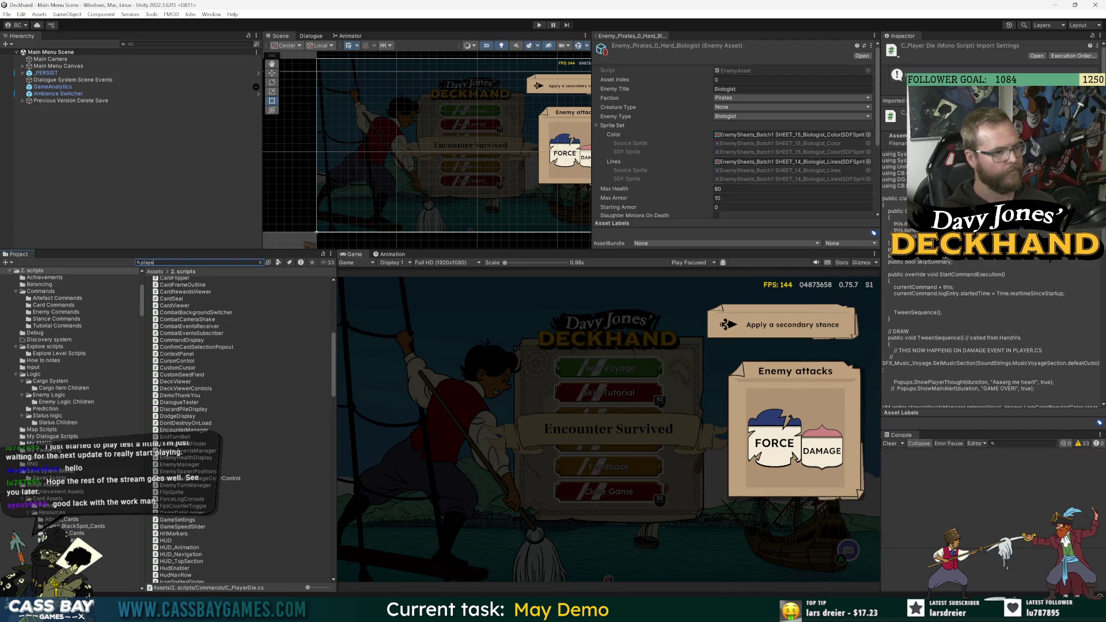
{"action": "type", "text": "r"}
{"action": "double_click", "coordinate": [173, 421]}
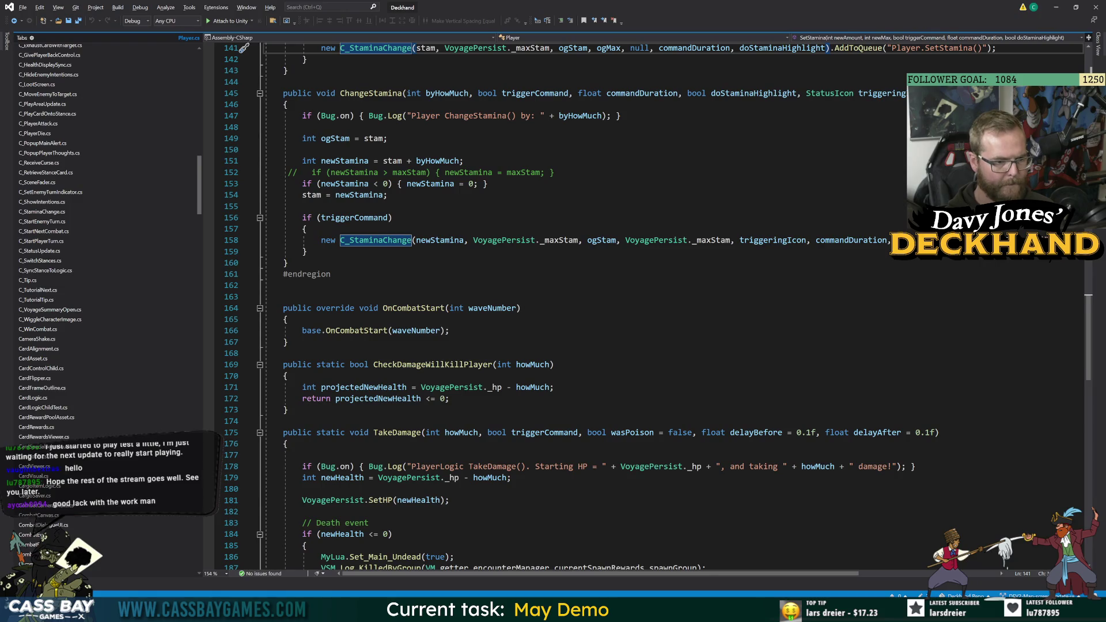
{"action": "double_click", "coordinate": [433, 364]}
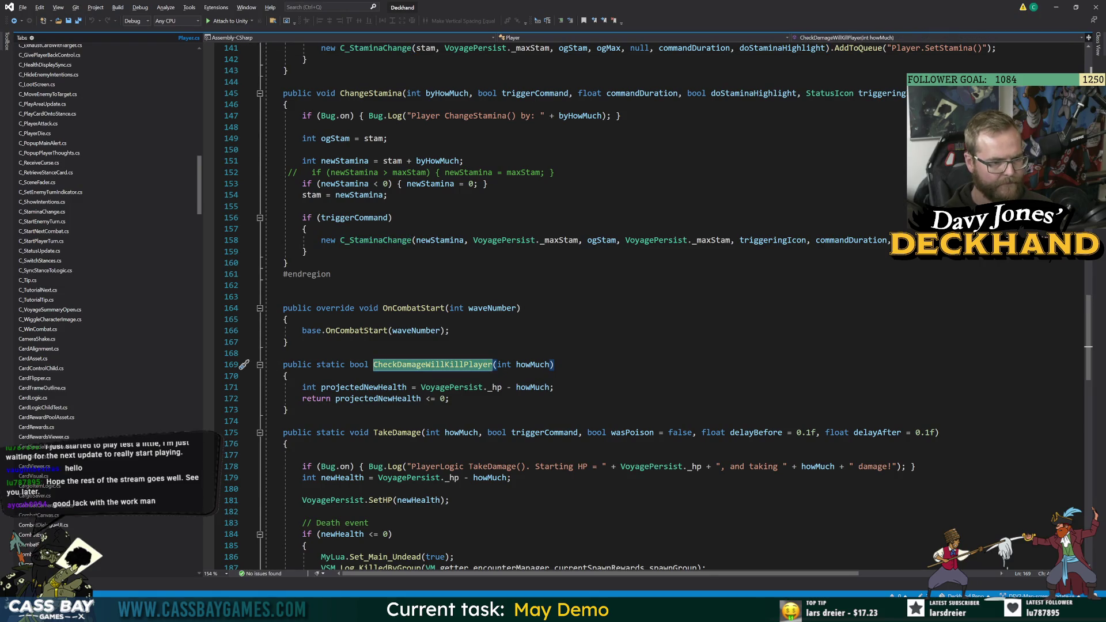
{"action": "double_click", "coordinate": [298, 364]}
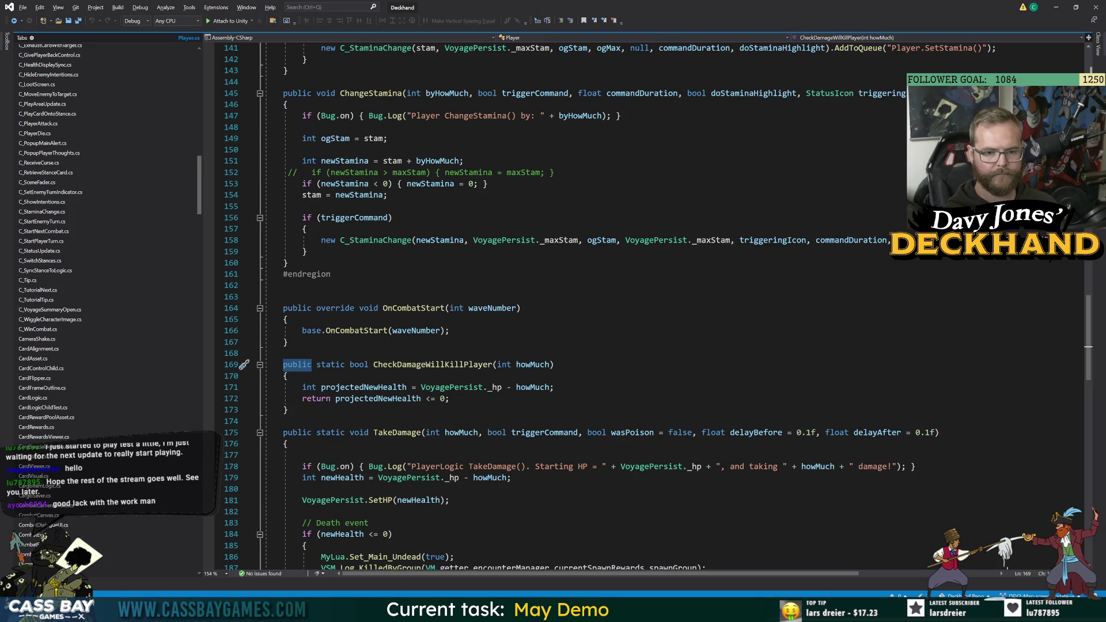
{"action": "scroll", "coordinate": [646, 305], "scroll_direction": "down", "scroll_amount": 5}
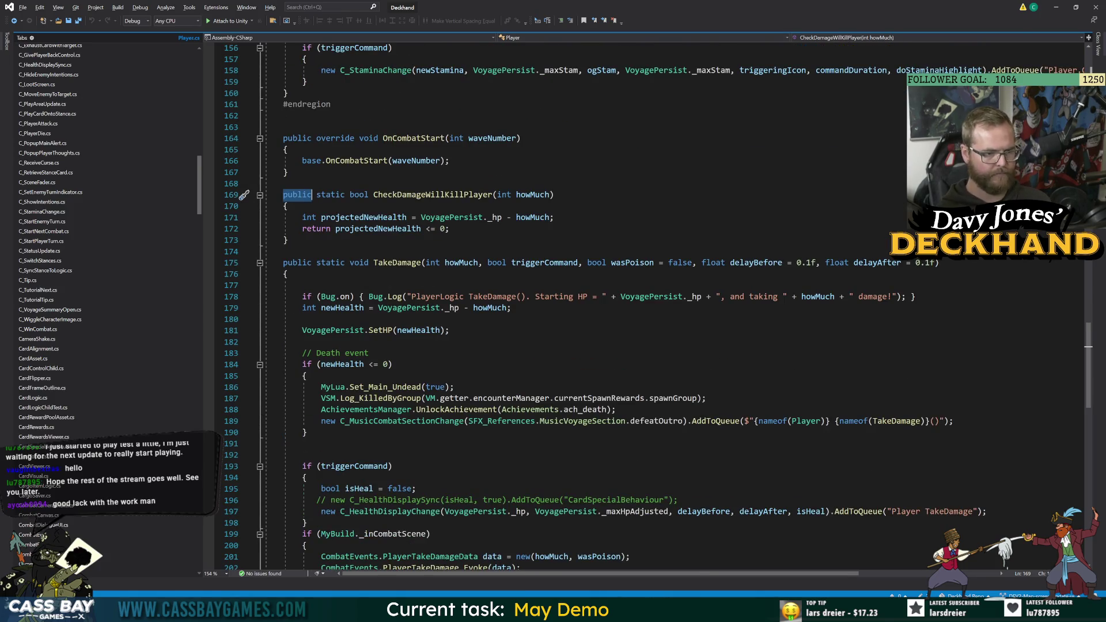
{"action": "type", "text": "private"}
{"action": "key", "text": "ctrl+s"}
{"action": "key", "text": "alt+Tab"}
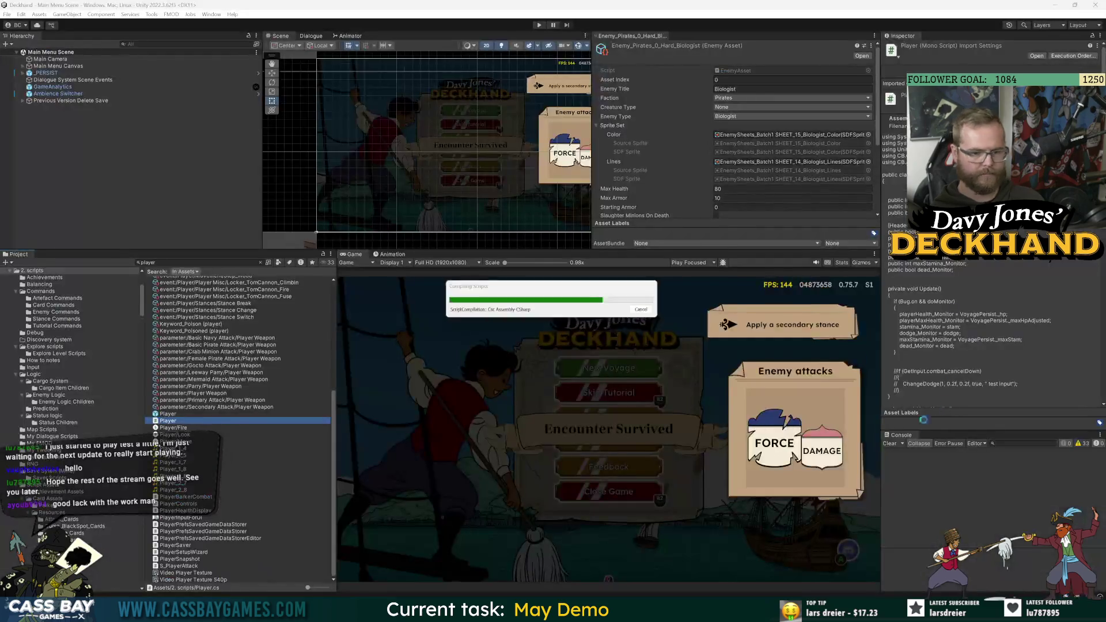
{"action": "double_click", "coordinate": [951, 452]}
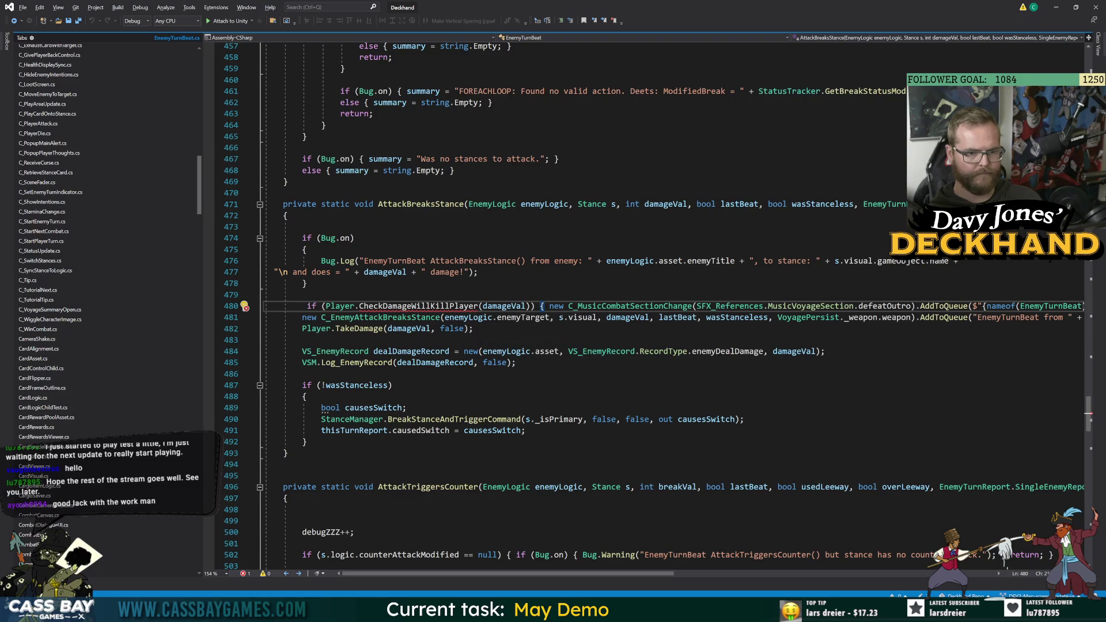
{"action": "key", "text": "End"}
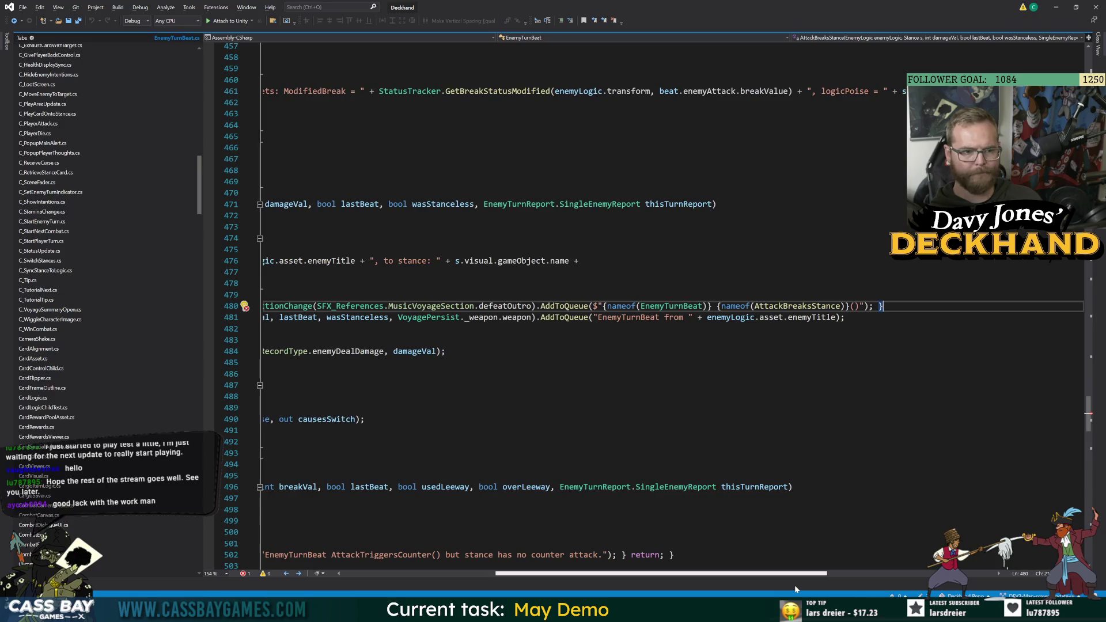
{"action": "key", "text": "Home"}
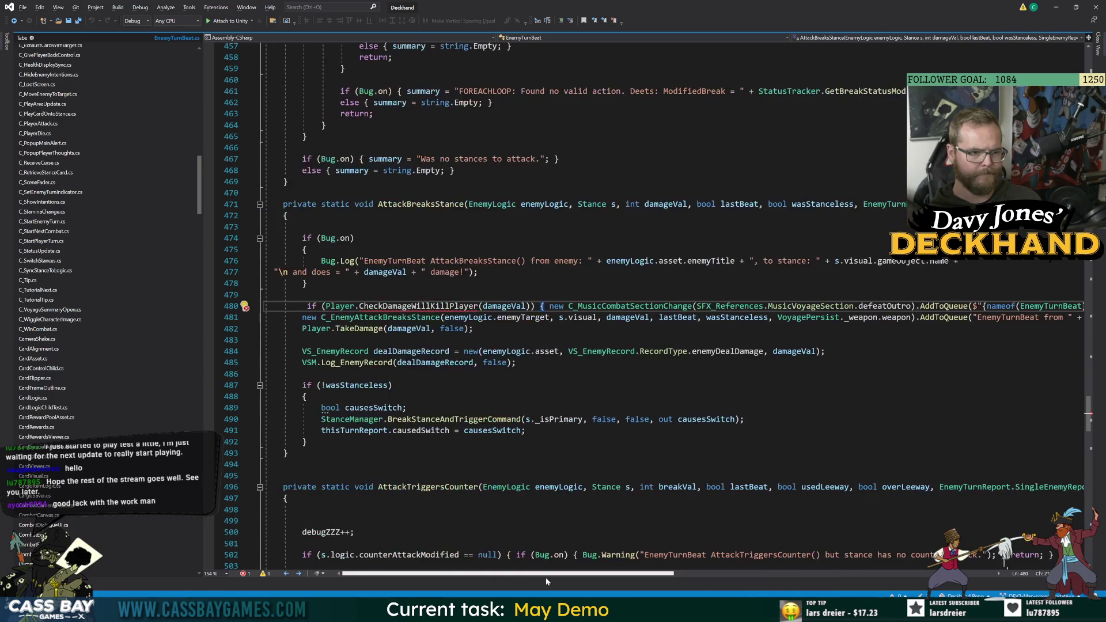
{"action": "scroll", "coordinate": [536, 579], "scroll_direction": "right", "scroll_amount": 2}
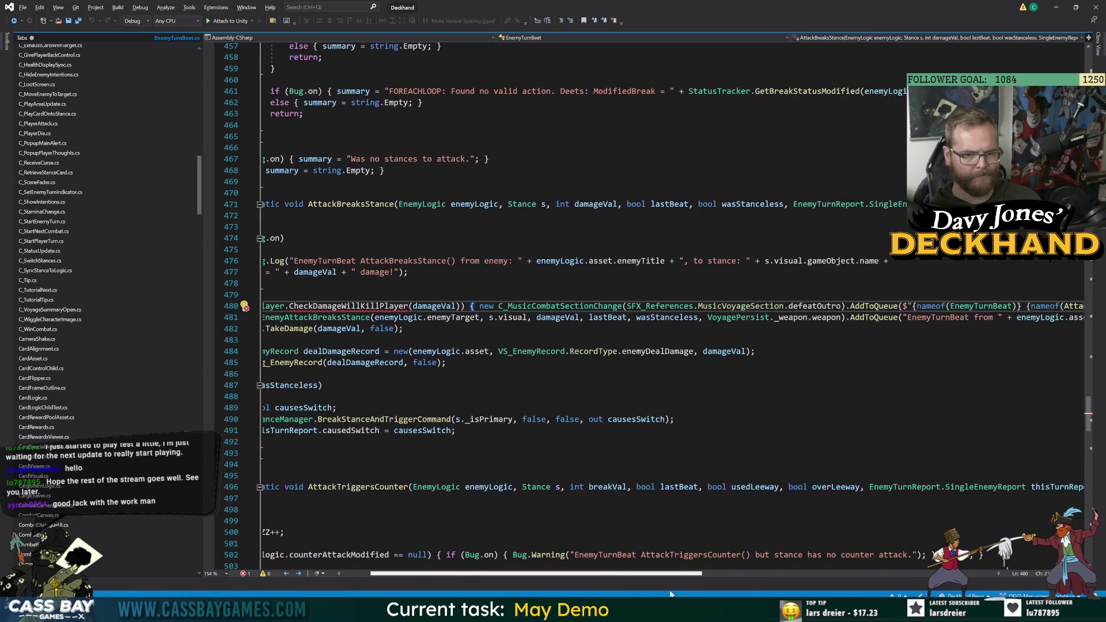
{"action": "scroll", "coordinate": [671, 593], "scroll_direction": "left", "scroll_amount": 2}
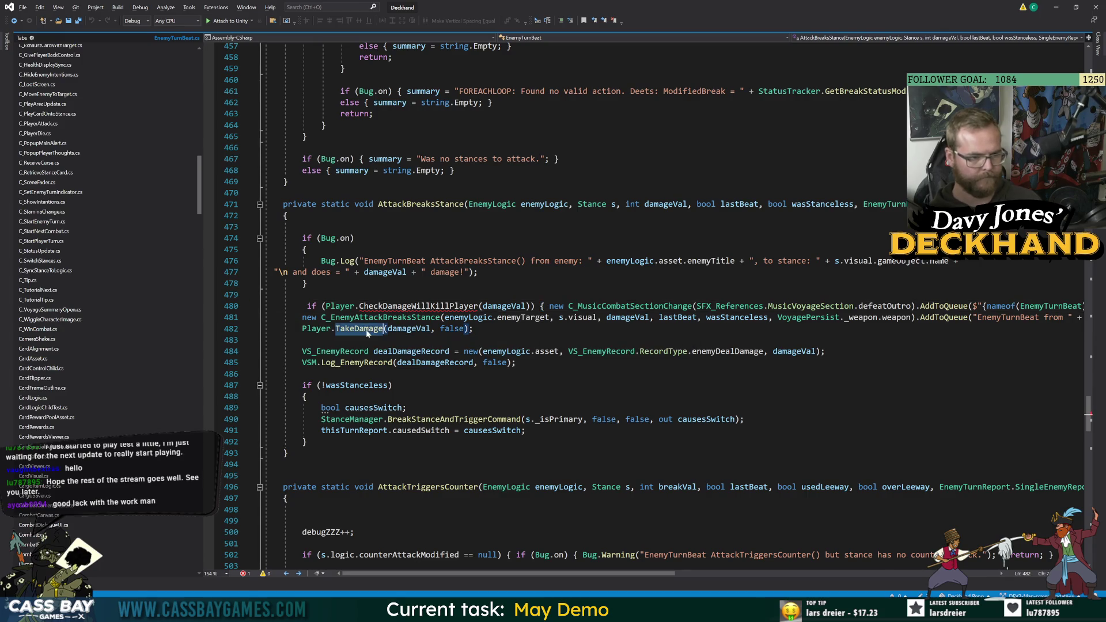
Change CheckDamageWillKillPlayer in Player.cs from private to public and save.
{"action": "left_click", "coordinate": [387, 329], "text": "ctrl"}
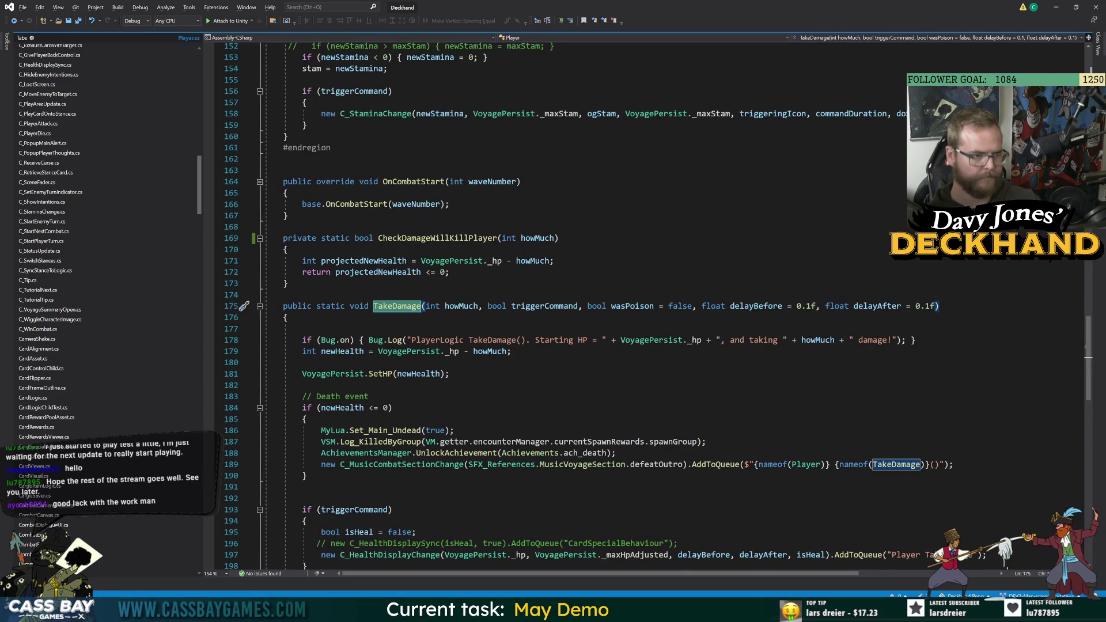
{"action": "double_click", "coordinate": [295, 238]}
{"action": "type", "text": "public"}
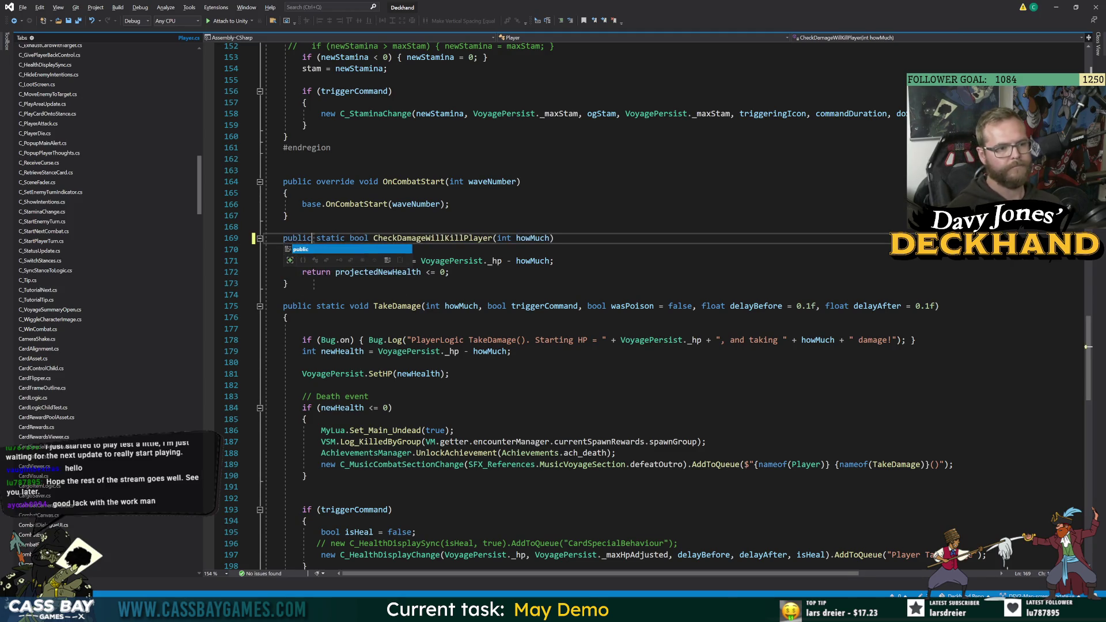
{"action": "key", "text": "Escape"}
{"action": "key", "text": "ctrl+s"}
Examine Set_Main_Undead, Log_KilledByGroup and UnlockAchievement in Player's death event block.
{"action": "left_click", "coordinate": [305, 419]}
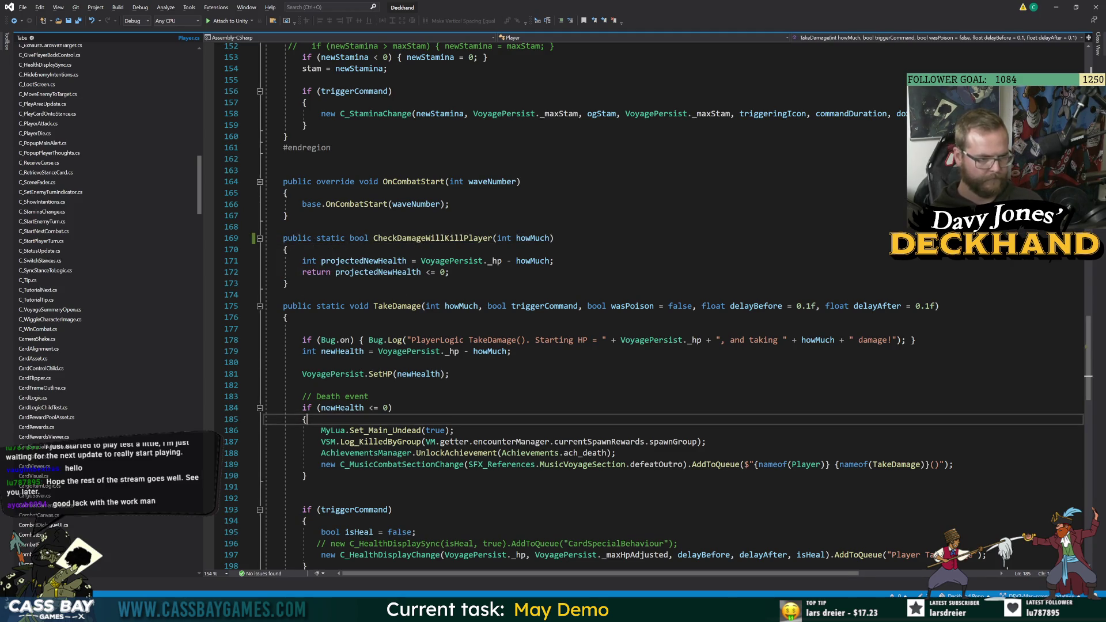
{"action": "double_click", "coordinate": [385, 431]}
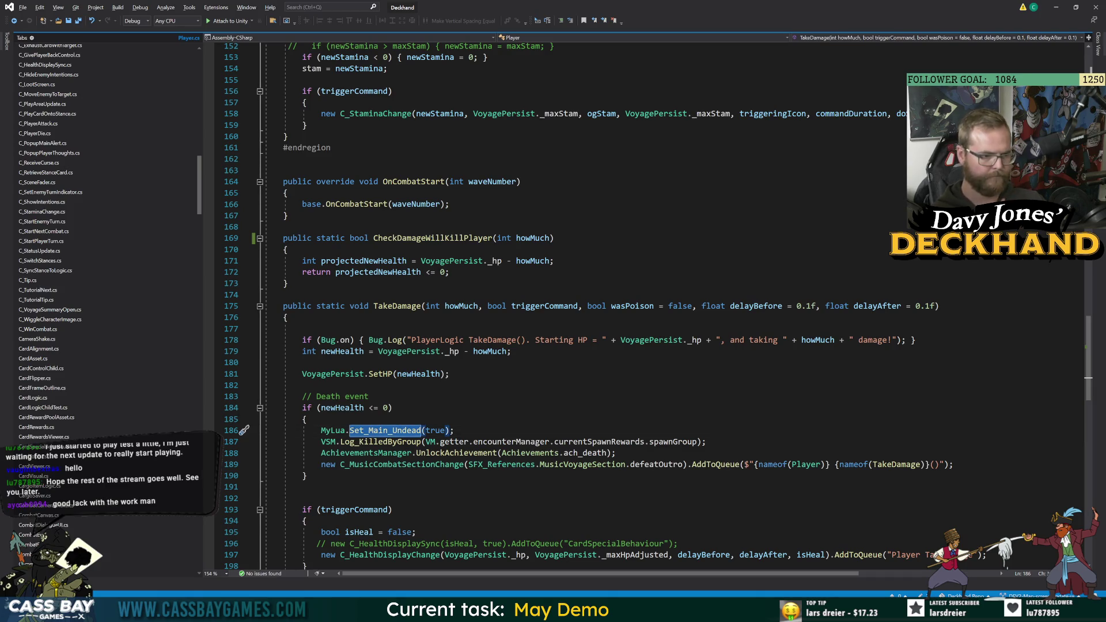
{"action": "double_click", "coordinate": [380, 442]}
{"action": "scroll", "coordinate": [380, 441], "scroll_direction": "down", "scroll_amount": 2}
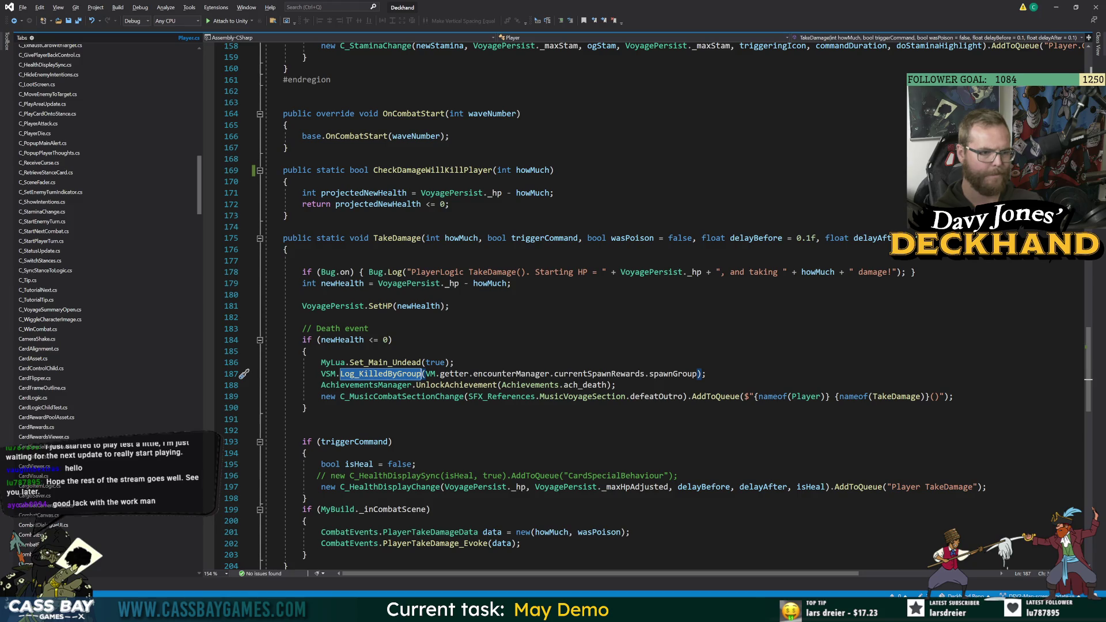
{"action": "double_click", "coordinate": [457, 385]}
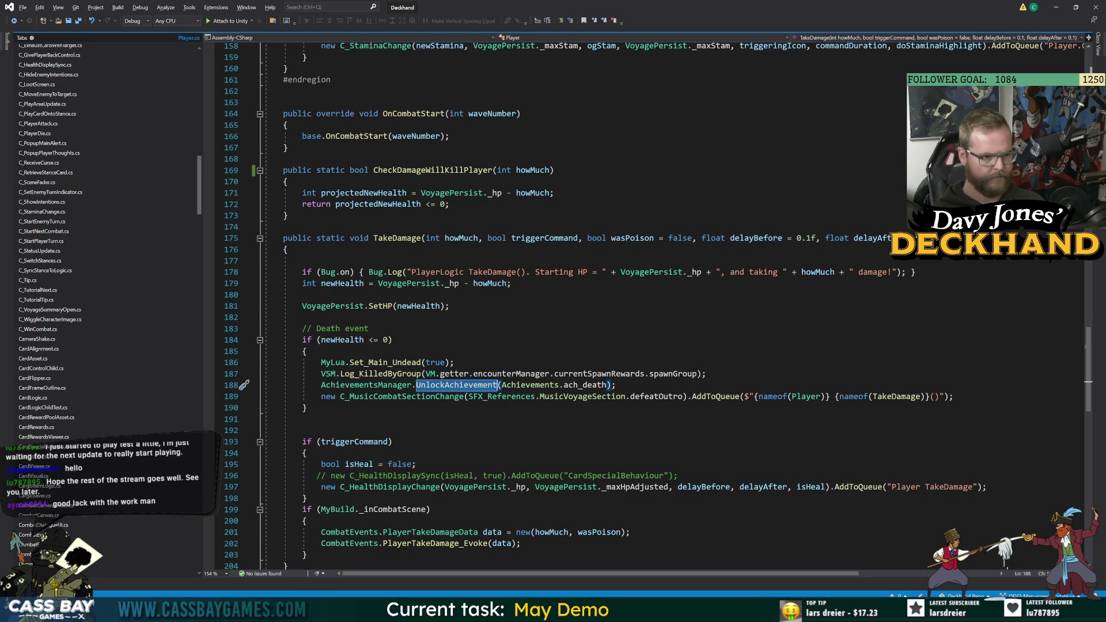
{"action": "scroll", "coordinate": [553, 306], "scroll_direction": "down", "scroll_amount": 4}
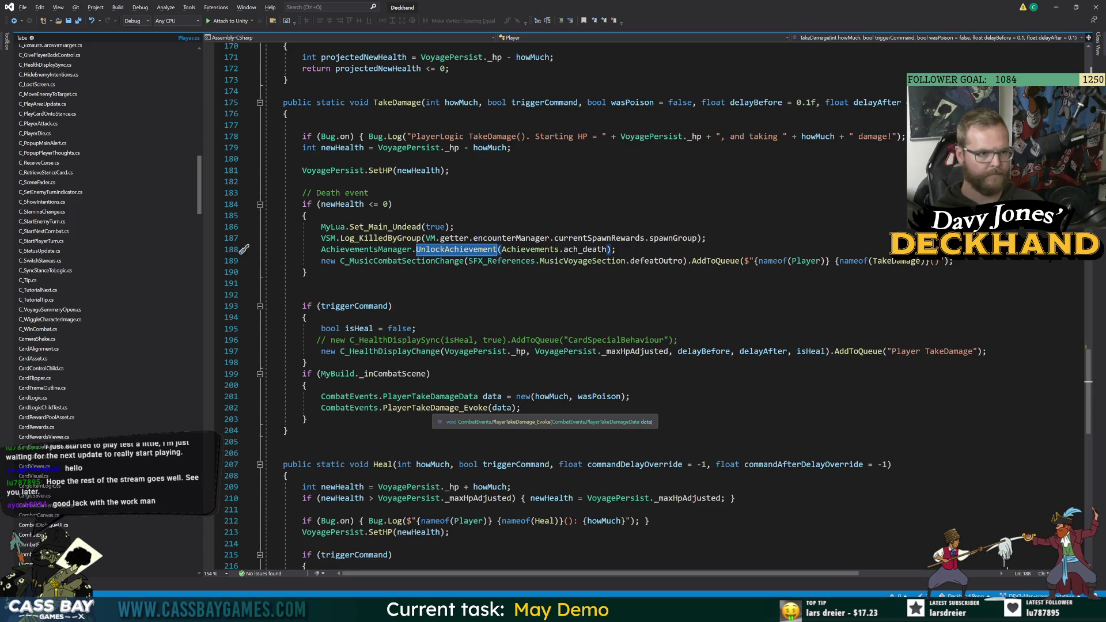
Inspect the SetHP definition in VoyagePersist, return to Player.cs, then switch to Unity.
{"action": "left_click", "coordinate": [385, 171]}
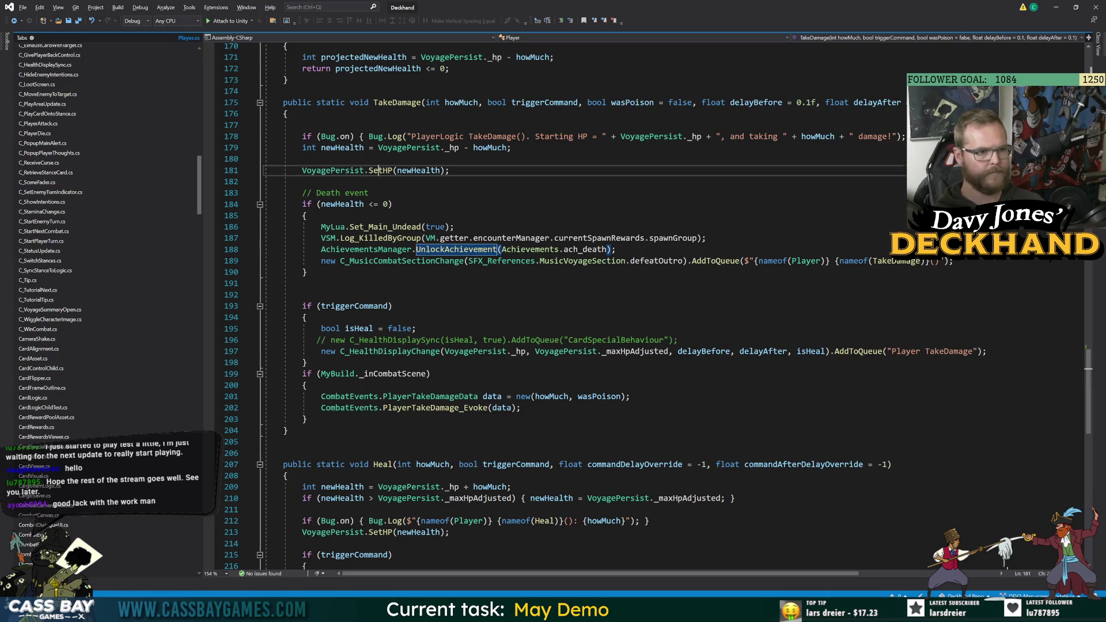
{"action": "key", "text": "F12"}
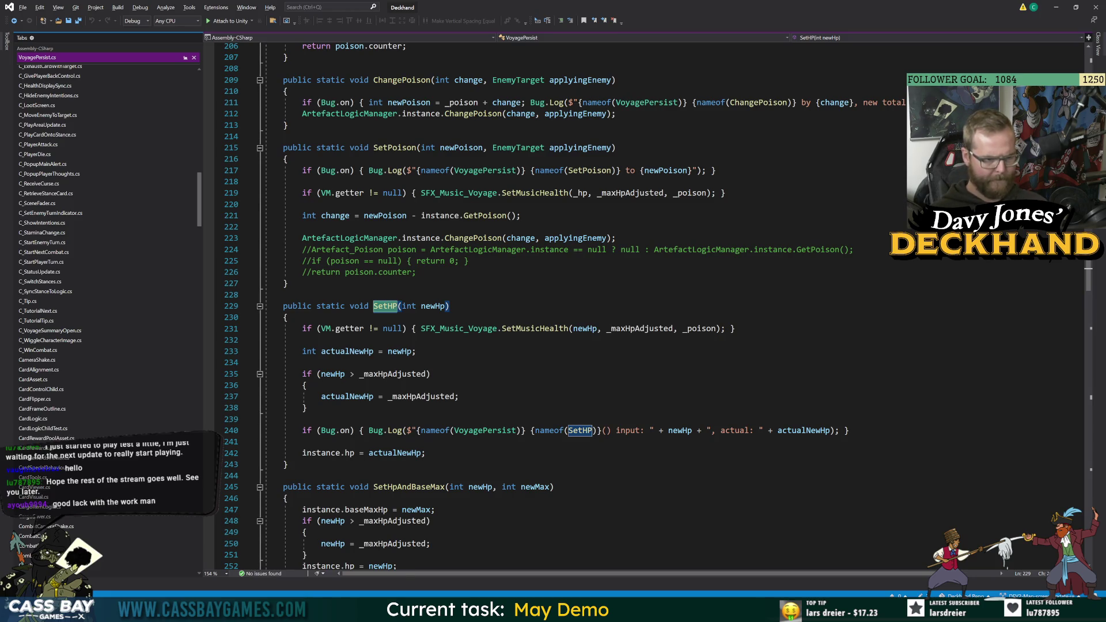
{"action": "scroll", "coordinate": [605, 305], "scroll_direction": "down", "scroll_amount": 2}
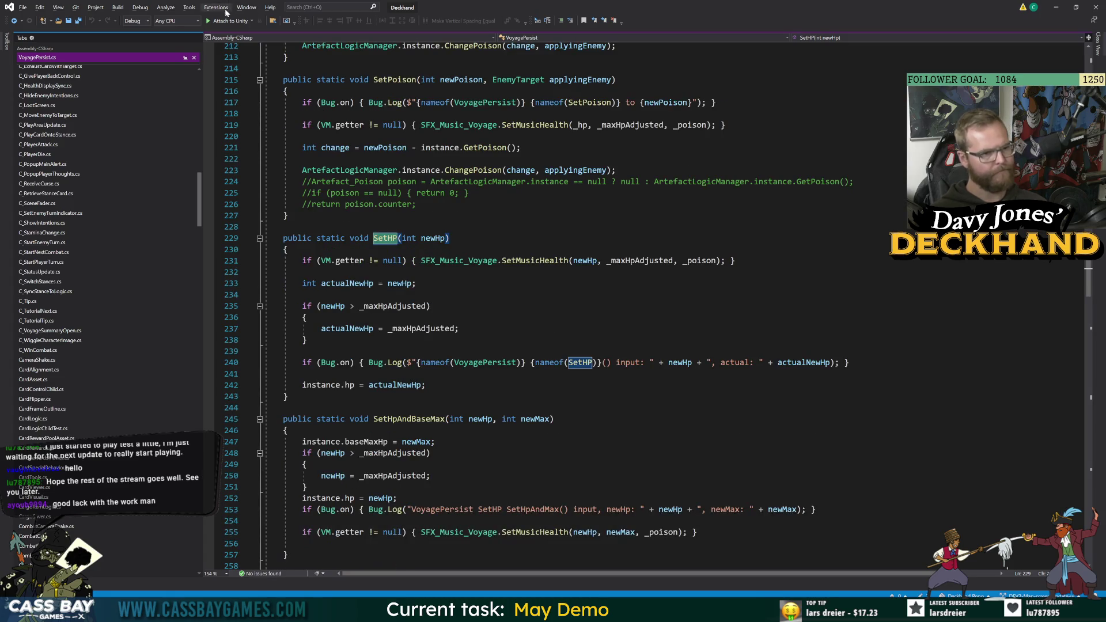
{"action": "left_click", "coordinate": [14, 21]}
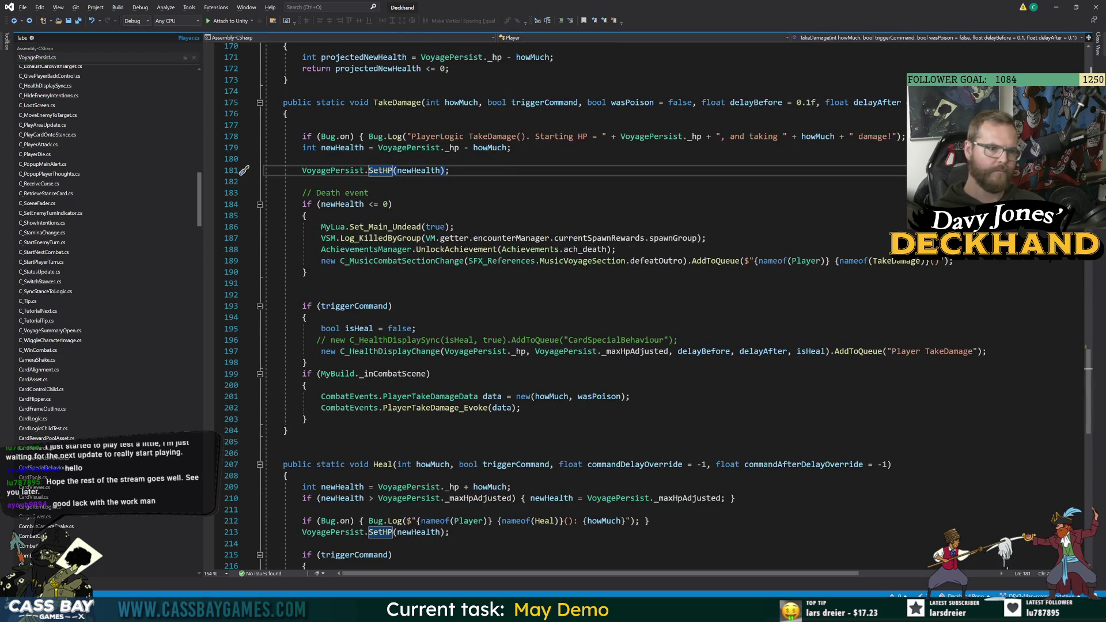
{"action": "left_click", "coordinate": [455, 227]}
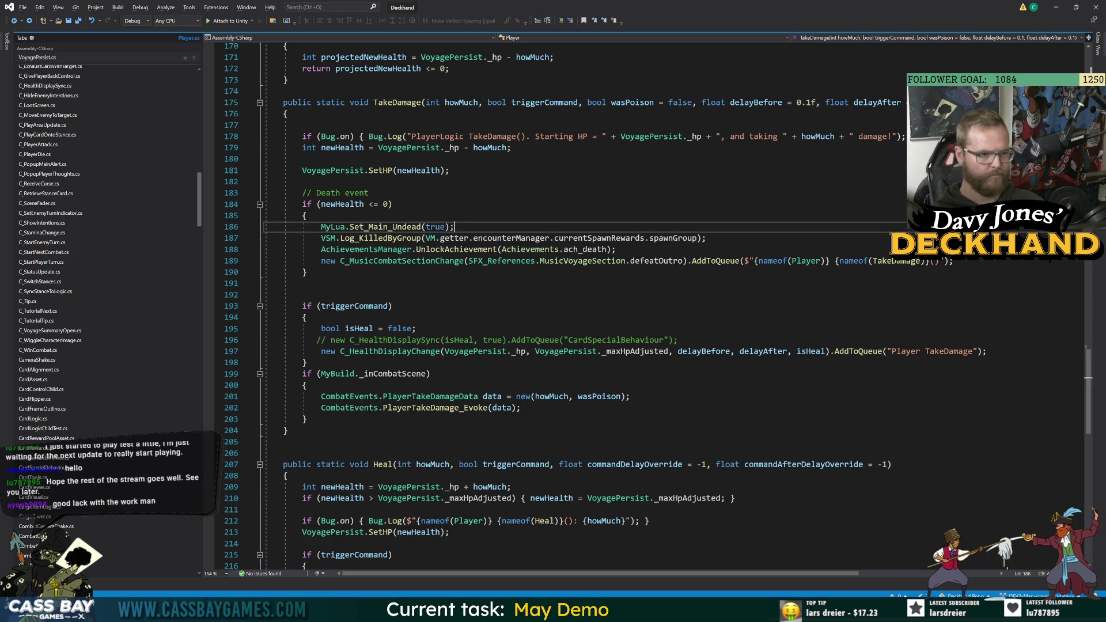
{"action": "left_click", "coordinate": [304, 295]}
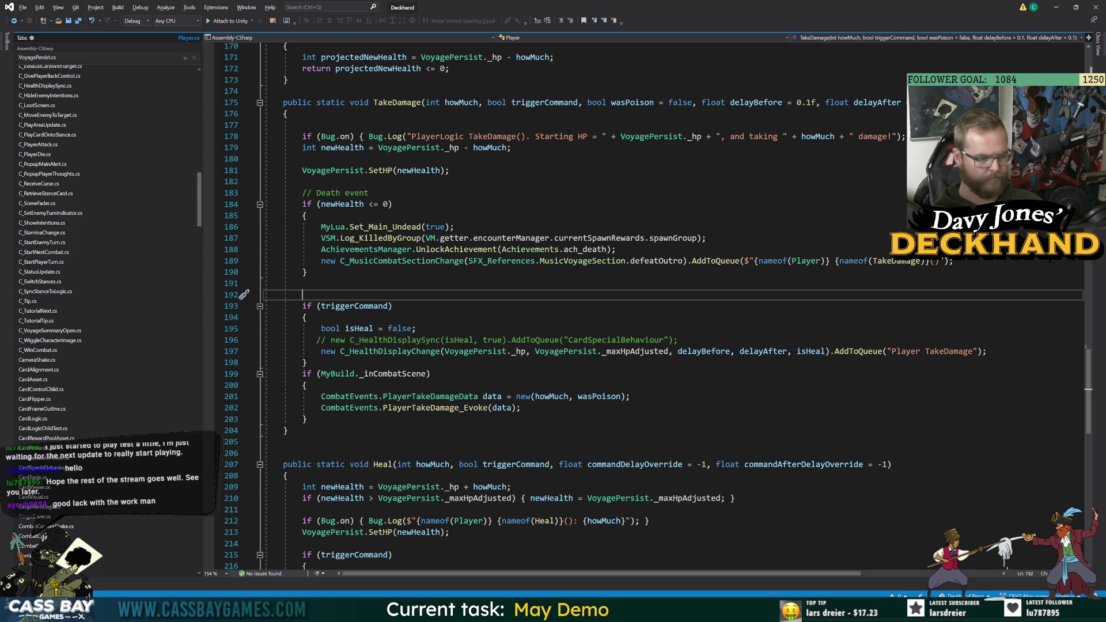
{"action": "mouse_move", "coordinate": [199, 206]}
{"action": "left_mouse_down"}
{"action": "mouse_move", "coordinate": [213, 346]}
{"action": "mouse_move", "coordinate": [208, 330]}
{"action": "left_mouse_up"}
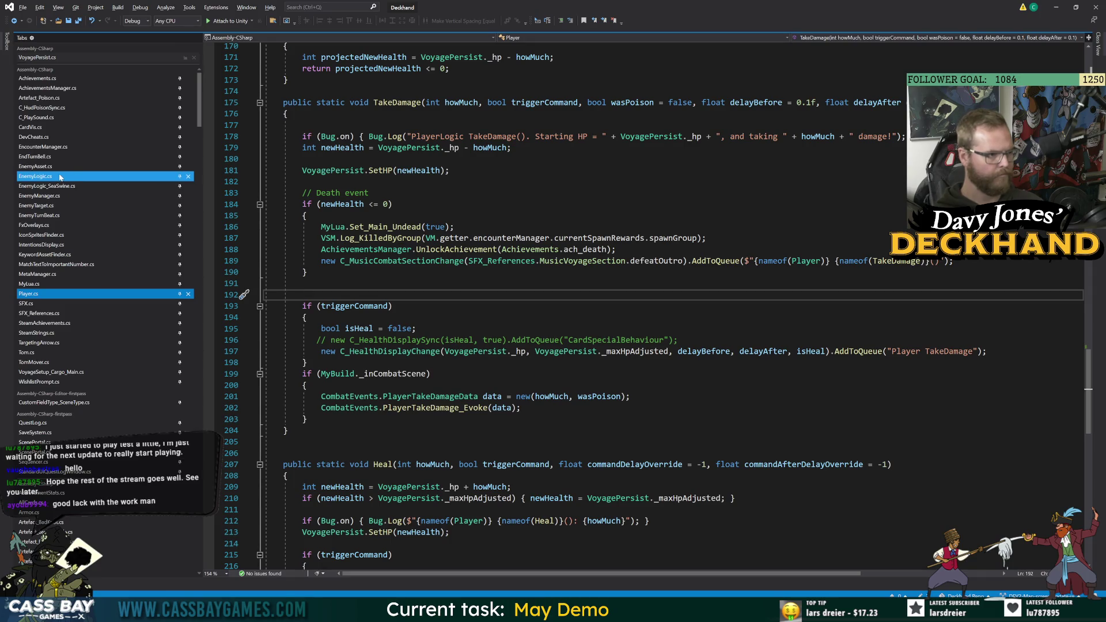
{"action": "key", "text": "alt+Tab"}
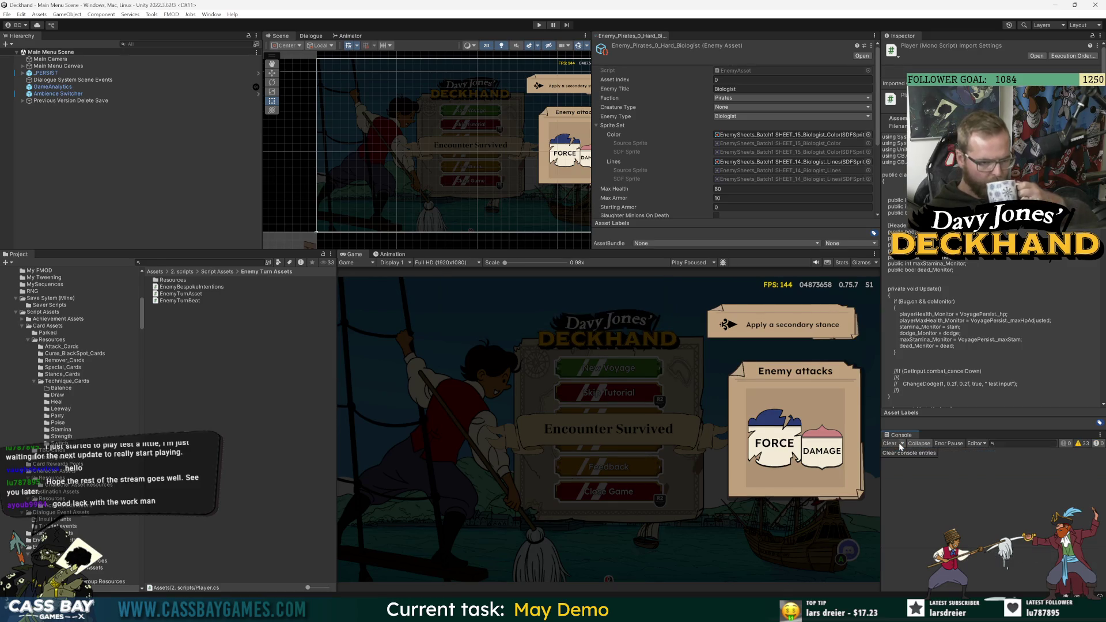
Clear the console, inspect Weapon_3_Saber's starting stance, then enter Play mode and open Settings.
{"action": "left_click", "coordinate": [896, 443]}
{"action": "key", "text": "ctrl+k"}
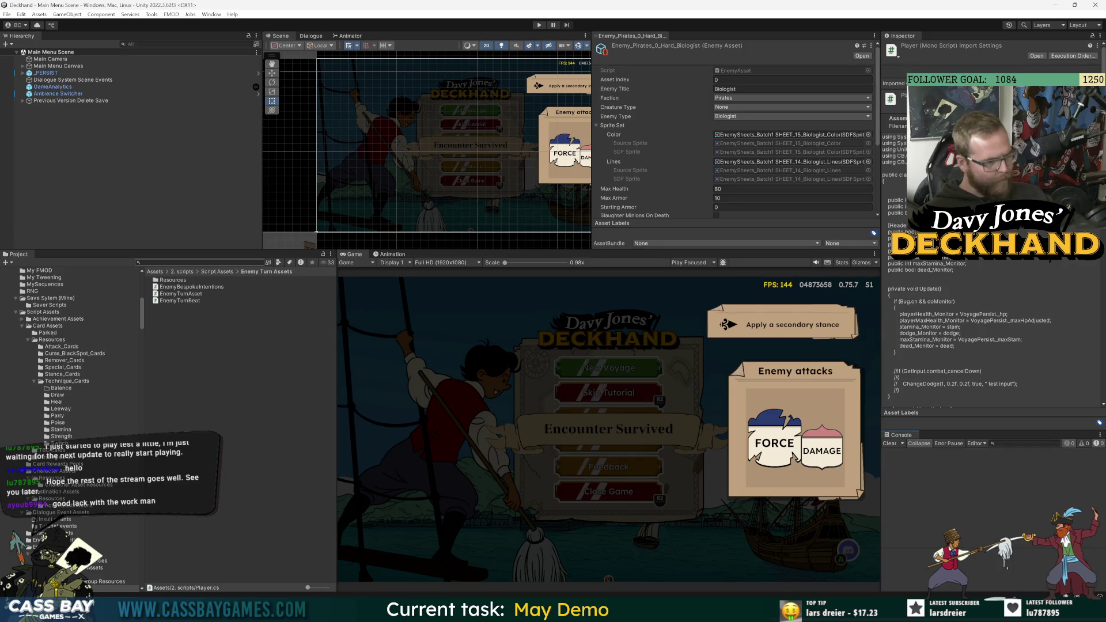
{"action": "type", "text": "saber"}
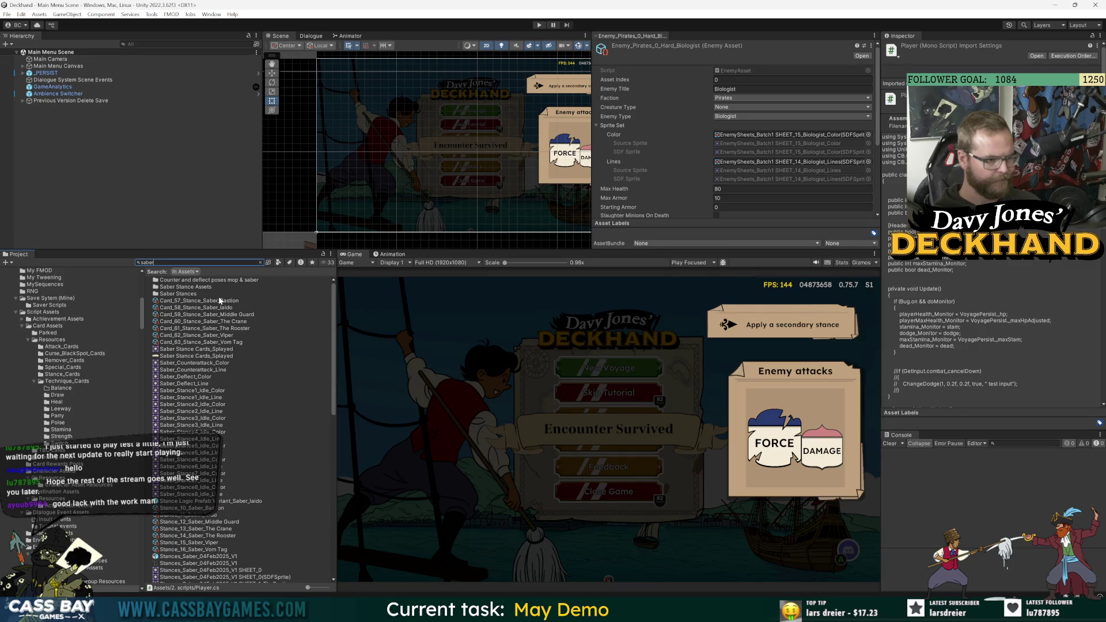
{"action": "type", "text": " we"}
{"action": "left_click", "coordinate": [194, 281]}
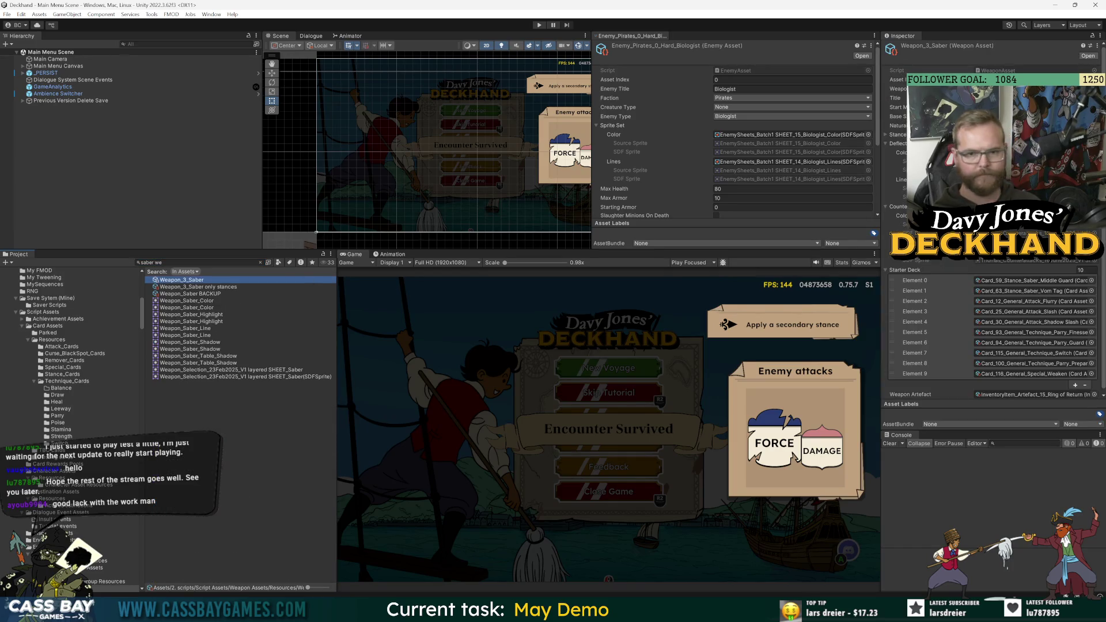
{"action": "left_click", "coordinate": [979, 108]}
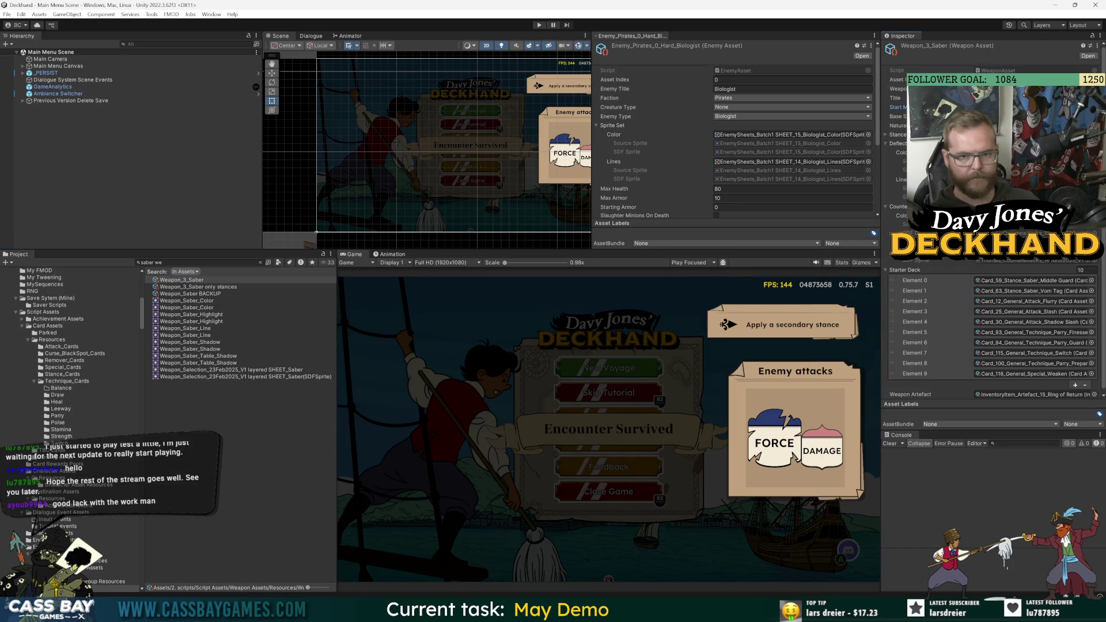
{"action": "left_click", "coordinate": [539, 26]}
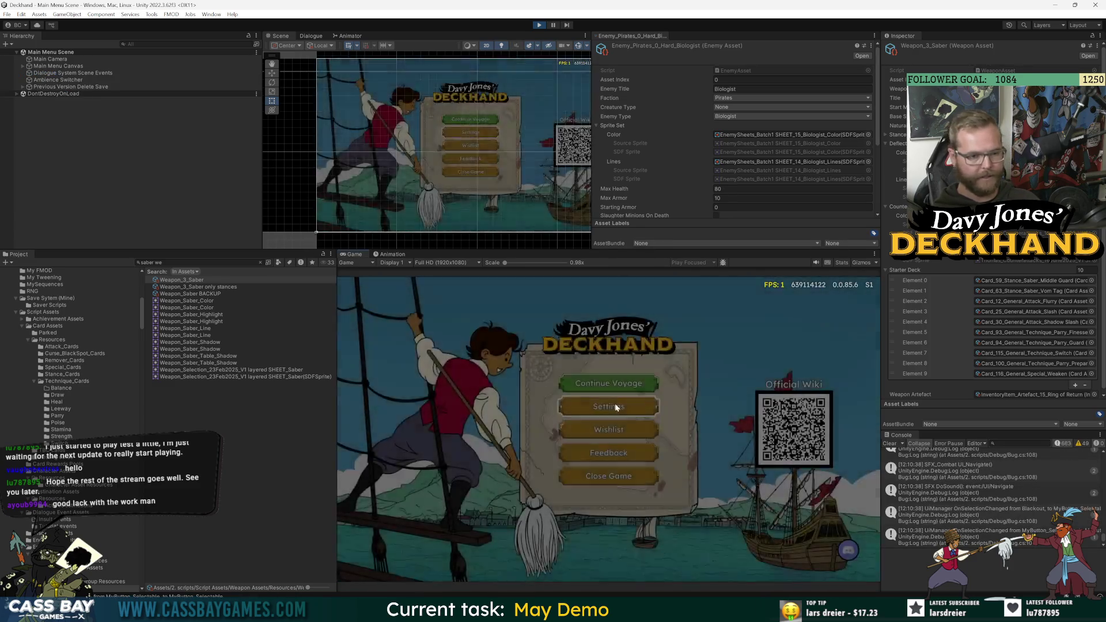
{"action": "left_click", "coordinate": [615, 407]}
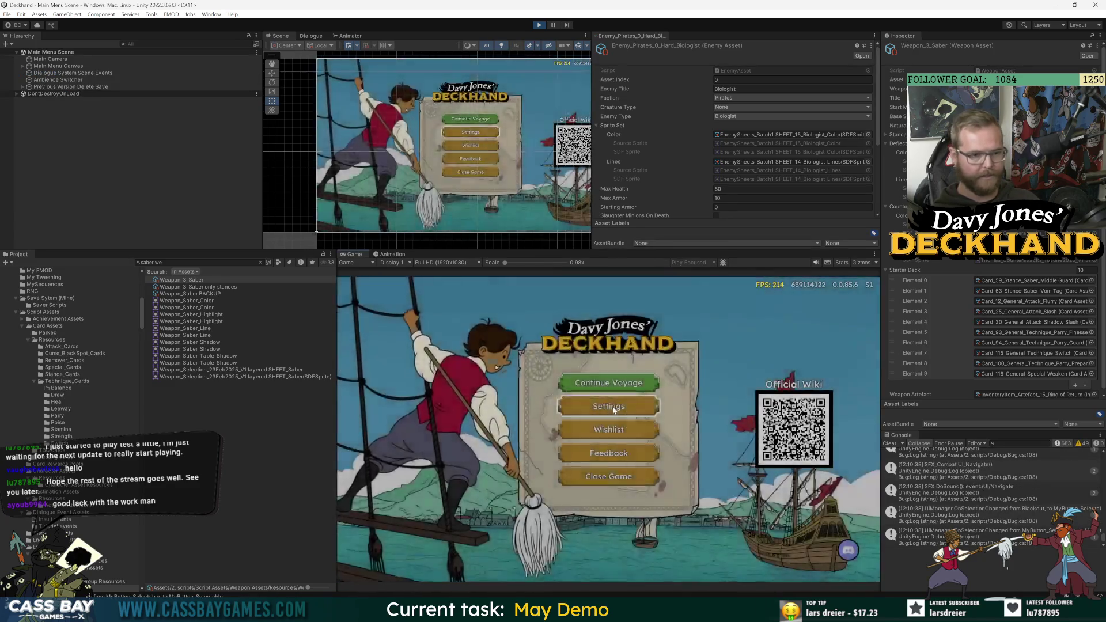
Start a Crab Island voyage with the Saber, loading the blue candle and Broken Jar as cargo.
{"action": "left_click", "coordinate": [621, 455]}
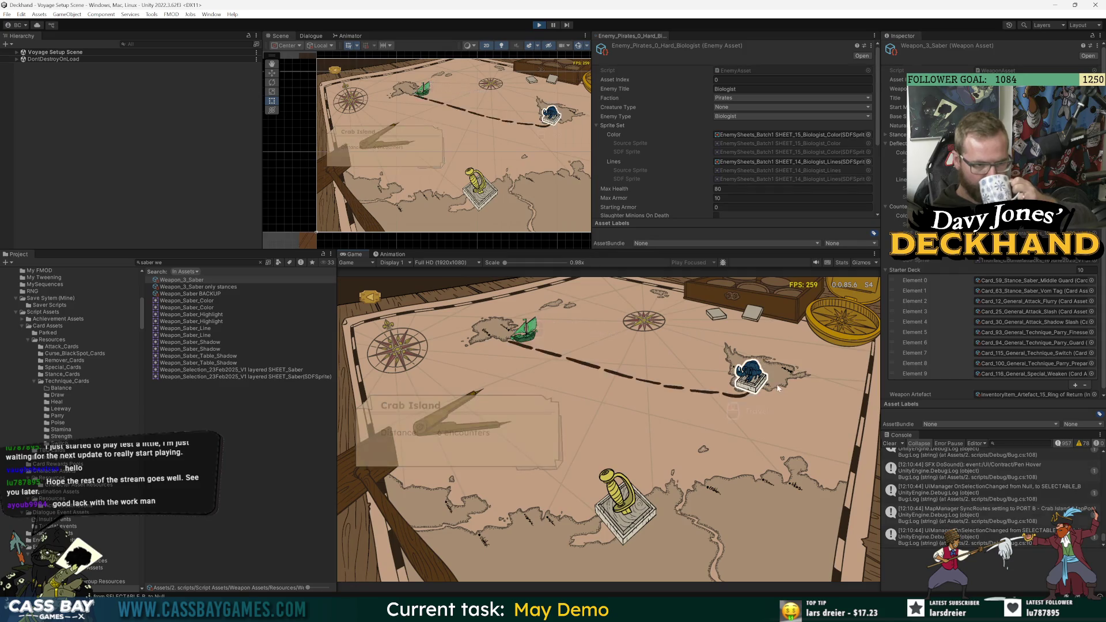
{"action": "left_click", "coordinate": [776, 385]}
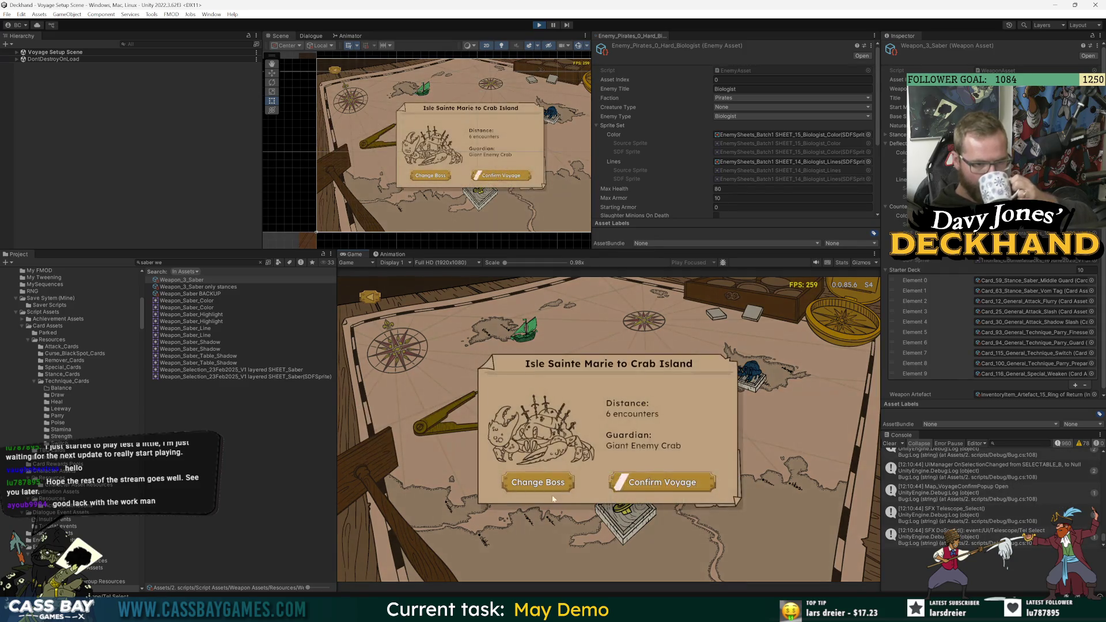
{"action": "left_click", "coordinate": [662, 482]}
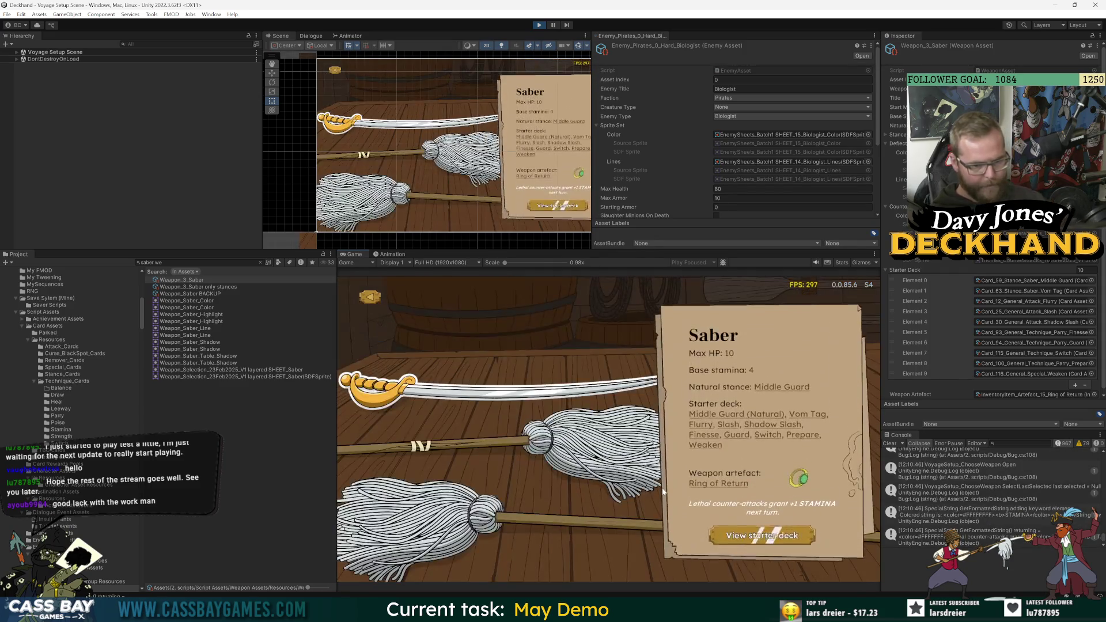
{"action": "left_click", "coordinate": [544, 397]}
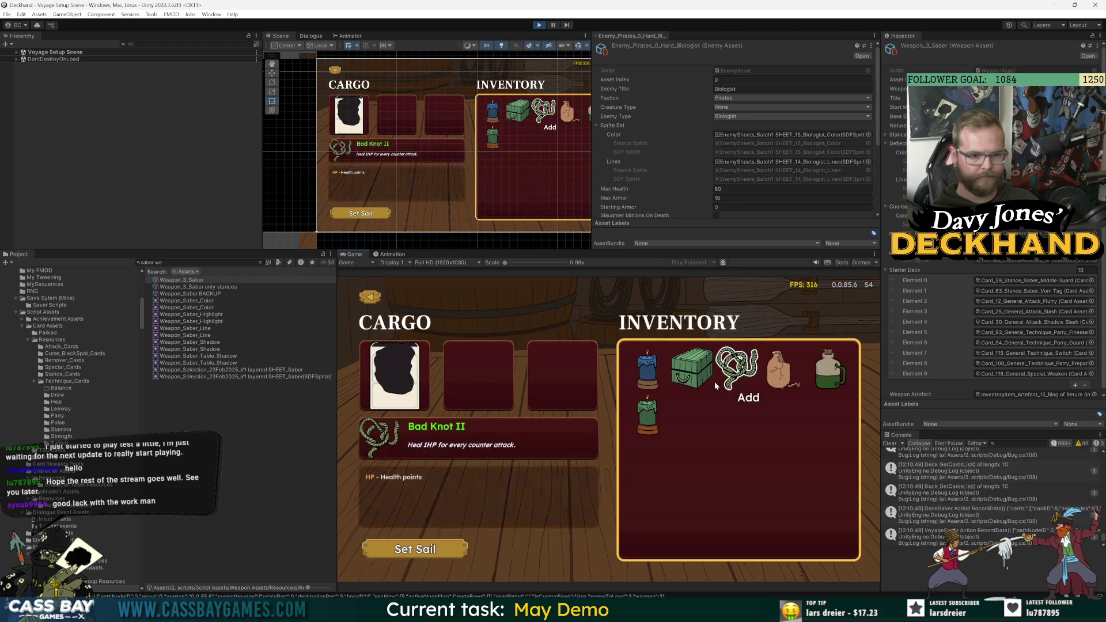
{"action": "left_click", "coordinate": [648, 375]}
{"action": "left_click", "coordinate": [830, 369]}
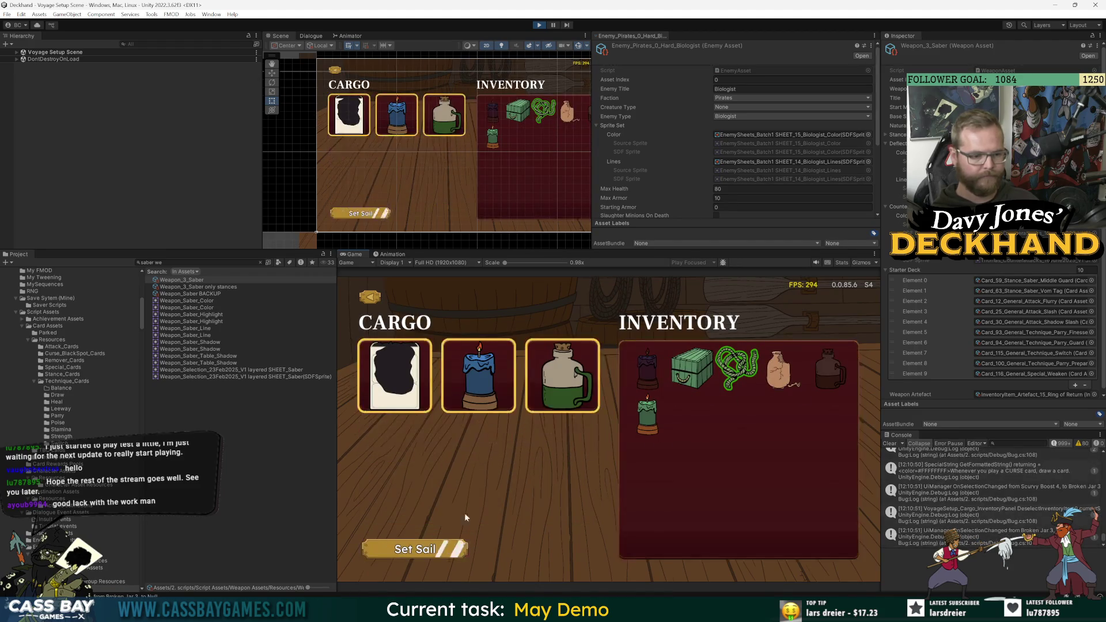
{"action": "left_click", "coordinate": [830, 368]}
{"action": "left_click", "coordinate": [779, 369]}
{"action": "left_click", "coordinate": [429, 549]}
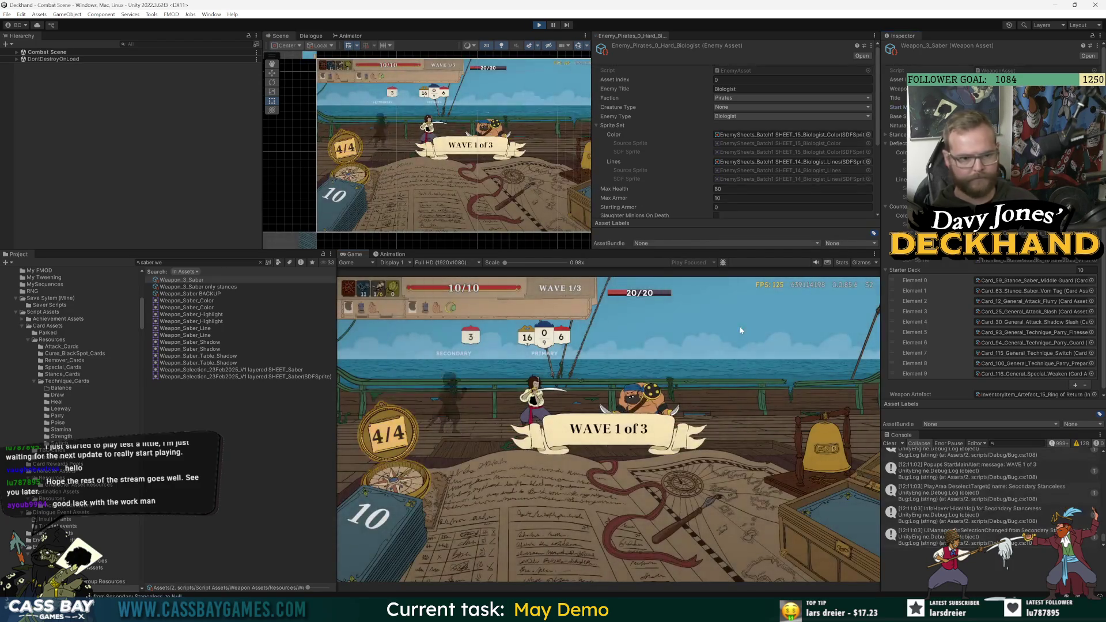
Clear wave 1 with the debug kill key and skip the card reward.
{"action": "key", "text": "Escape"}
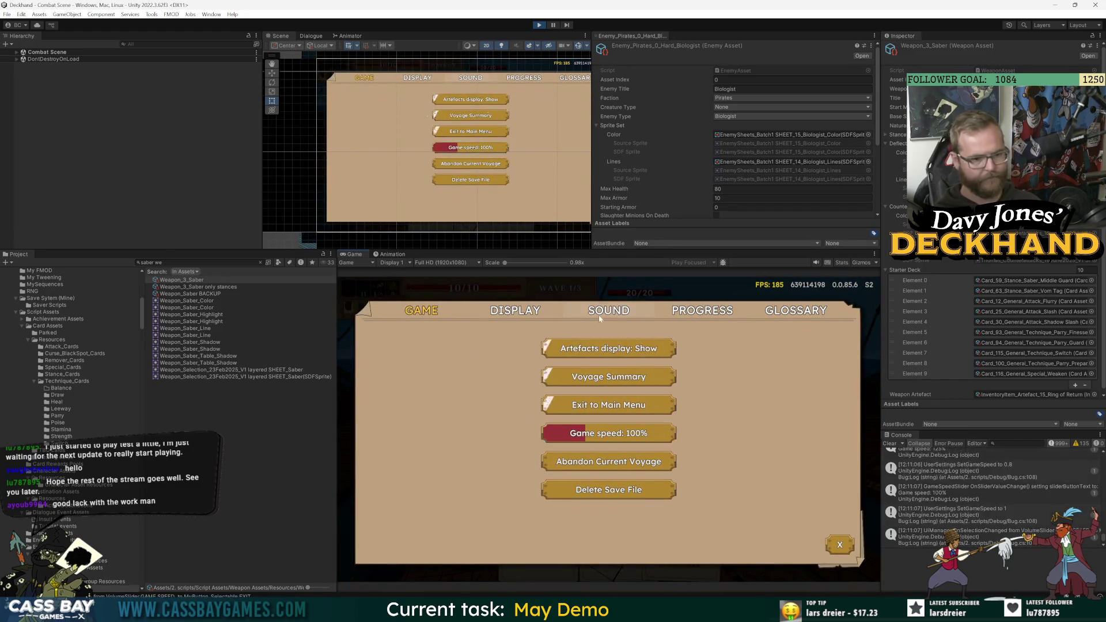
{"action": "key", "text": "Escape"}
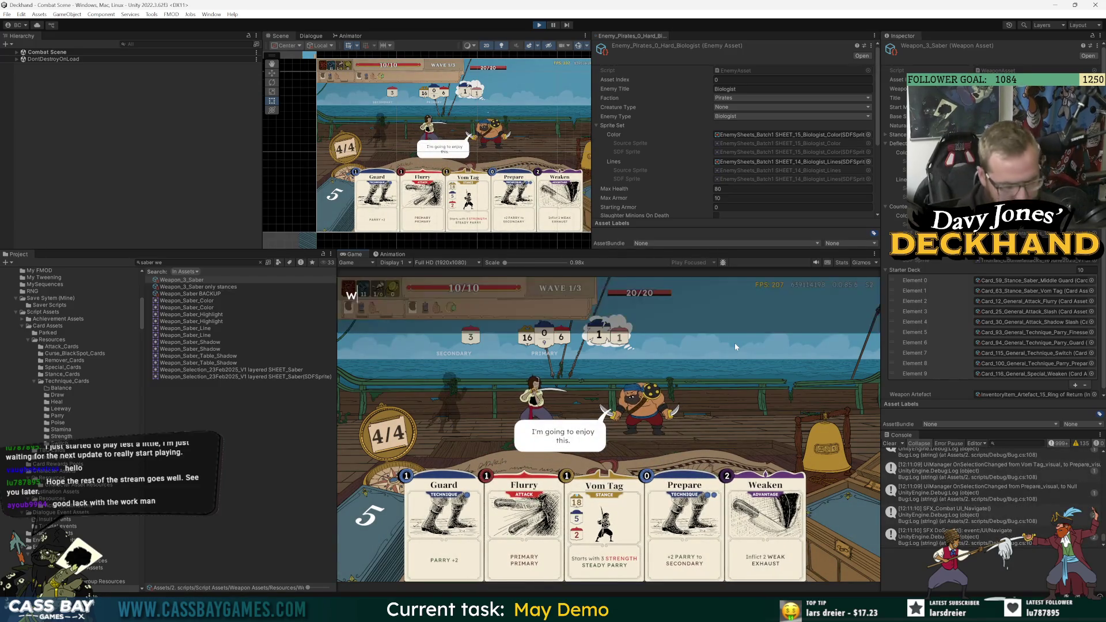
{"action": "key", "text": "k"}
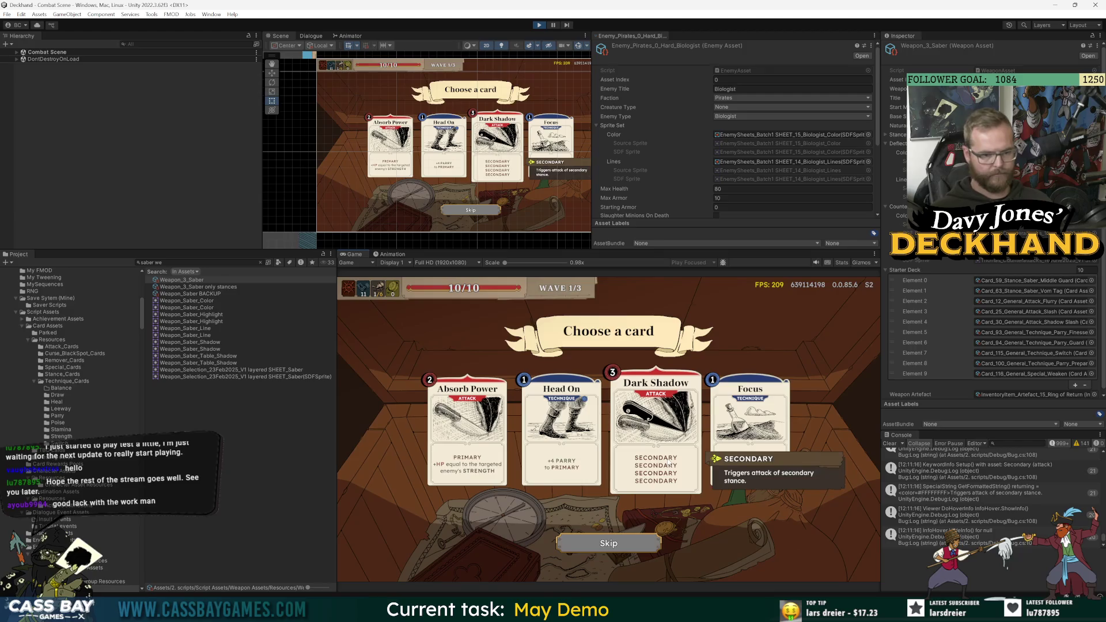
{"action": "left_click", "coordinate": [601, 545]}
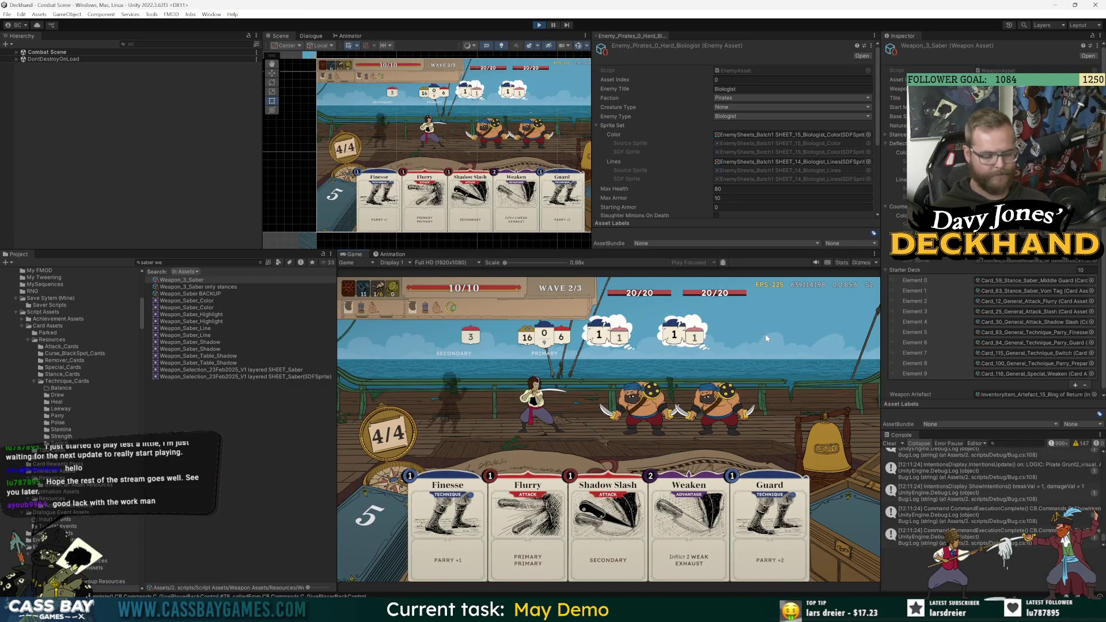
Play wave 2 turns with Middle Guard and Vom Tag stances, ending turns until health drops.
{"action": "left_click", "coordinate": [830, 449]}
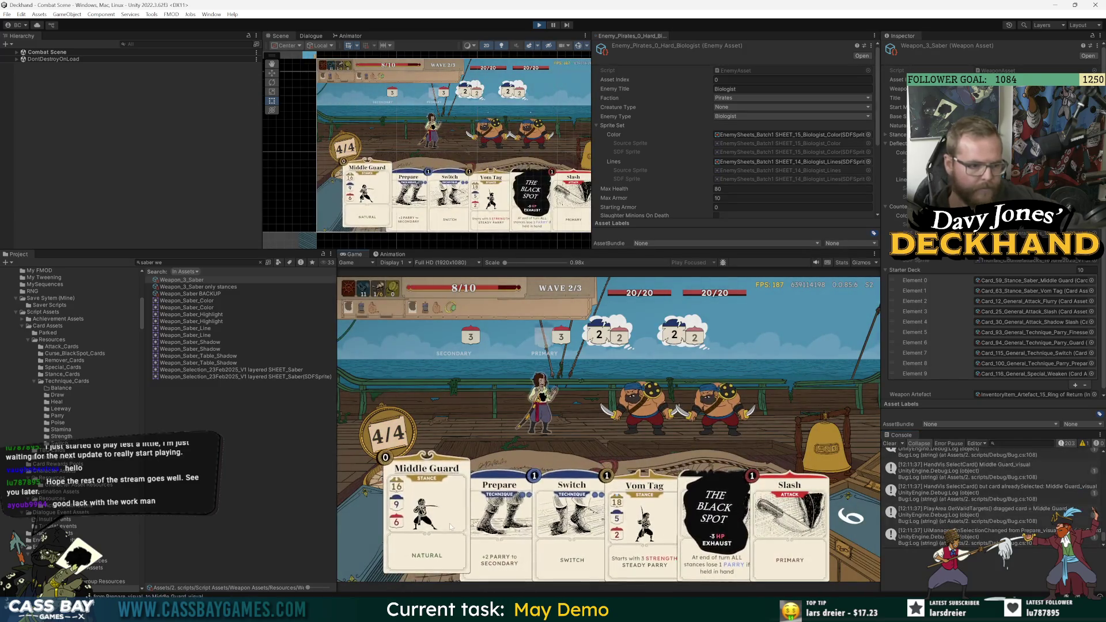
{"action": "left_click", "coordinate": [427, 519]}
{"action": "left_click", "coordinate": [563, 406]}
{"action": "left_click", "coordinate": [643, 519]}
{"action": "left_click", "coordinate": [444, 407]}
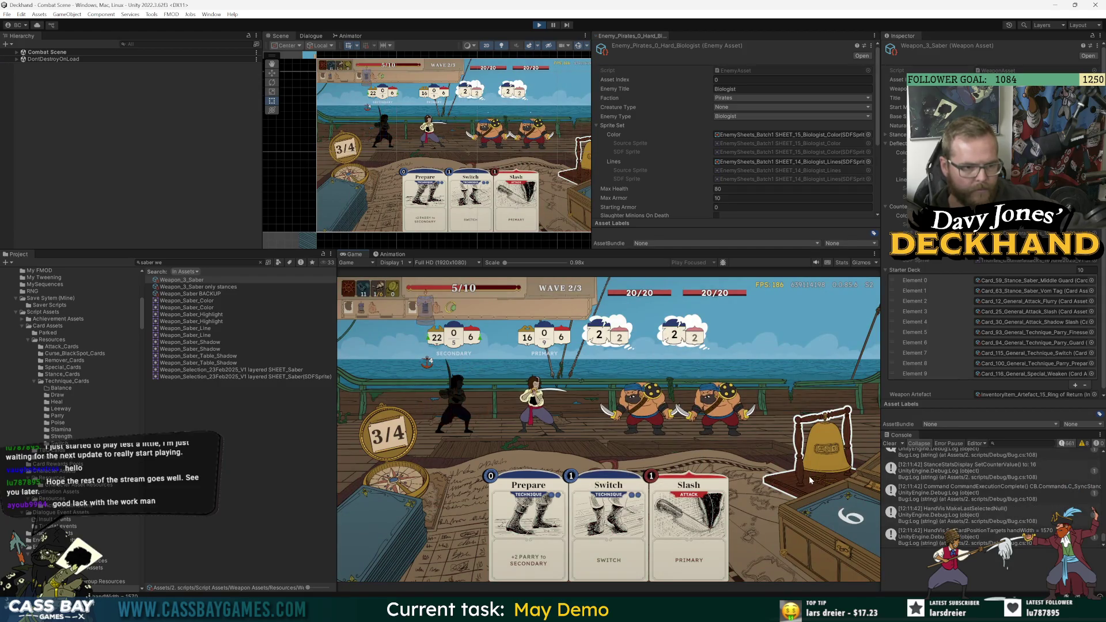
{"action": "left_click", "coordinate": [809, 475]}
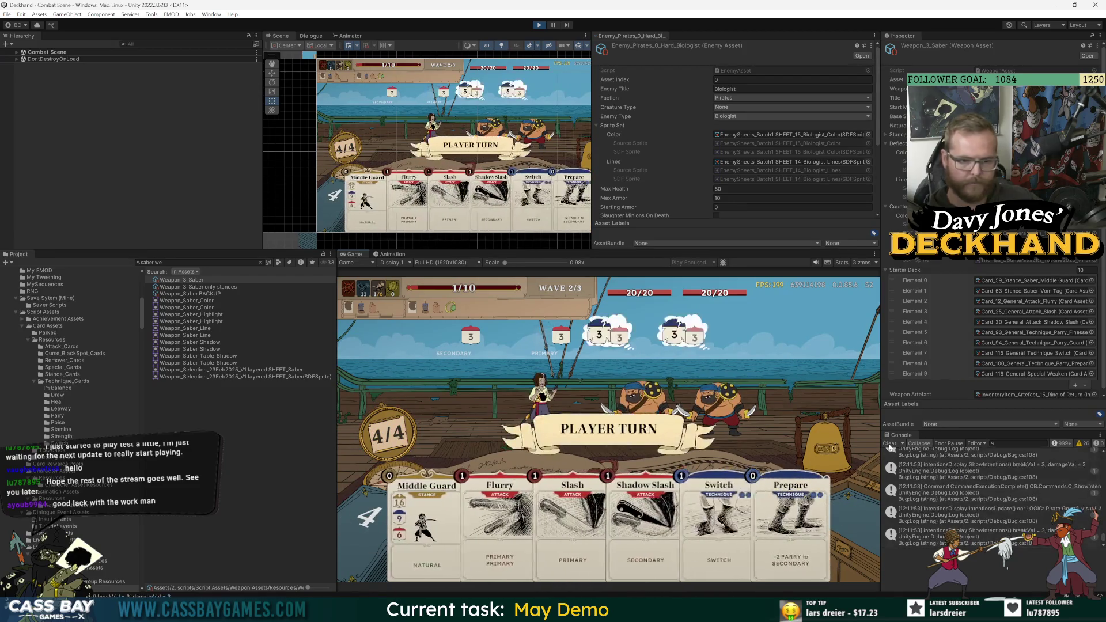
{"action": "left_click_drag", "start_coordinate": [429, 501], "coordinate": [549, 393]}
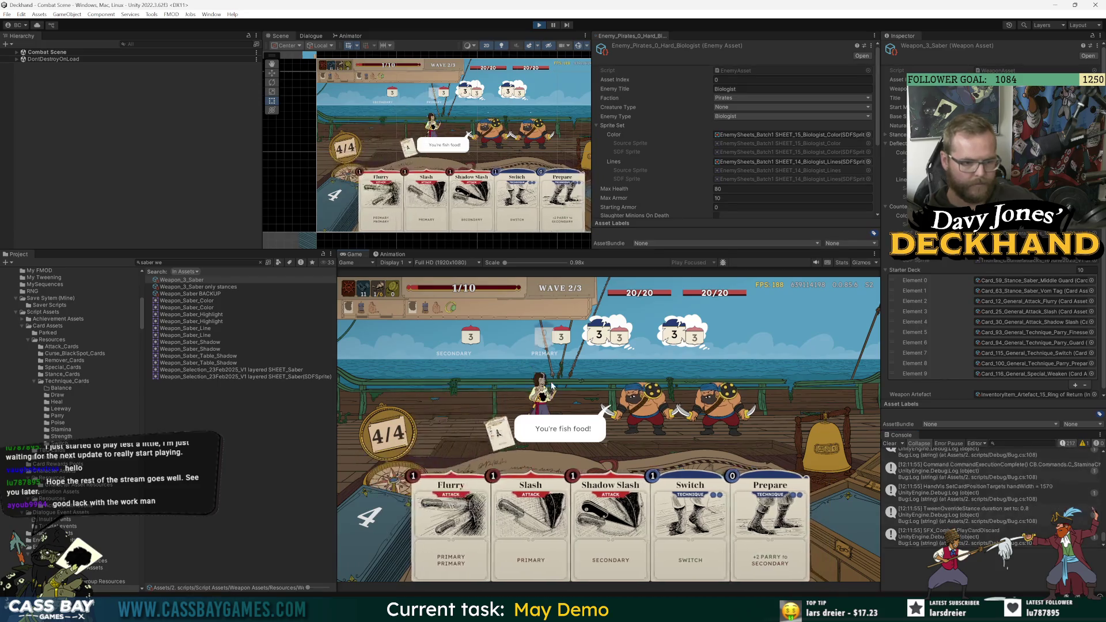
{"action": "left_click", "coordinate": [890, 443]}
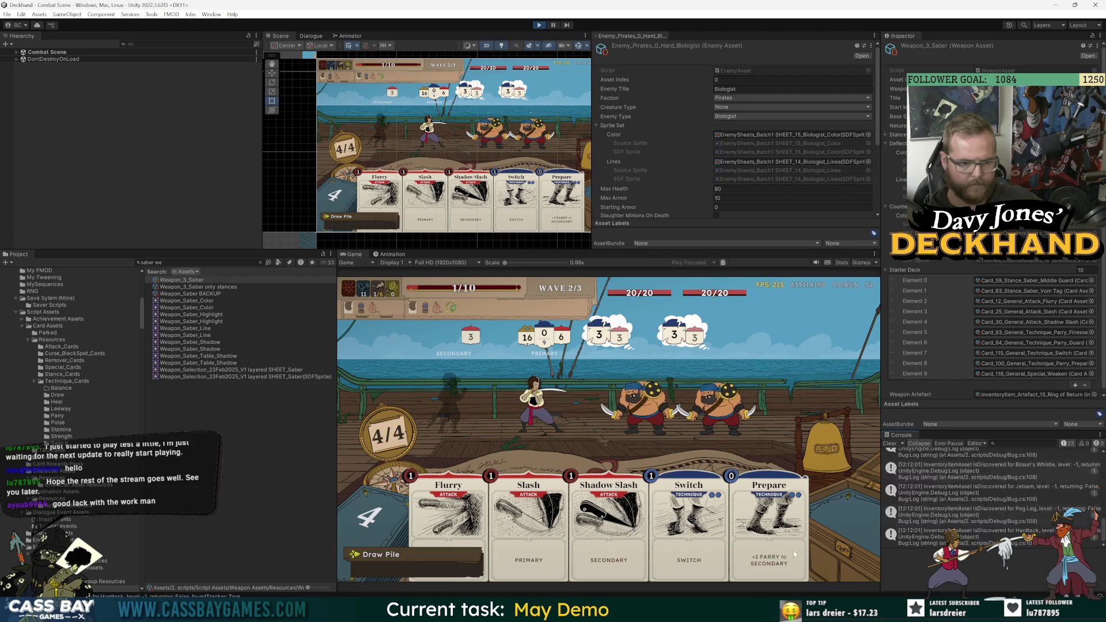
{"action": "left_click", "coordinate": [890, 443]}
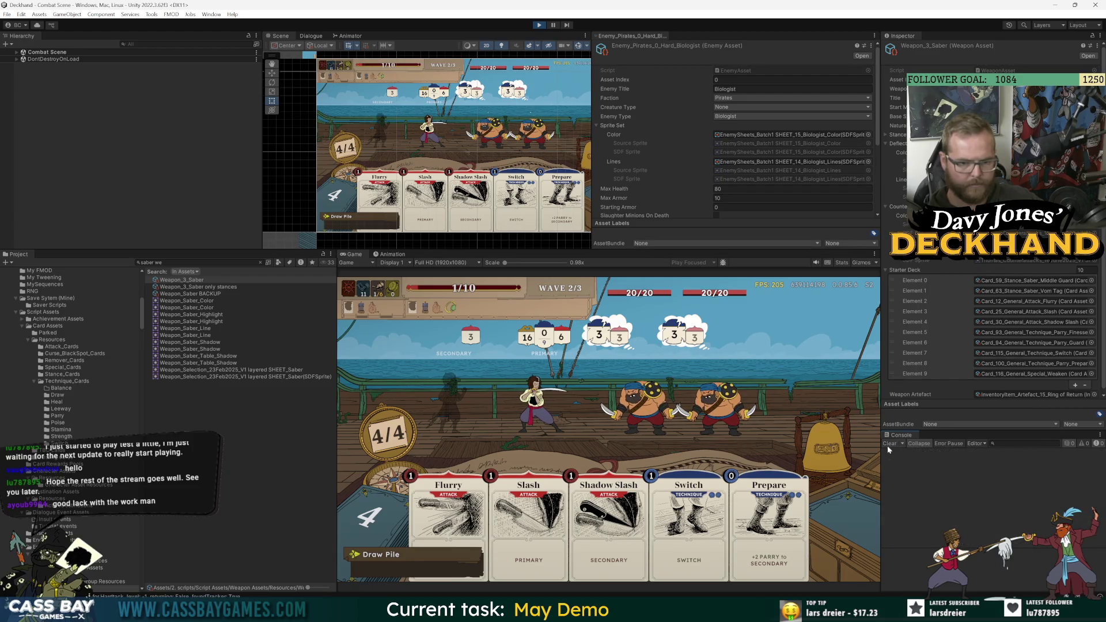
{"action": "left_click", "coordinate": [827, 448]}
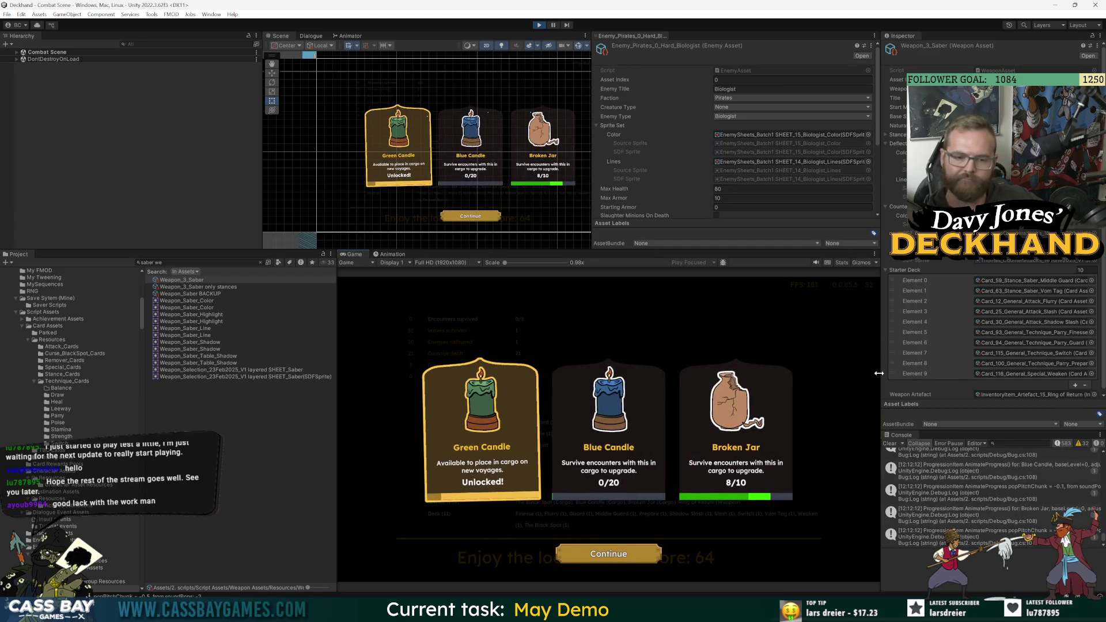
Search the Project window for 'c_player' and open the C_PlayerDie script in Visual Studio.
{"action": "left_click_drag", "start_coordinate": [879, 373], "coordinate": [732, 374]}
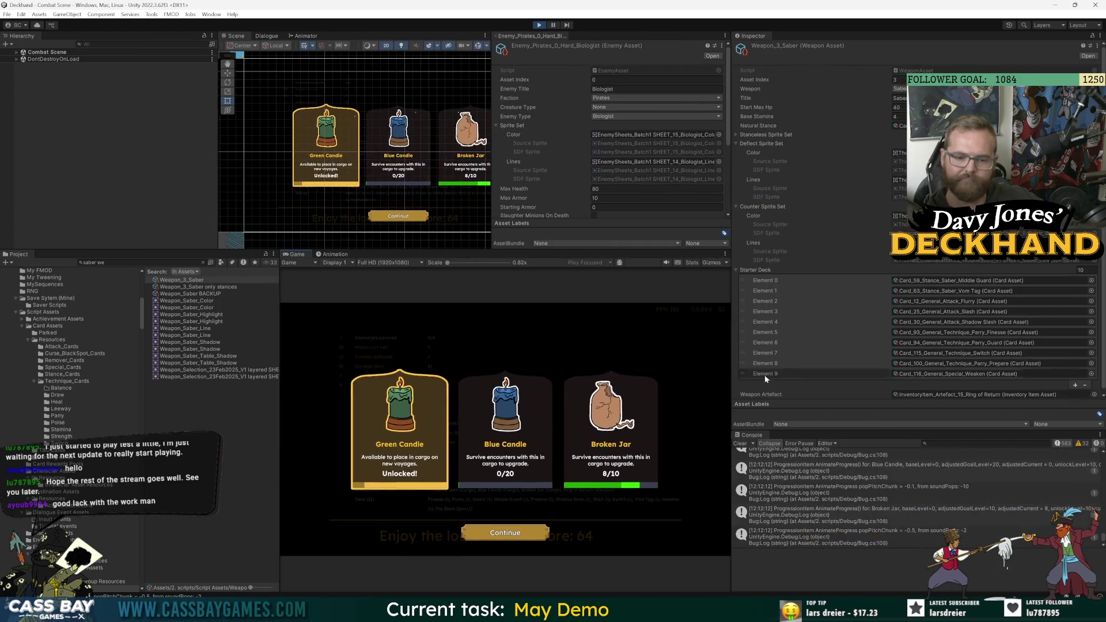
{"action": "scroll", "coordinate": [905, 476], "scroll_direction": "up", "scroll_amount": 5}
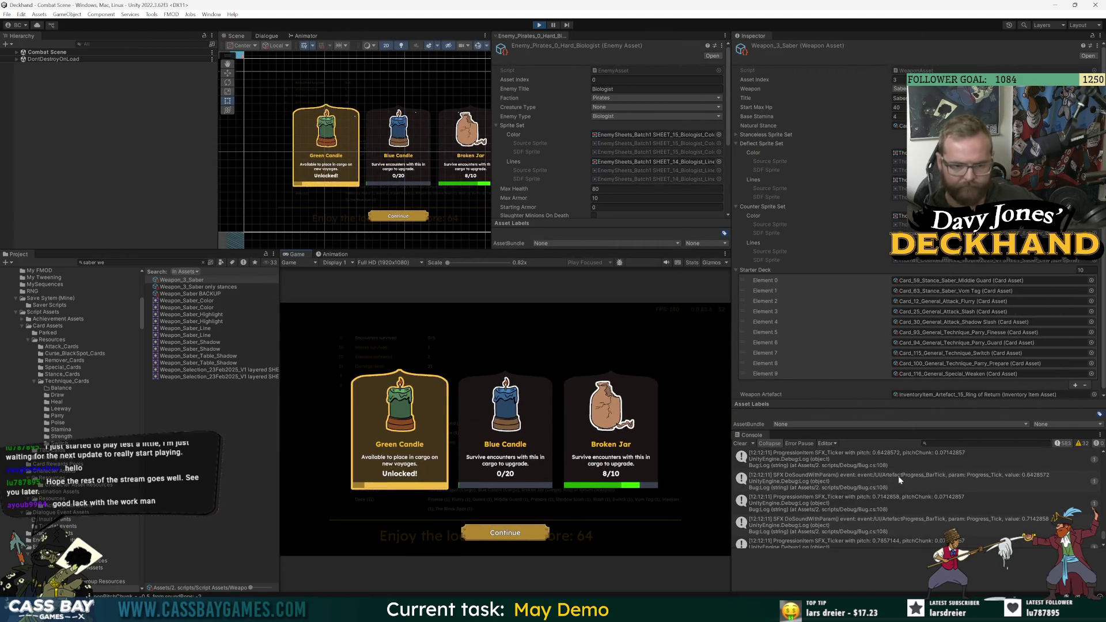
{"action": "scroll", "coordinate": [908, 477], "scroll_direction": "up", "scroll_amount": 3}
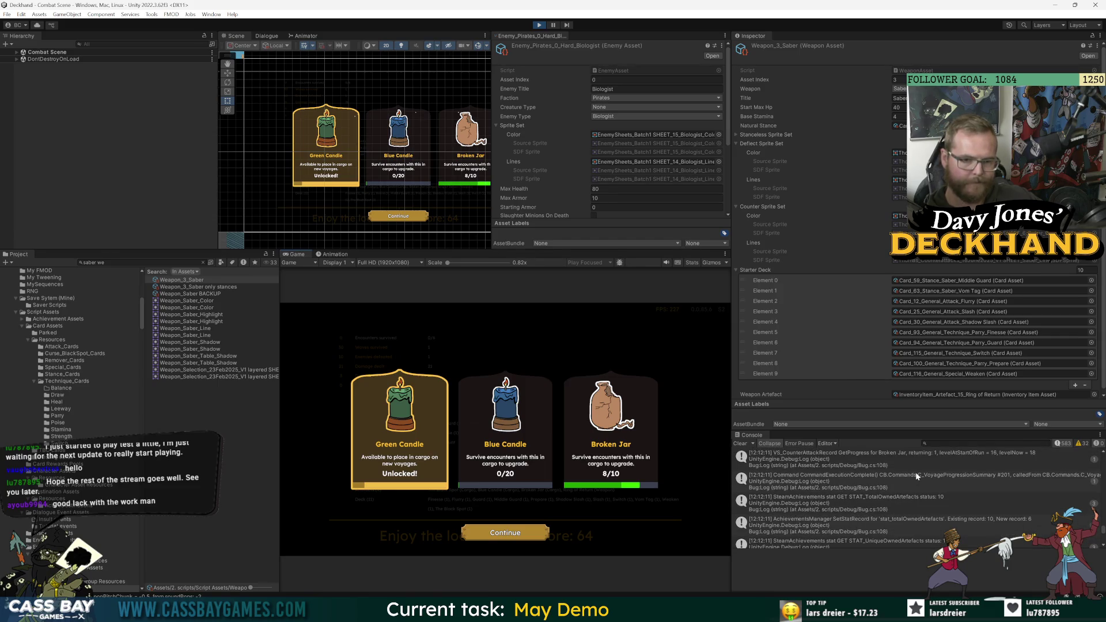
{"action": "scroll", "coordinate": [919, 476], "scroll_direction": "up", "scroll_amount": 3}
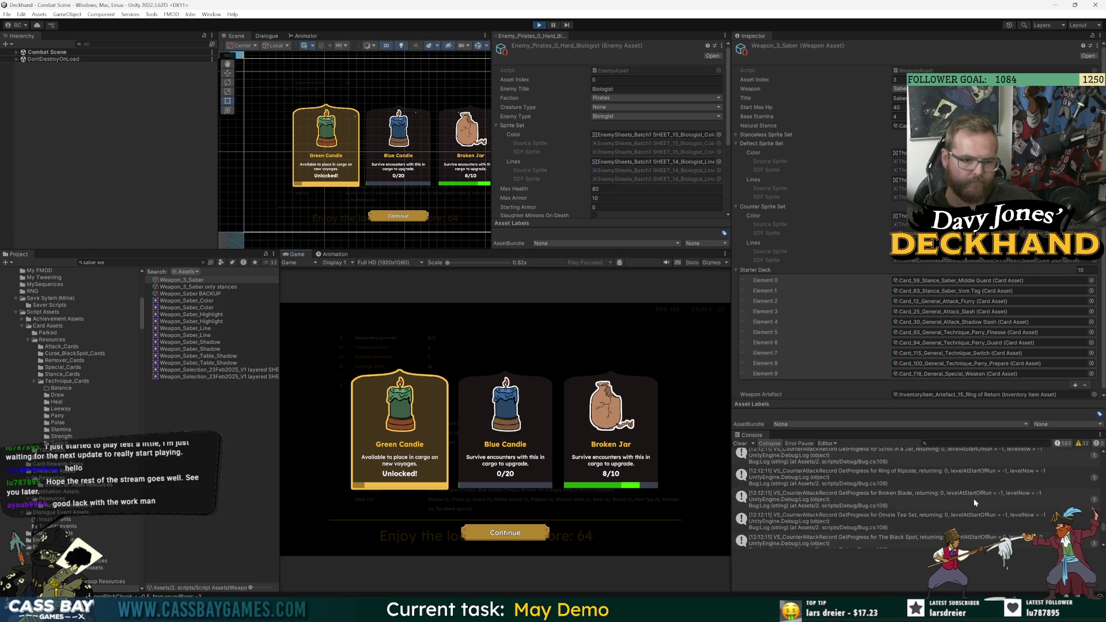
{"action": "mouse_move", "coordinate": [698, 611]}
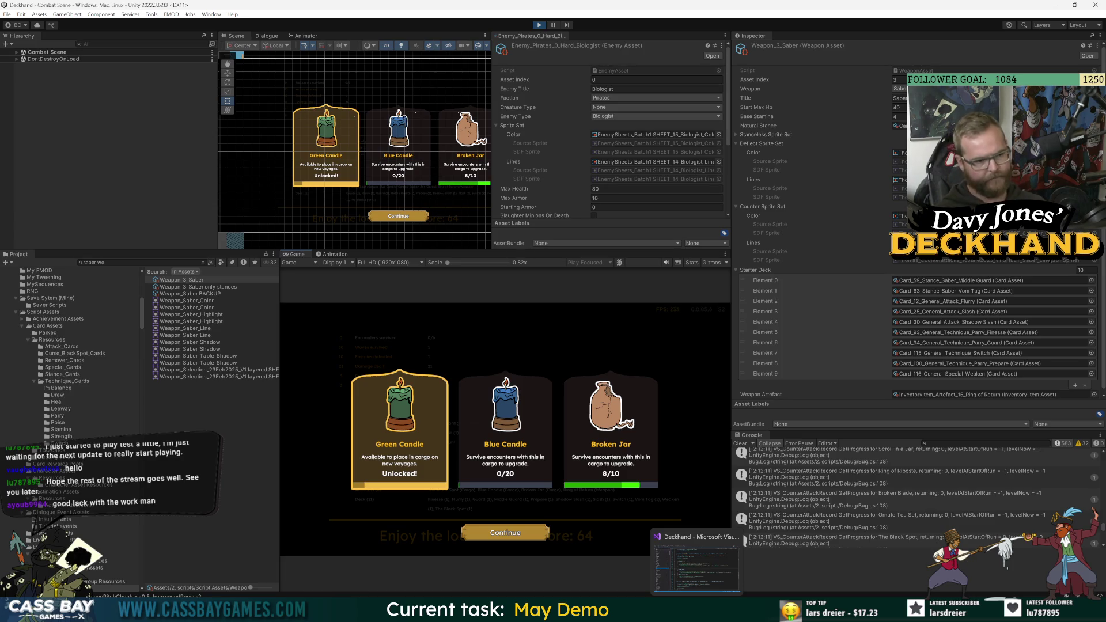
{"action": "type", "text": "c_player"}
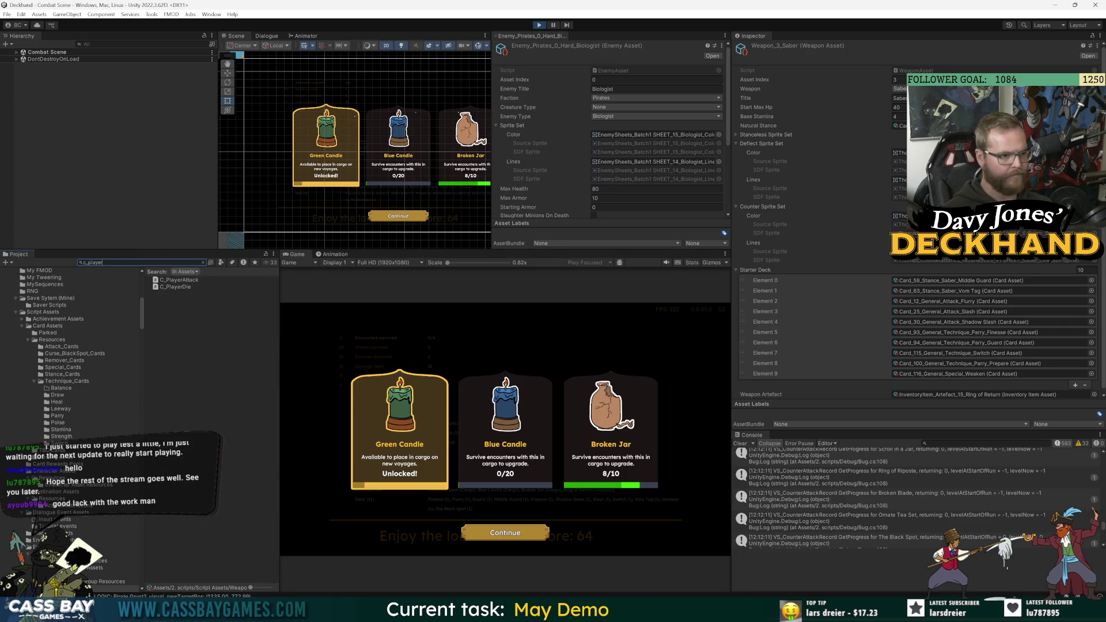
{"action": "double_click", "coordinate": [188, 287]}
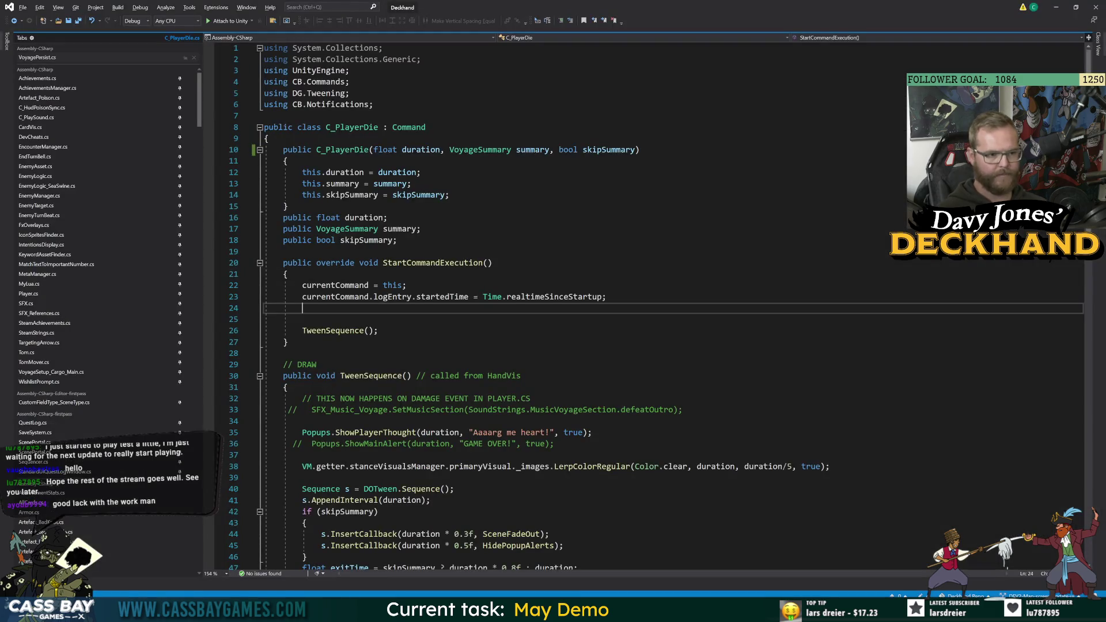
Start an if check on VM.getter.stanceManager.primary._isStanceless in TweenSequence.
{"action": "left_click", "coordinate": [369, 375]}
{"action": "left_click", "coordinate": [288, 421]}
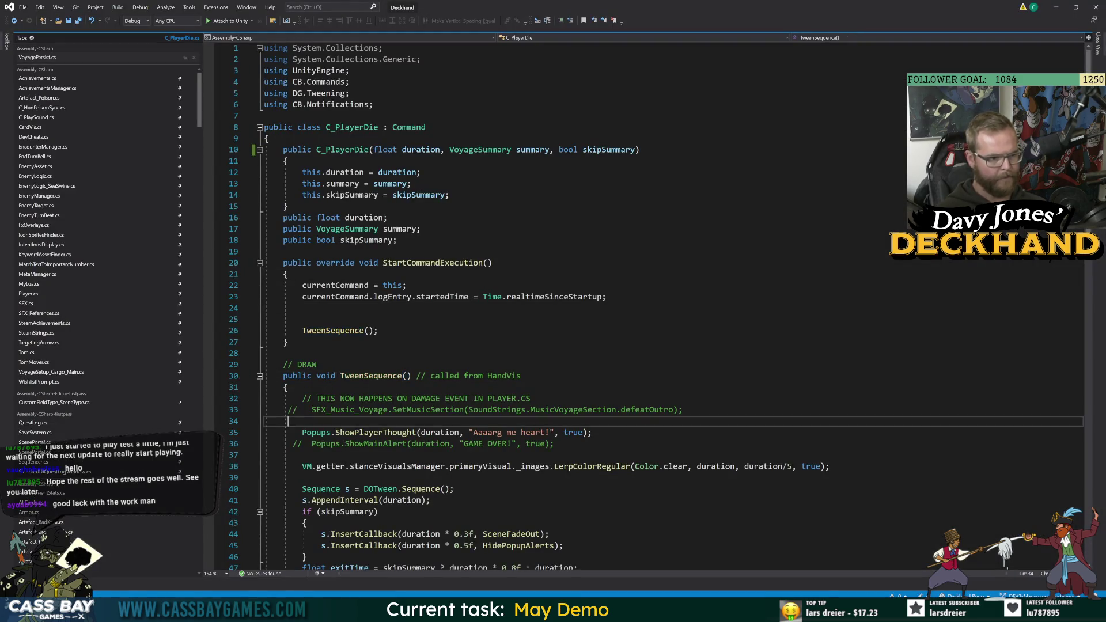
{"action": "key", "text": "Return"}
{"action": "key", "text": "Return"}
{"action": "type", "text": "if ("}
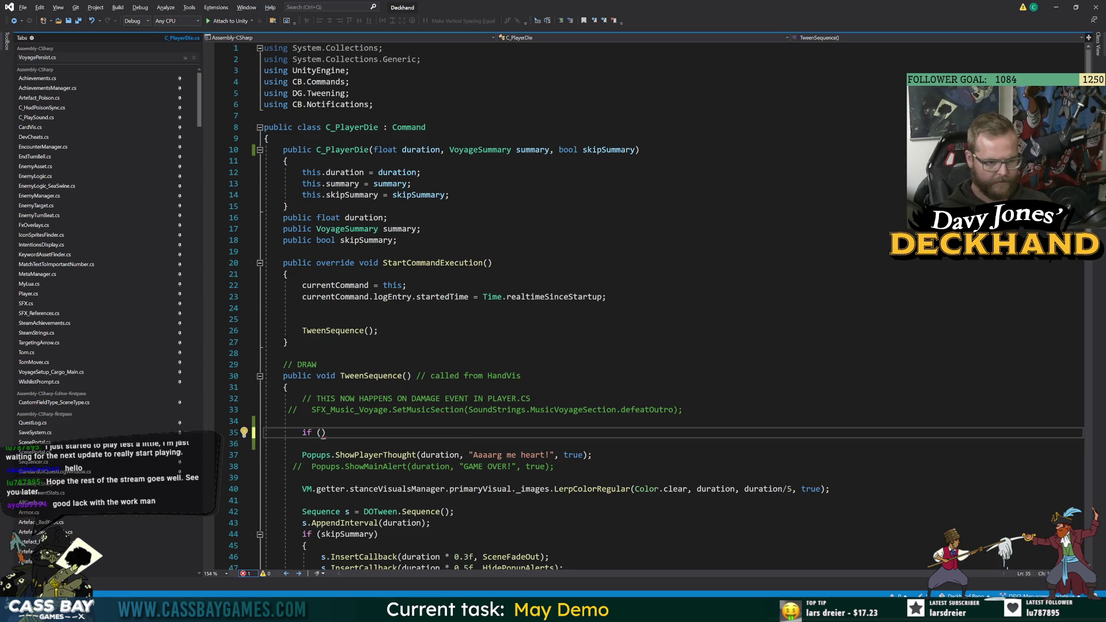
{"action": "type", "text": "VM.getter"}
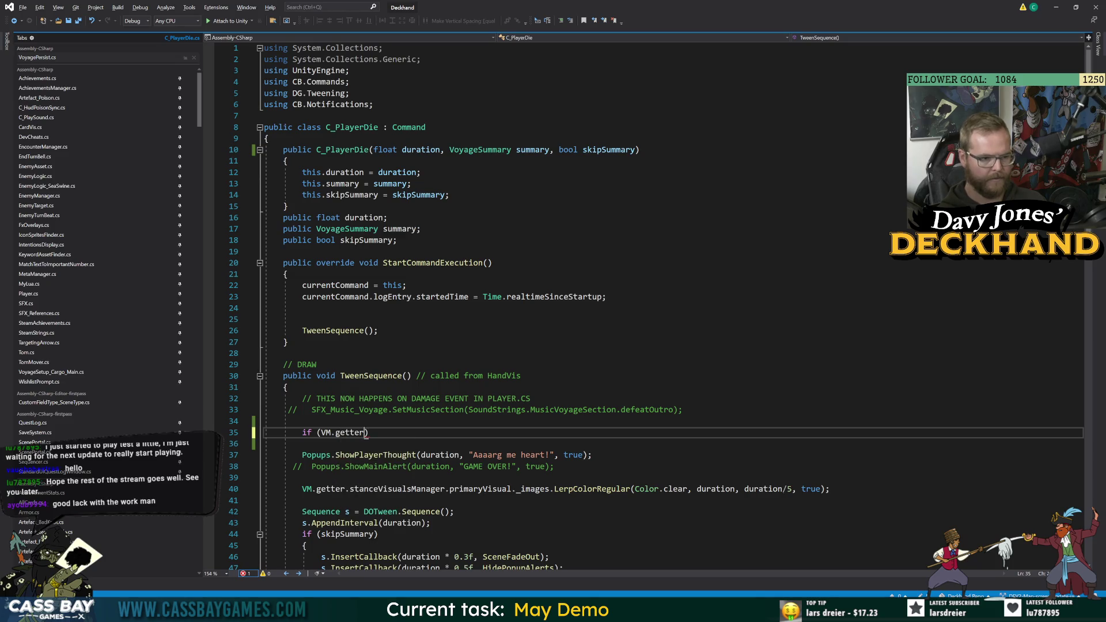
{"action": "type", "text": ".stanceManager"}
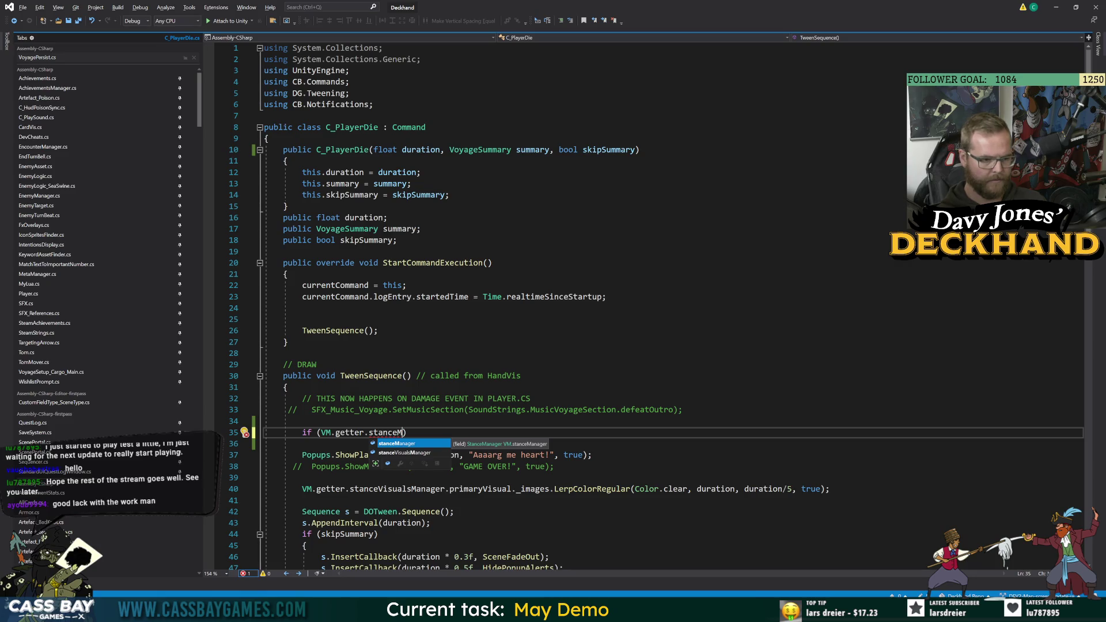
{"action": "type", "text": ".pr"}
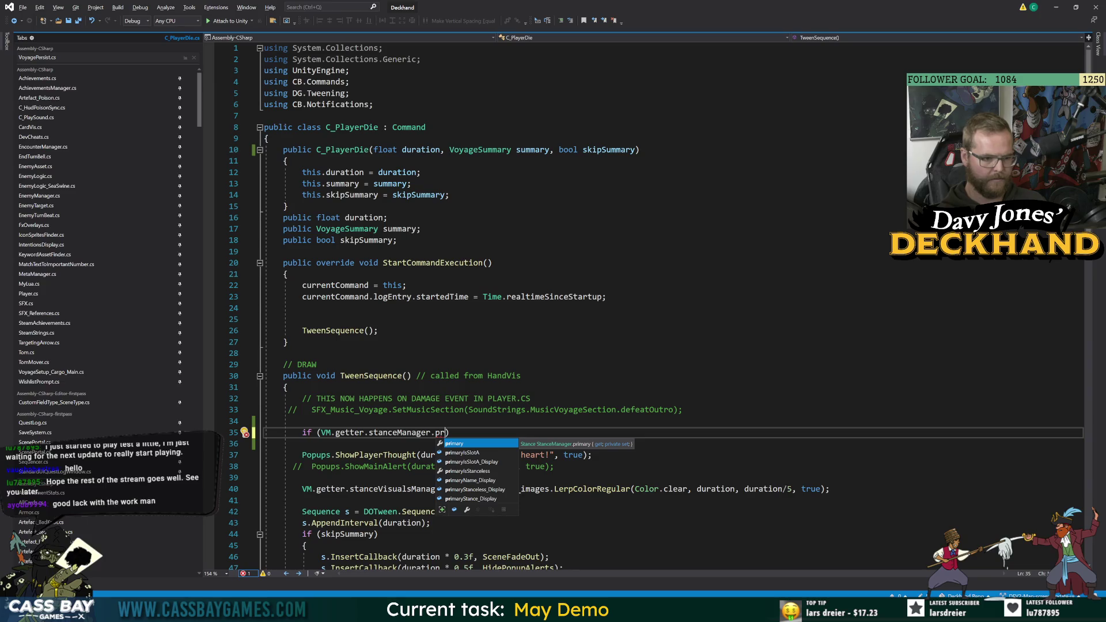
{"action": "key", "text": "Tab"}
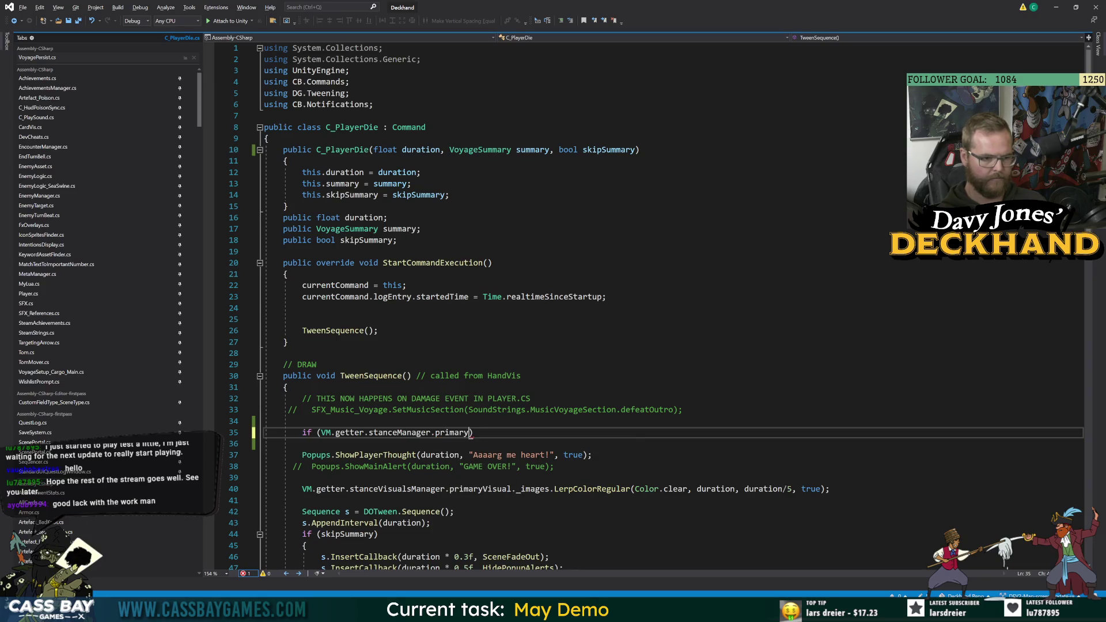
{"action": "type", "text": " != stance"}
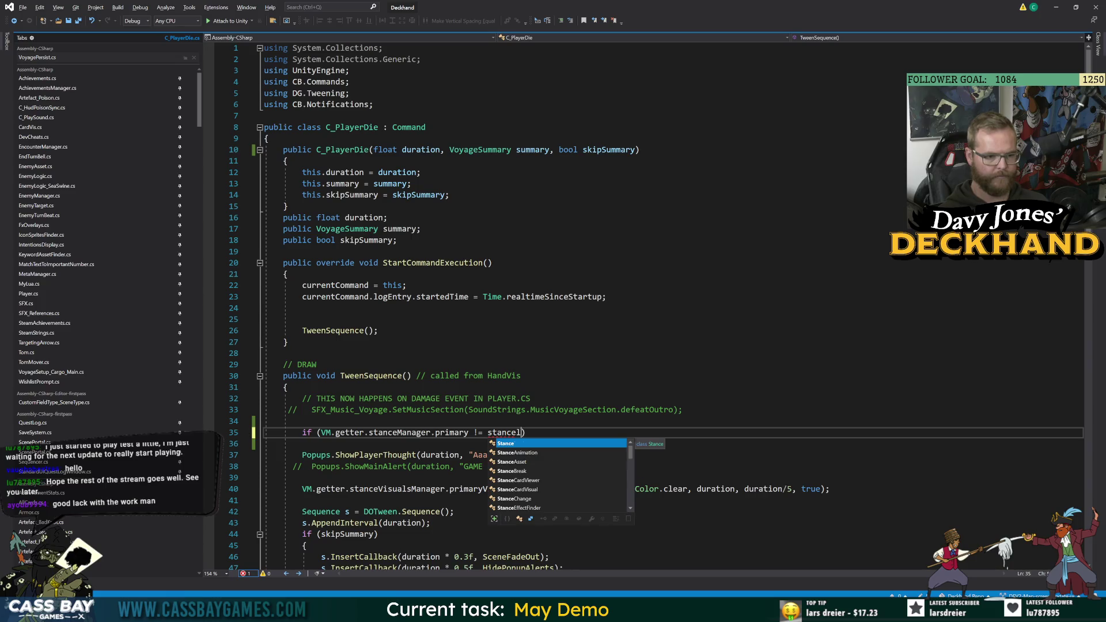
{"action": "key", "text": "BackSpace"}
{"action": "key", "text": "BackSpace"}
{"action": "key", "text": "BackSpace"}
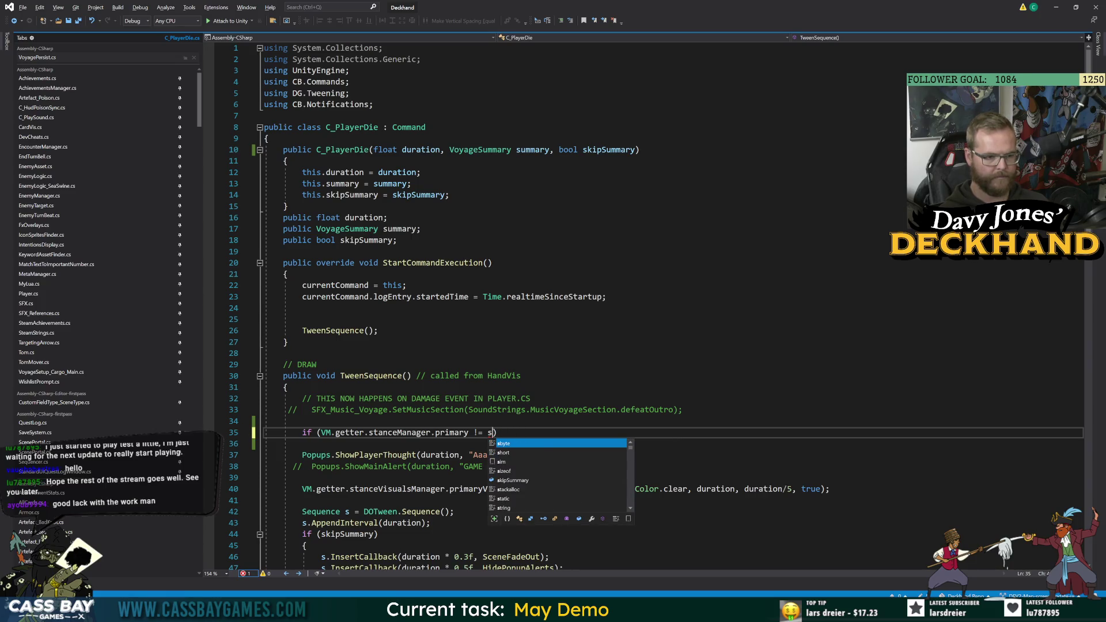
{"action": "key", "text": "BackSpace"}
{"action": "key", "text": "BackSpace"}
{"action": "type", "text": ".st"}
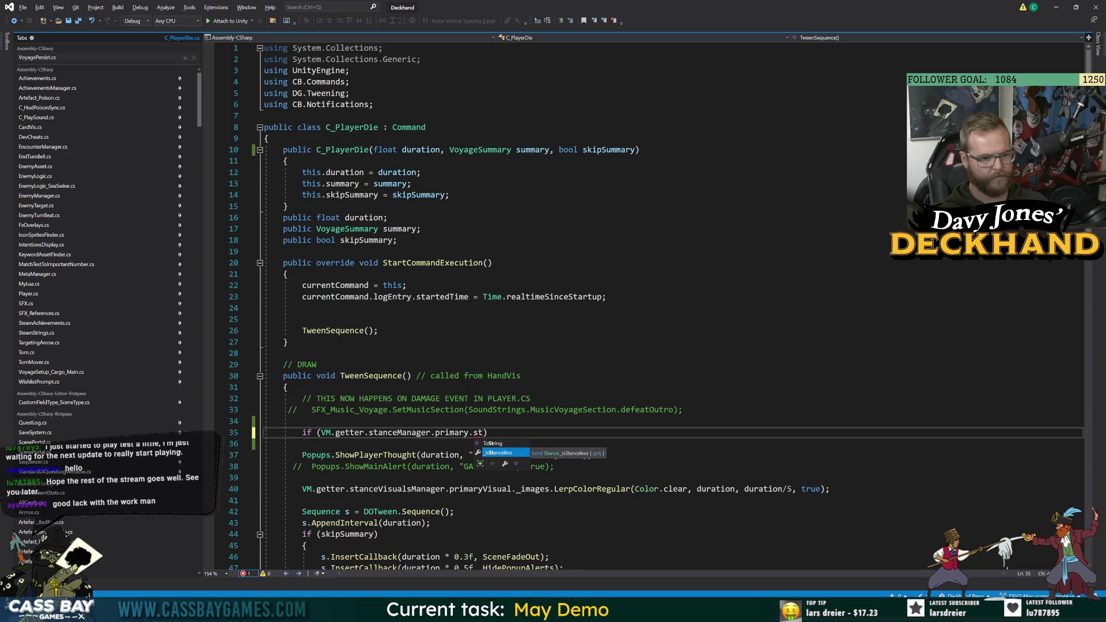
{"action": "key", "text": "Tab"}
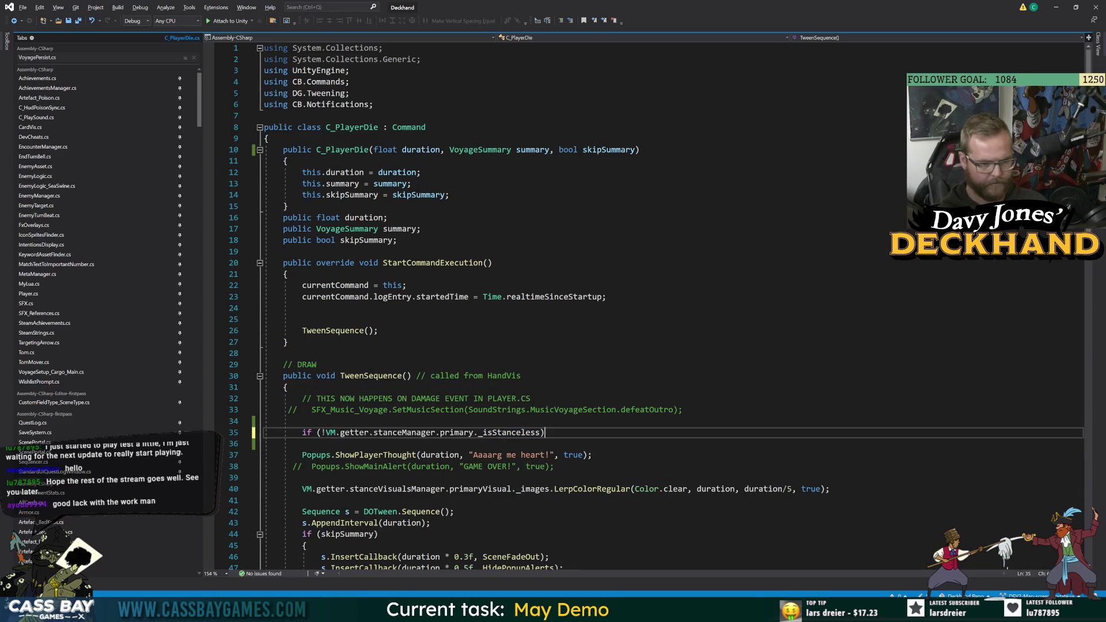
{"action": "key", "text": "Return"}
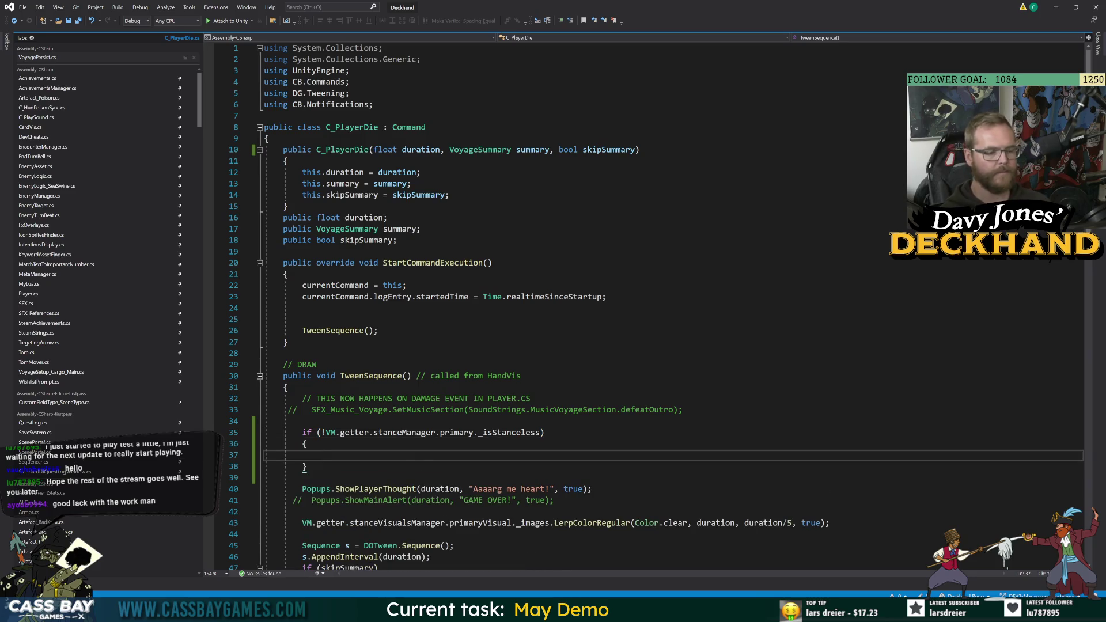
Try a primaryVisual call inside the block, then delete the whole unfinished stance if-block.
{"action": "scroll", "coordinate": [634, 306], "scroll_direction": "down", "scroll_amount": 4}
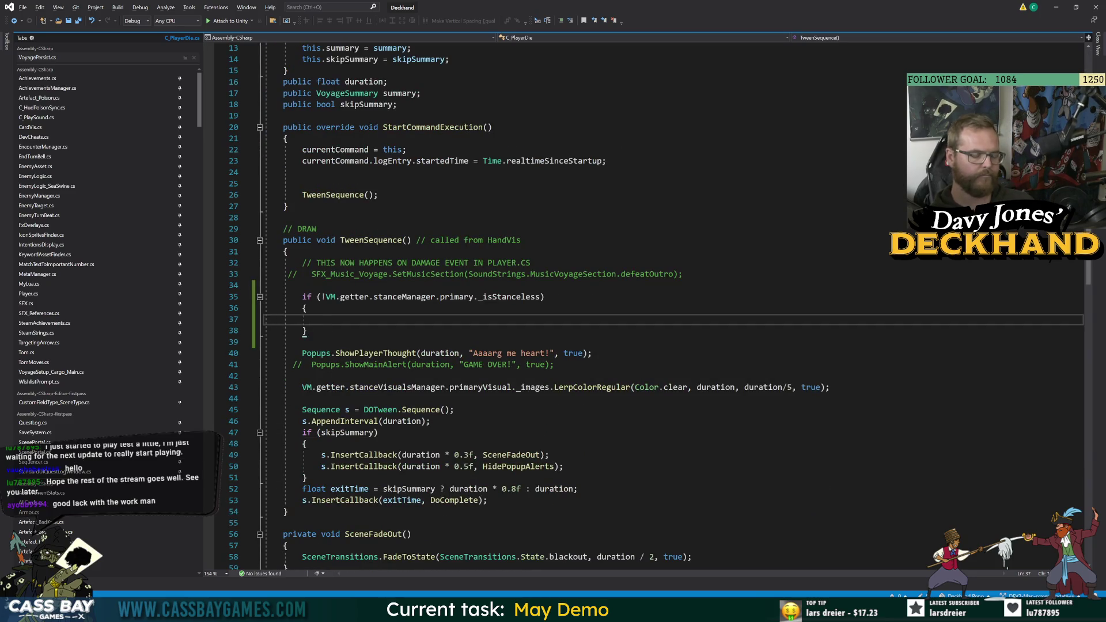
{"action": "type", "text": "VM.getter"}
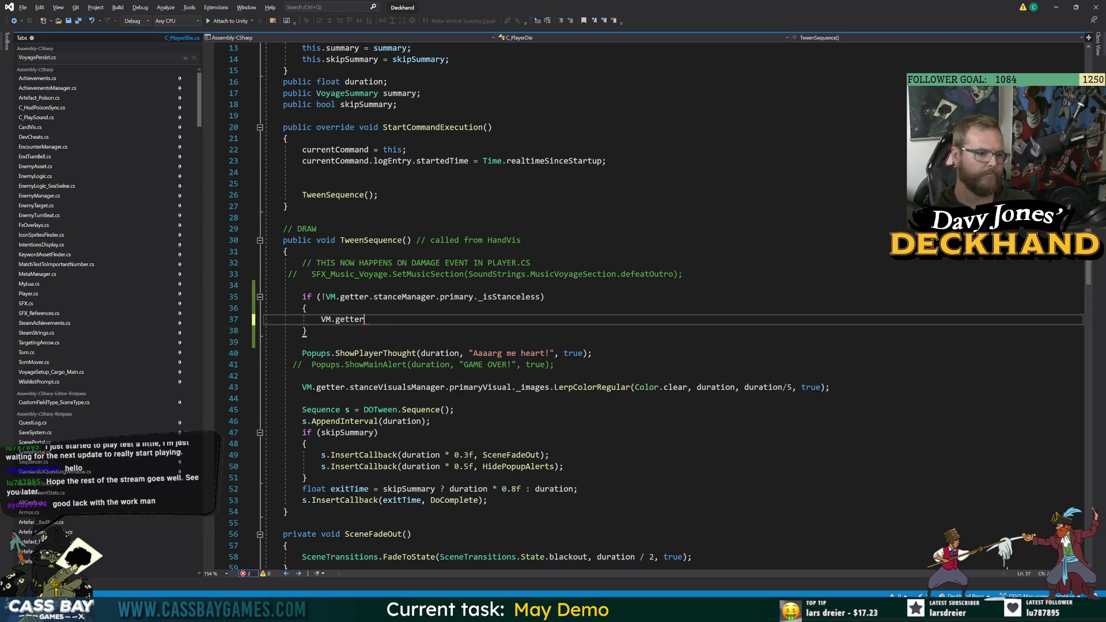
{"action": "type", "text": ".stanceVisualsManager."}
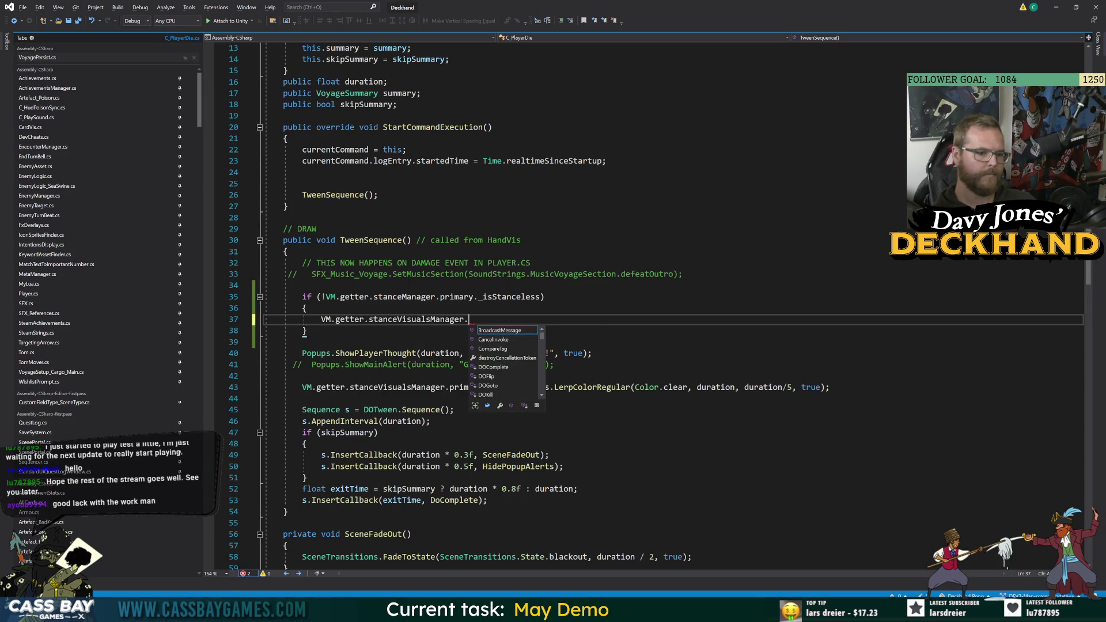
{"action": "type", "text": "prim"}
{"action": "key", "text": "BackSpace"}
{"action": "key", "text": "BackSpace"}
{"action": "key", "text": "BackSpace"}
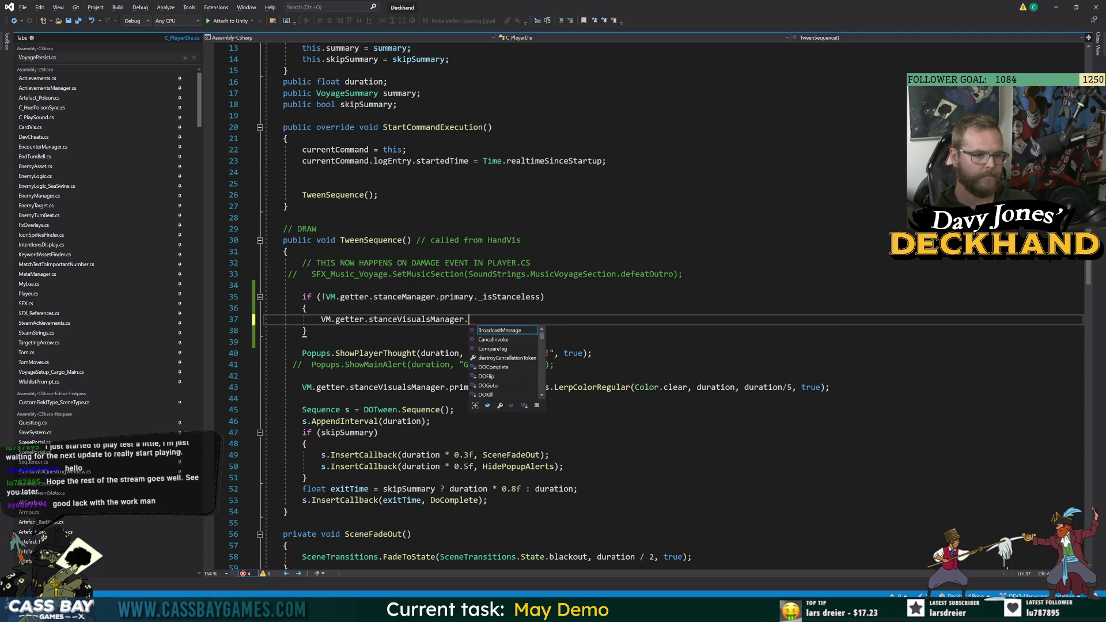
{"action": "type", "text": "p"}
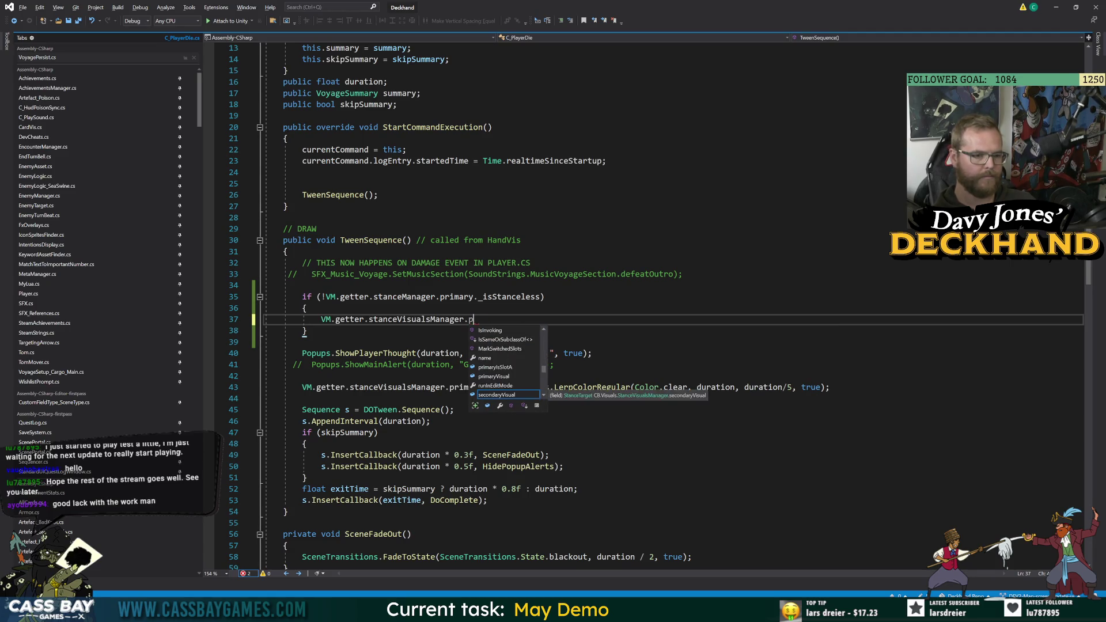
{"action": "type", "text": "ri"}
{"action": "key", "text": "Down"}
{"action": "key", "text": "Tab"}
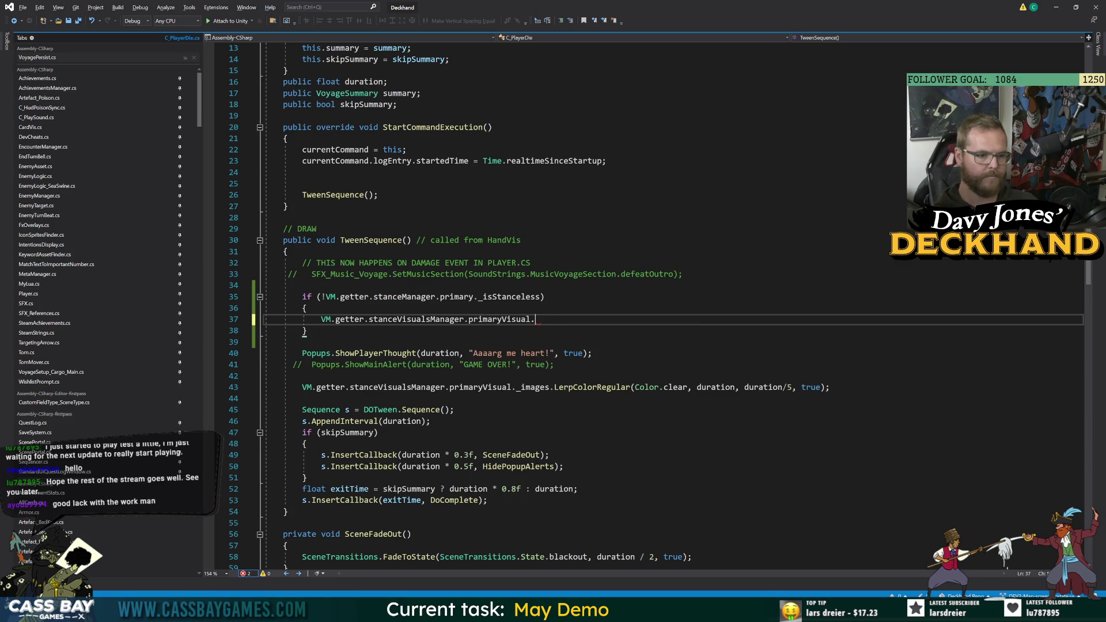
{"action": "type", "text": ".brea"}
{"action": "key", "text": "BackSpace"}
{"action": "key", "text": "BackSpace"}
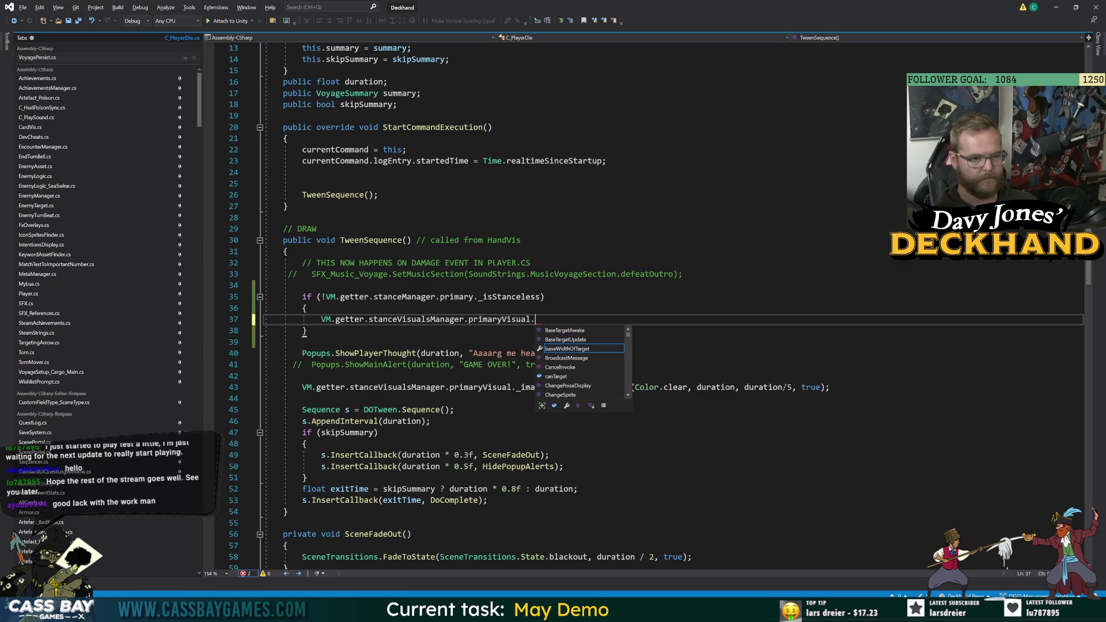
{"action": "type", "text": "force"}
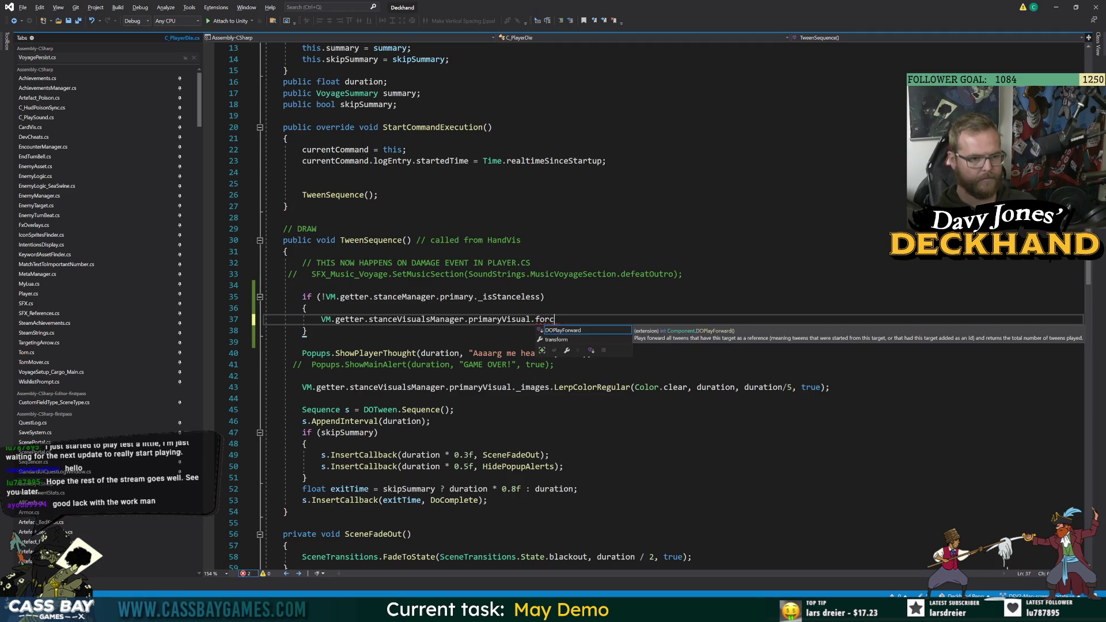
{"action": "key", "text": "BackSpace"}
{"action": "key", "text": "BackSpace"}
{"action": "key", "text": "BackSpace"}
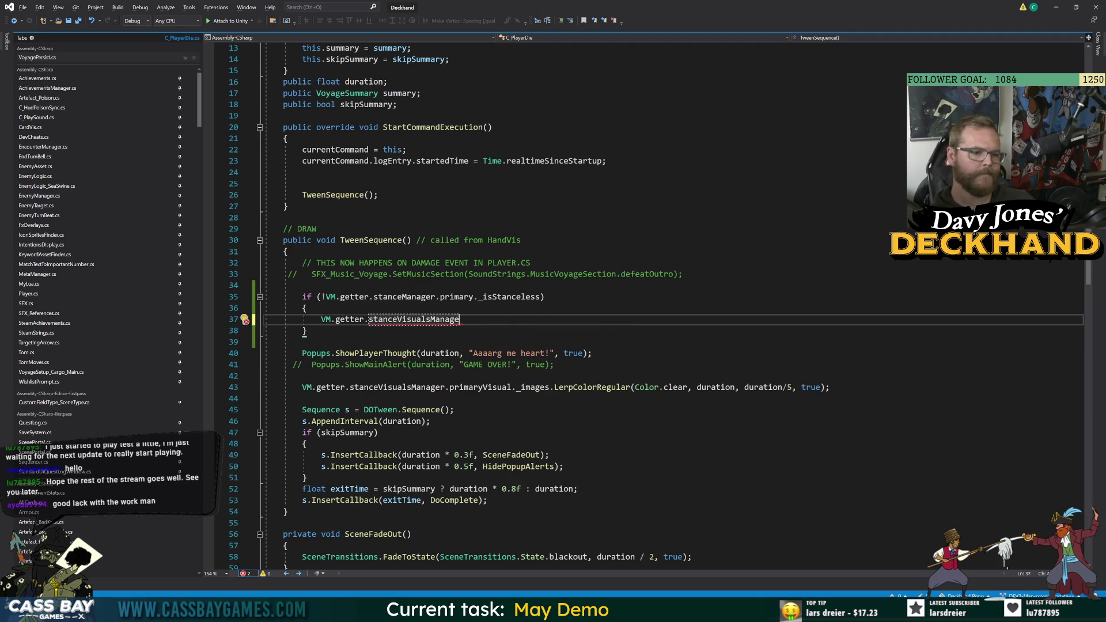
{"action": "left_click_drag", "start_coordinate": [308, 331], "coordinate": [265, 285]}
{"action": "key", "text": "Delete"}
Add a bool parameter after skipSummary in the C_PlayerDie constructor and open EncounterManager's resulting compile error.
{"action": "scroll", "coordinate": [553, 306], "scroll_direction": "up", "scroll_amount": 4}
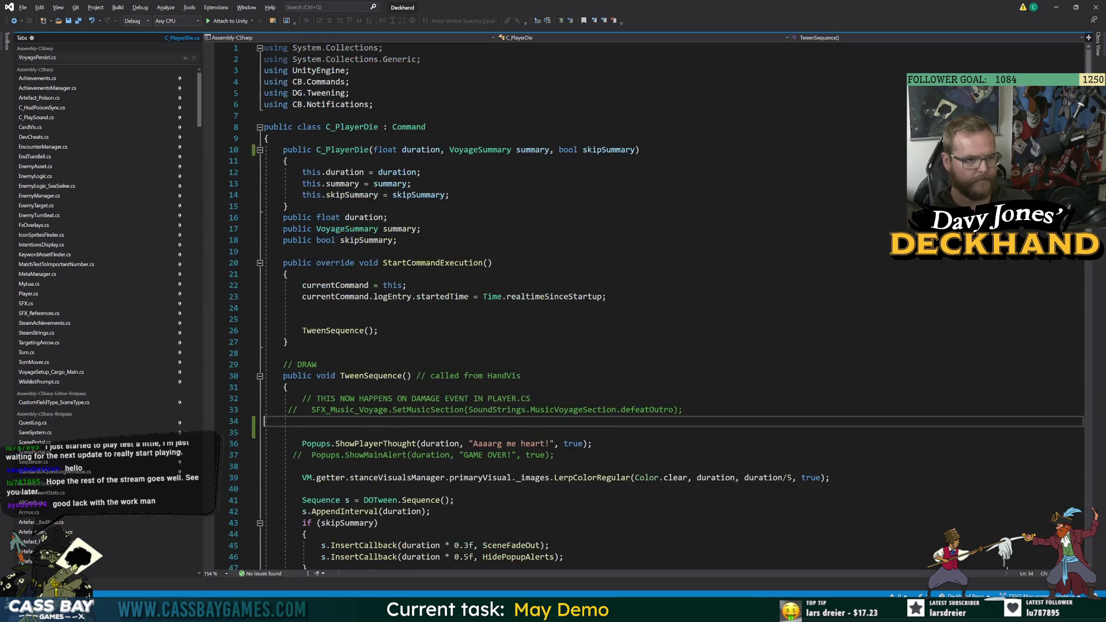
{"action": "left_click", "coordinate": [637, 150]}
{"action": "type", "text": ", bool checky"}
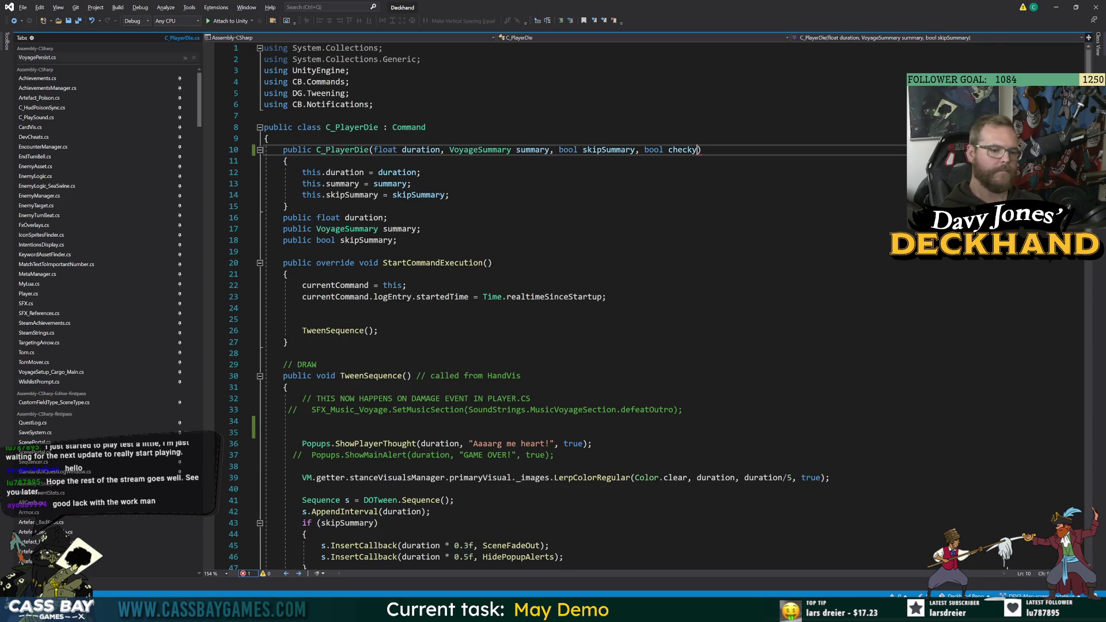
{"action": "key", "text": "alt+Tab"}
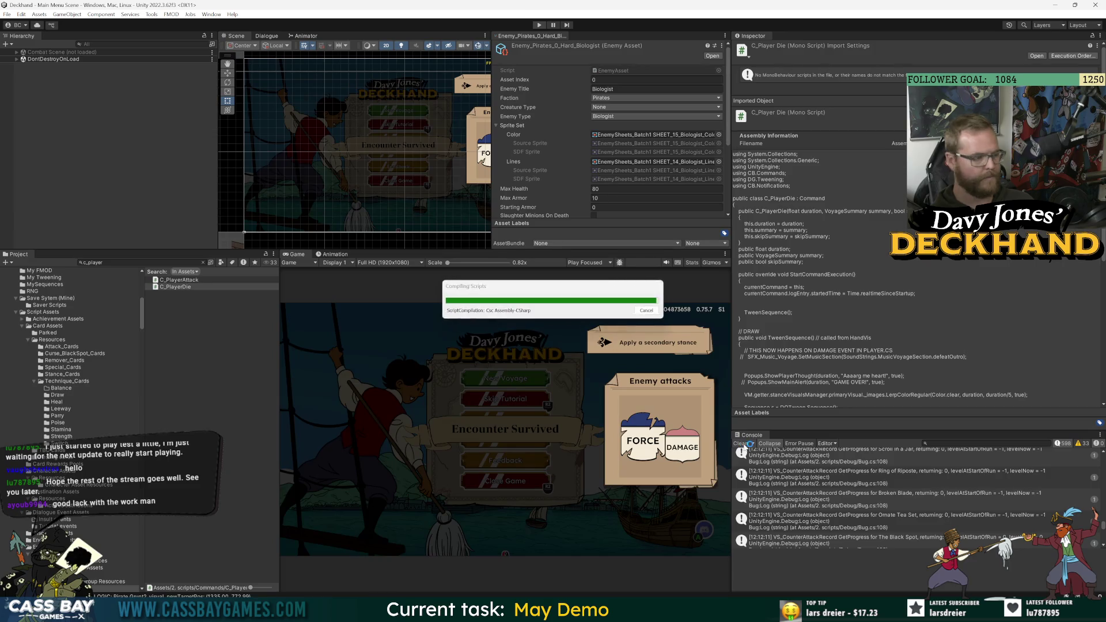
{"action": "left_click", "coordinate": [740, 444]}
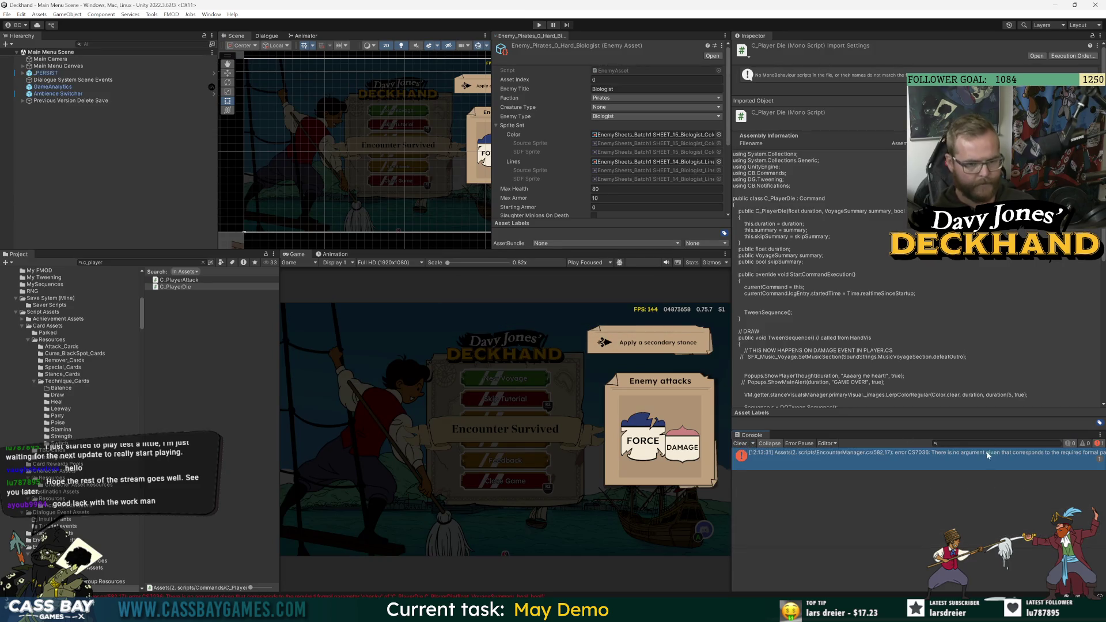
{"action": "double_click", "coordinate": [983, 455]}
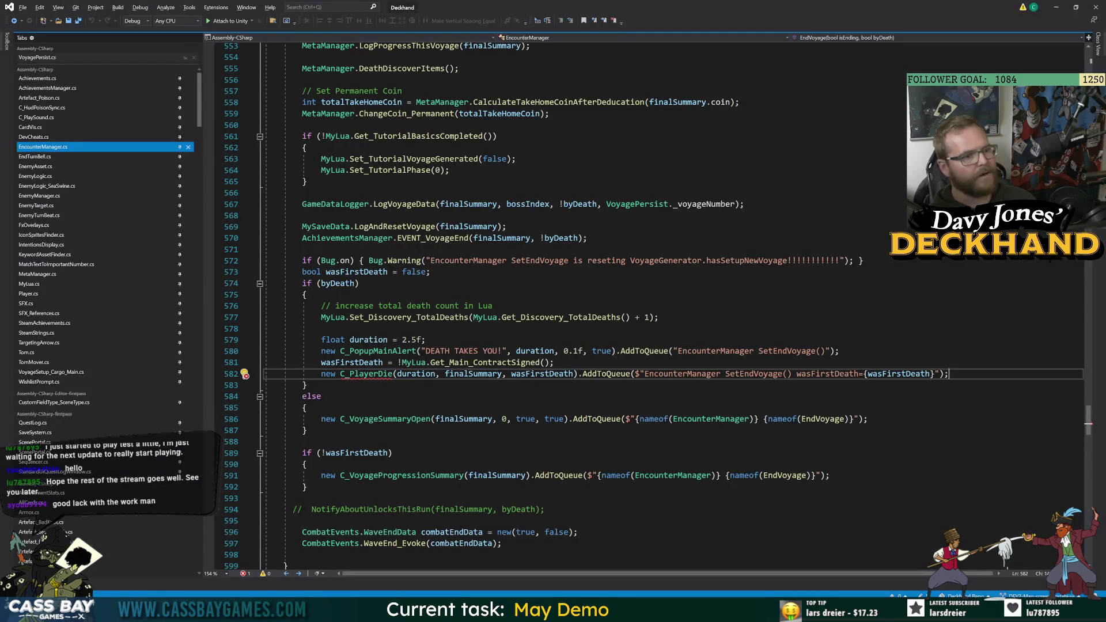
Insert an if block above the C_PlayerDie call checking VM.getter.stanceManager.primary._isStanceless.
{"action": "key", "text": "ctrl+Return"}
{"action": "type", "text": "if ("}
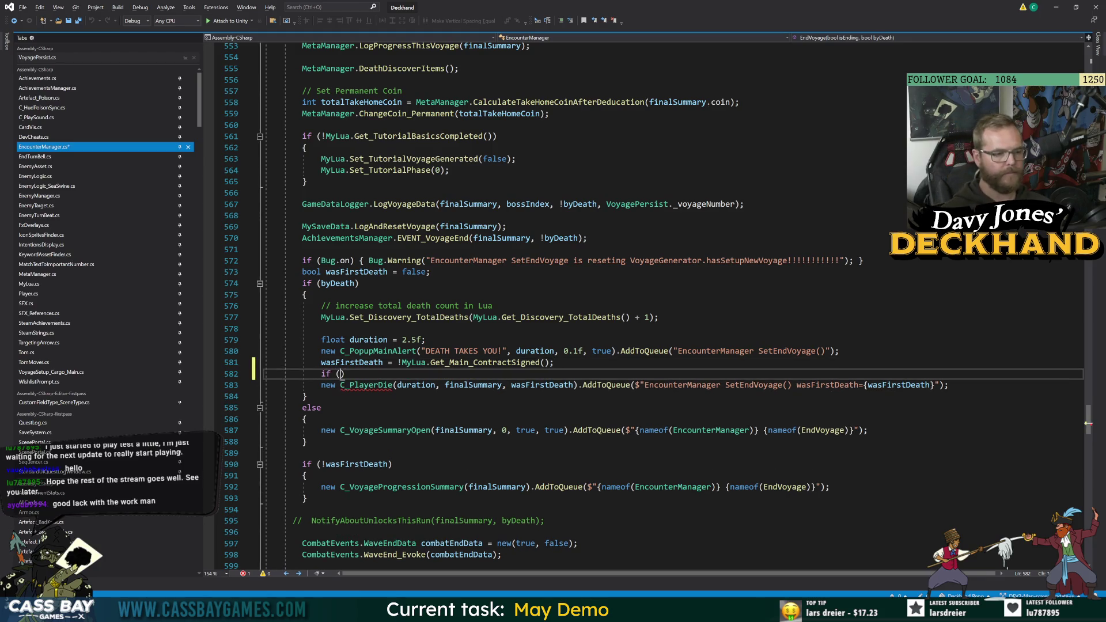
{"action": "type", "text": "VM.getter "}
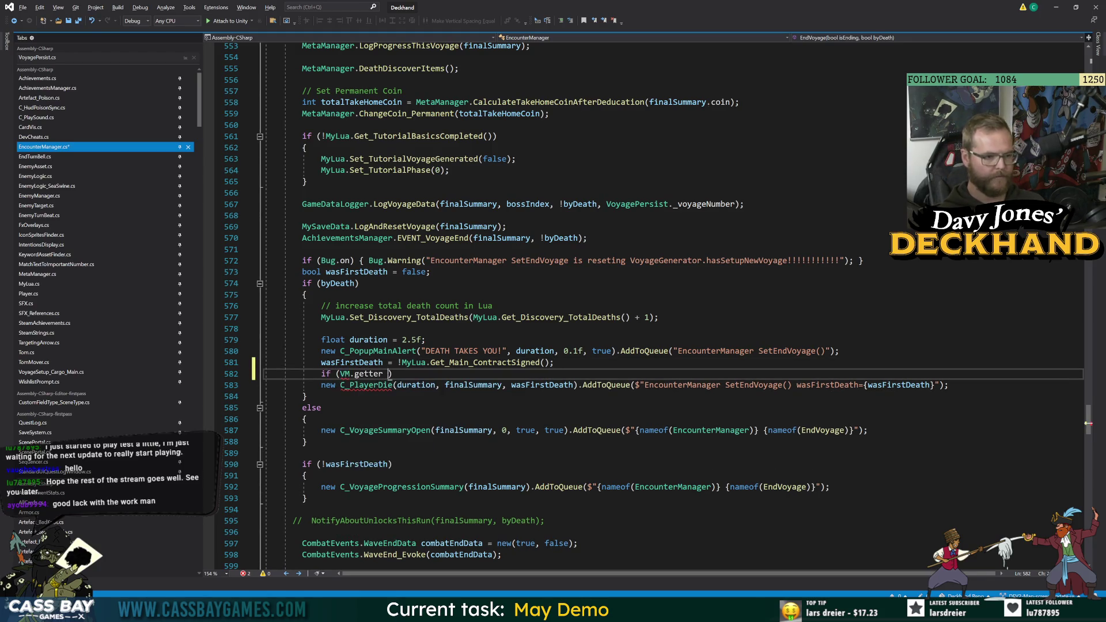
{"action": "type", "text": "1"}
{"action": "type", "text": " nulll && V"}
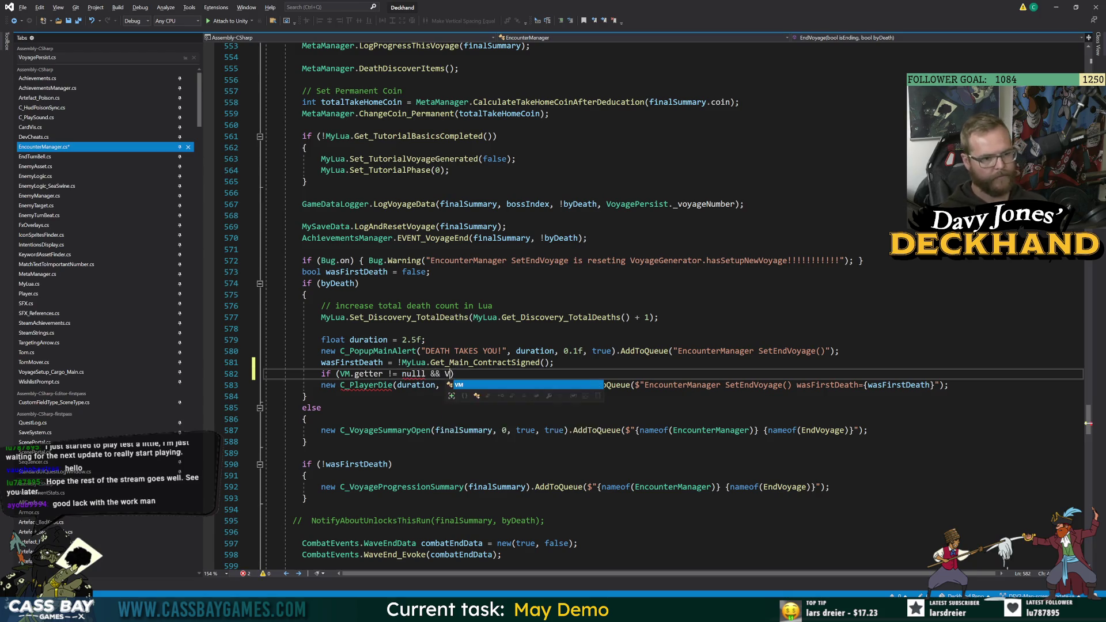
{"action": "key", "text": "BackSpace"}
{"action": "key", "text": "BackSpace"}
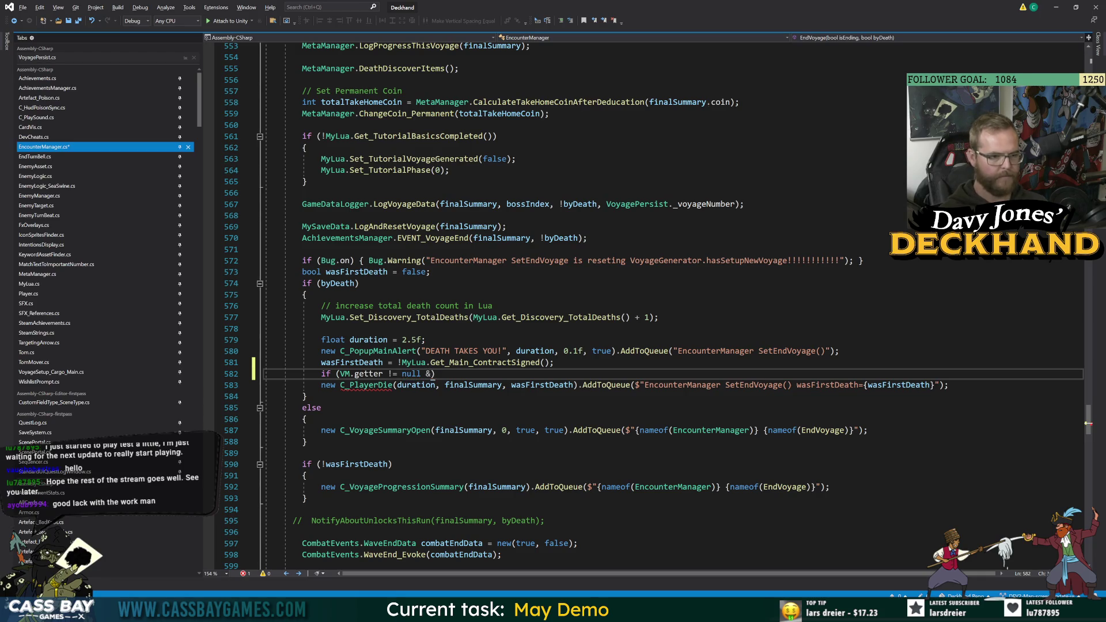
{"action": "type", "text": "& VM.getter.stan"}
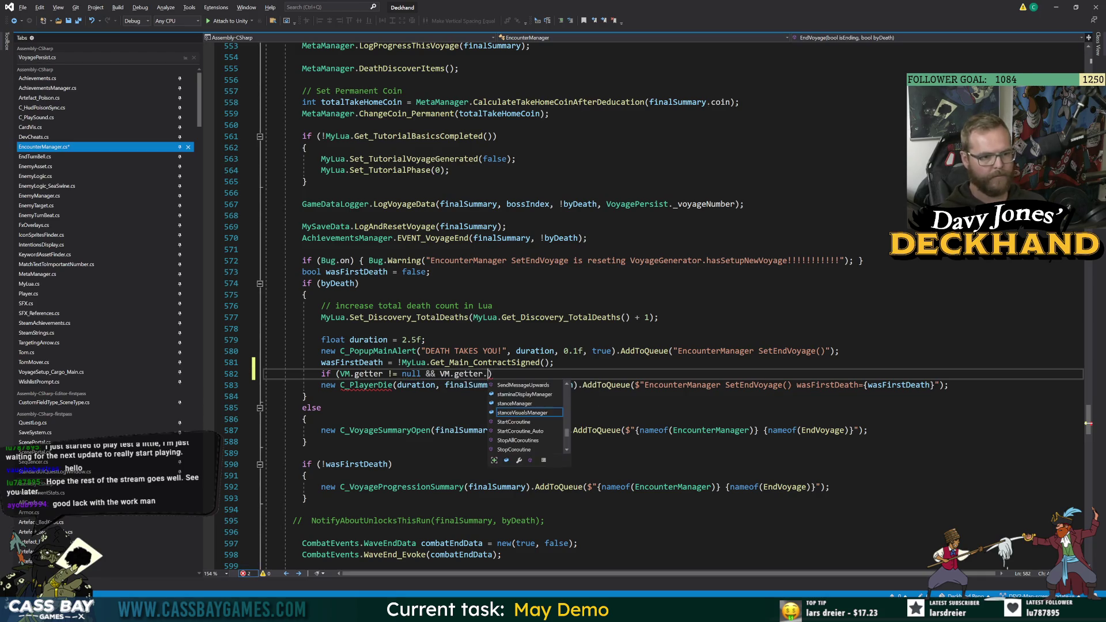
{"action": "type", "text": "ceManager.primary"}
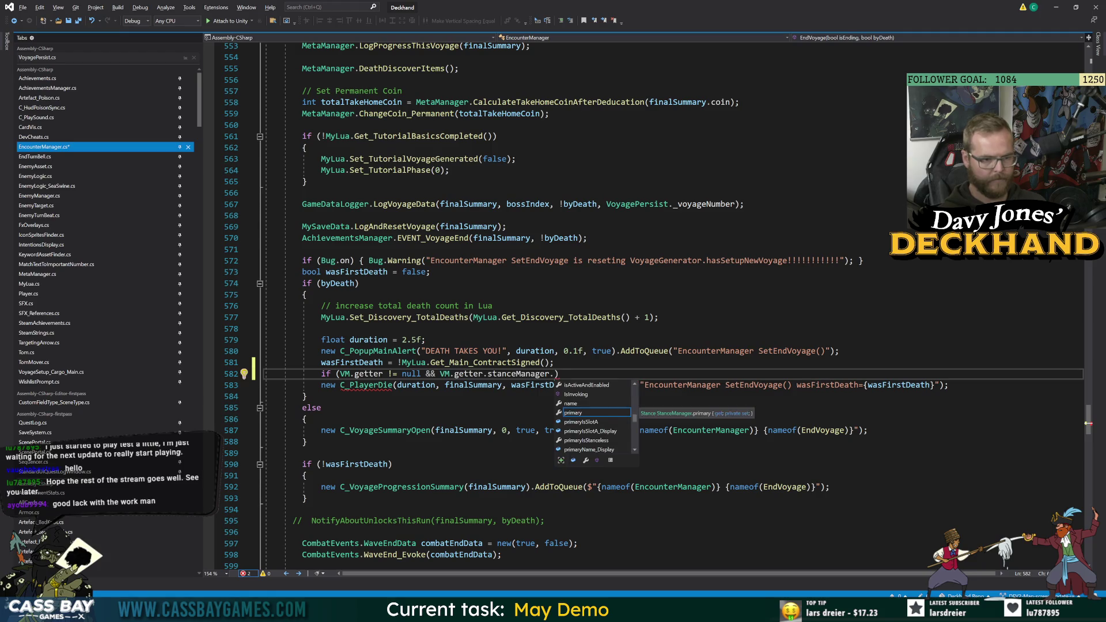
{"action": "type", "text": "."}
{"action": "type", "text": "_isS"}
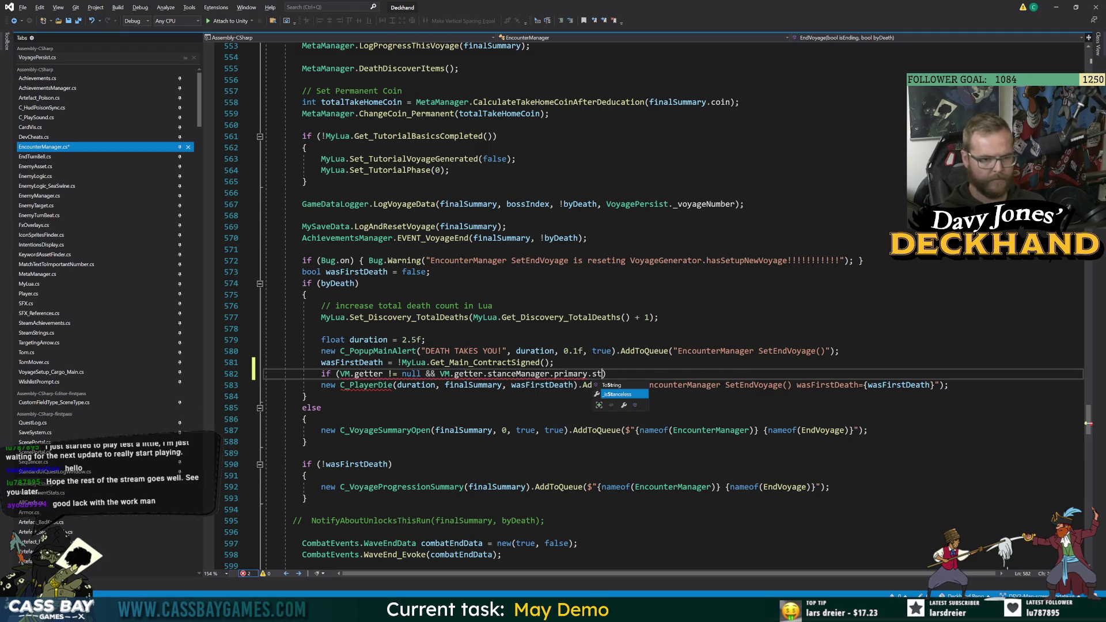
{"action": "key", "text": "Tab"}
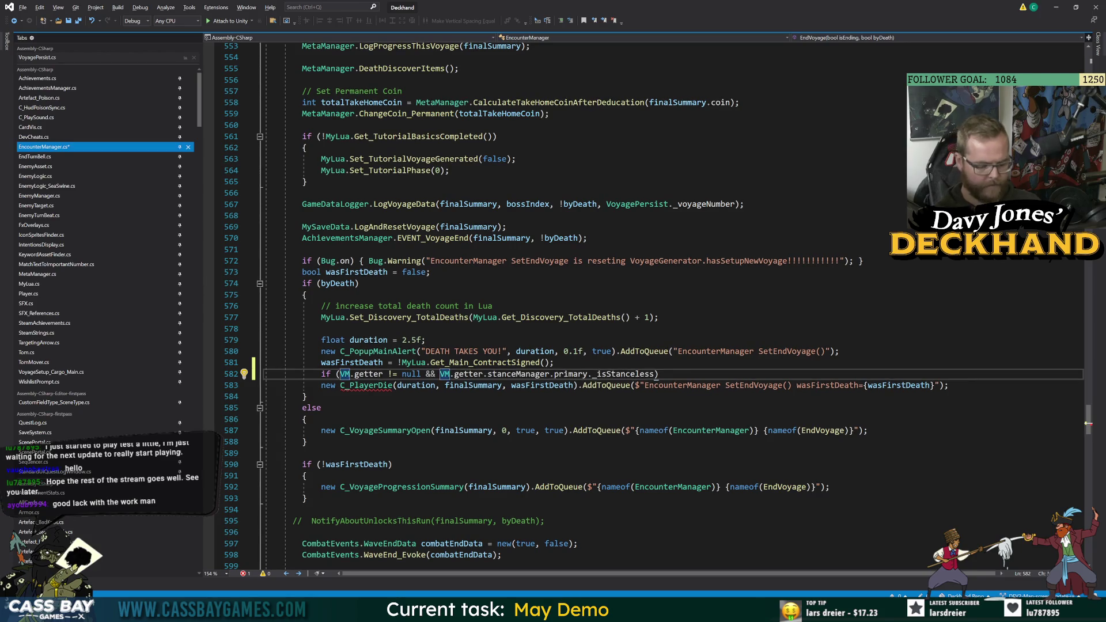
{"action": "type", "text": "{"}
{"action": "key", "text": "Return"}
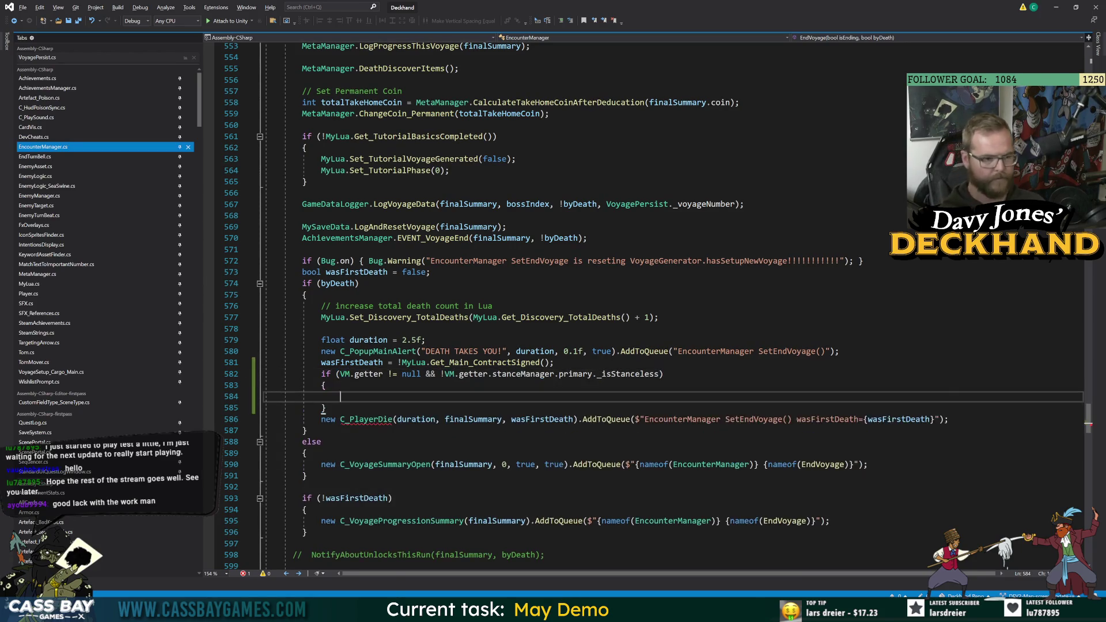
Write VM.getter.stanceManager.primary.break inside the new block on line 584.
{"action": "type", "text": "VM.getter.s"}
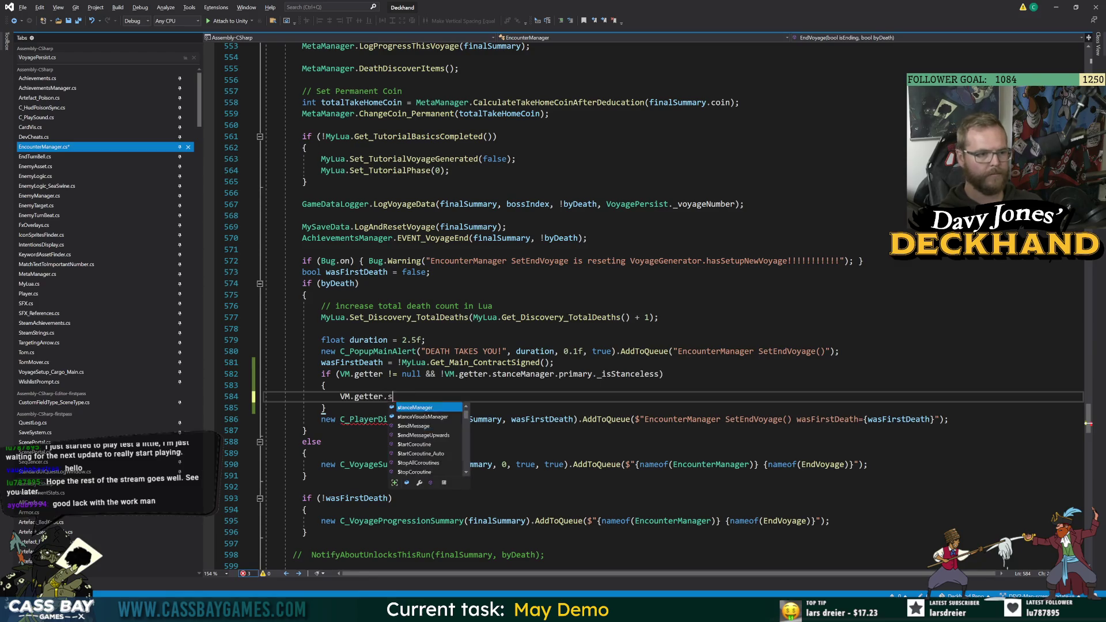
{"action": "type", "text": "tanceManager.primary.brea"}
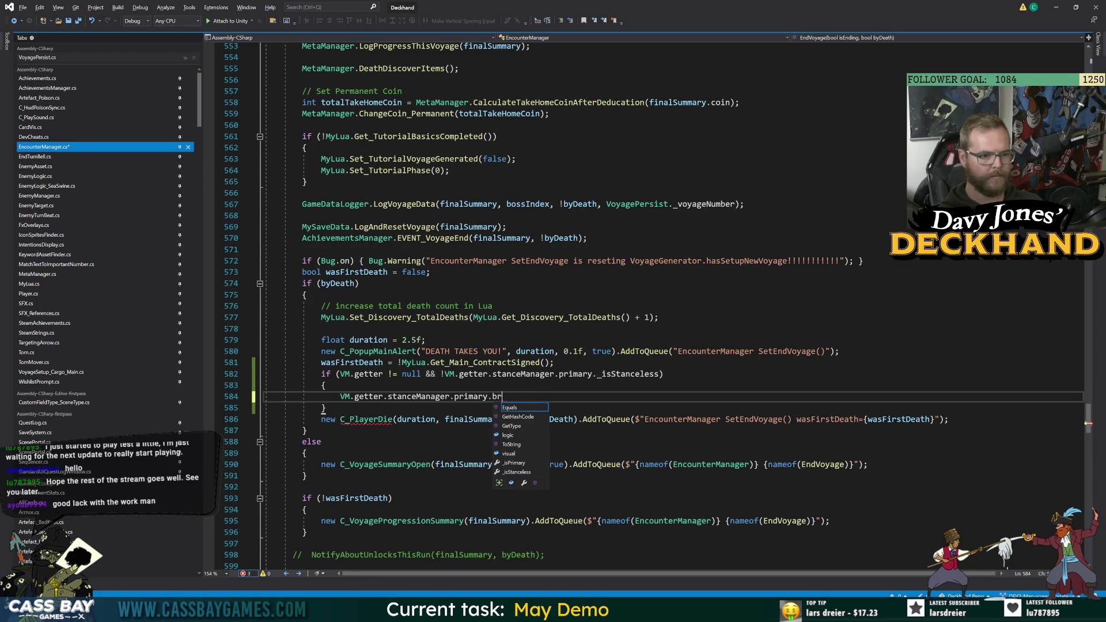
{"action": "key", "text": "ctrl+BackSpace"}
{"action": "key", "text": "ctrl+BackSpace"}
{"action": "key", "text": "ctrl+BackSpace"}
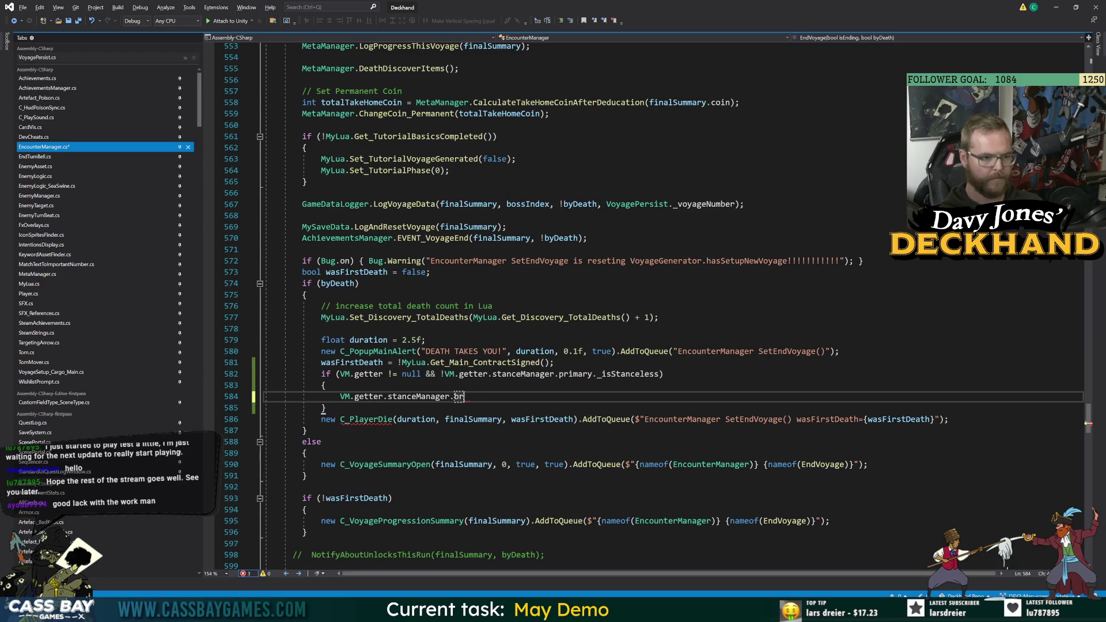
{"action": "type", "text": "eak"}
{"action": "key", "text": "ctrl+BackSpace"}
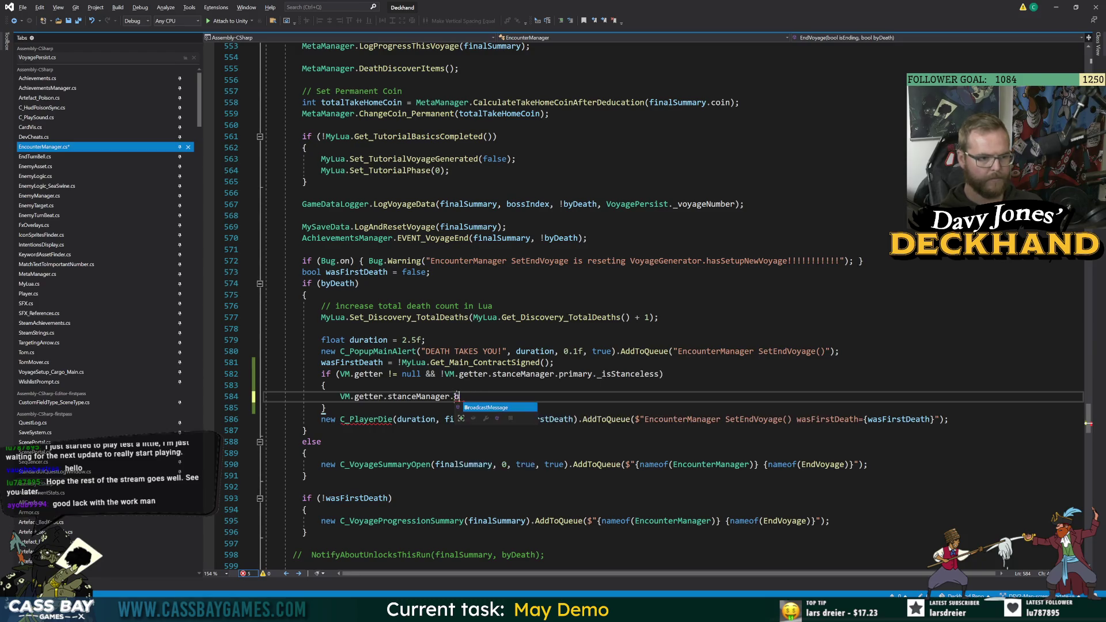
{"action": "type", "text": "Br"}
{"action": "key", "text": "BackSpace"}
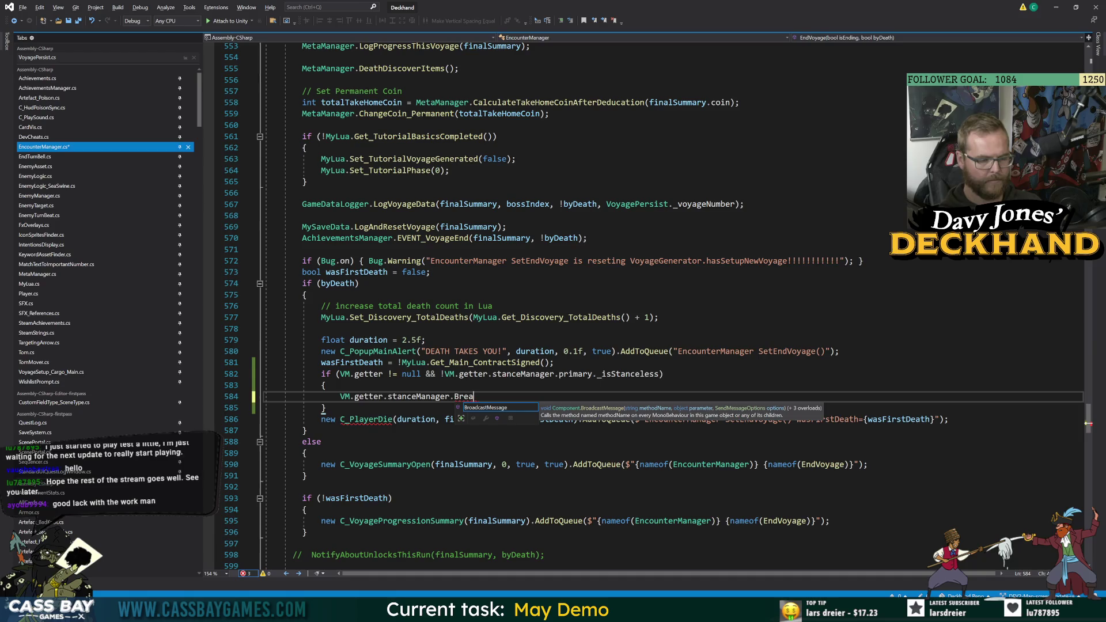
{"action": "key", "text": "BackSpace"}
{"action": "key", "text": "BackSpace"}
{"action": "key", "text": "BackSpace"}
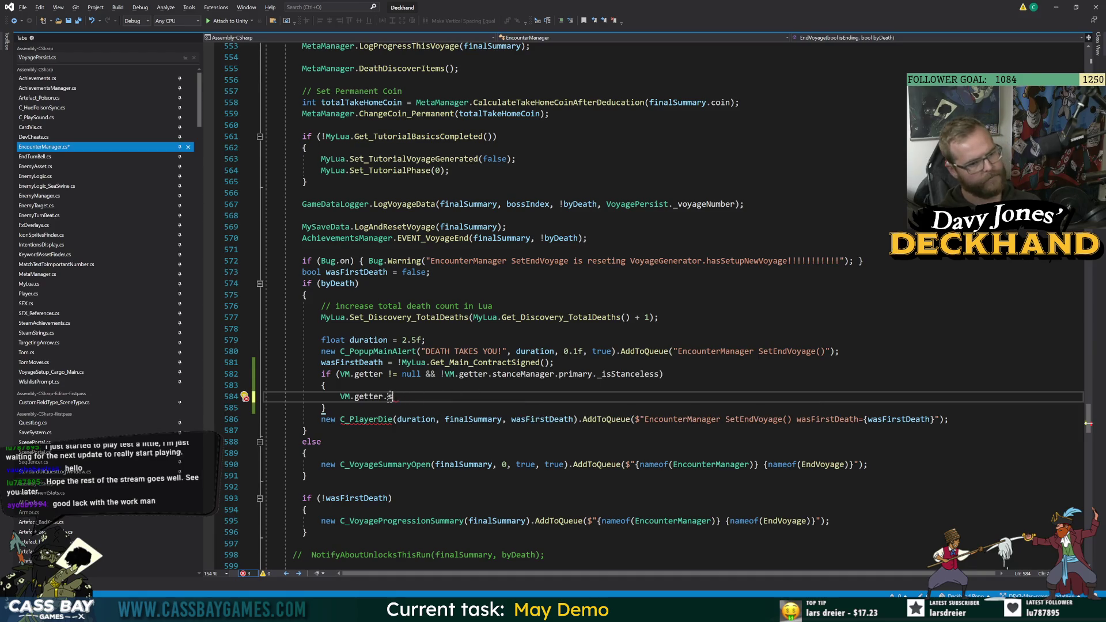
{"action": "type", "text": "tanceM"}
{"action": "key", "text": "BackSpace"}
{"action": "key", "text": "BackSpace"}
{"action": "key", "text": "BackSpace"}
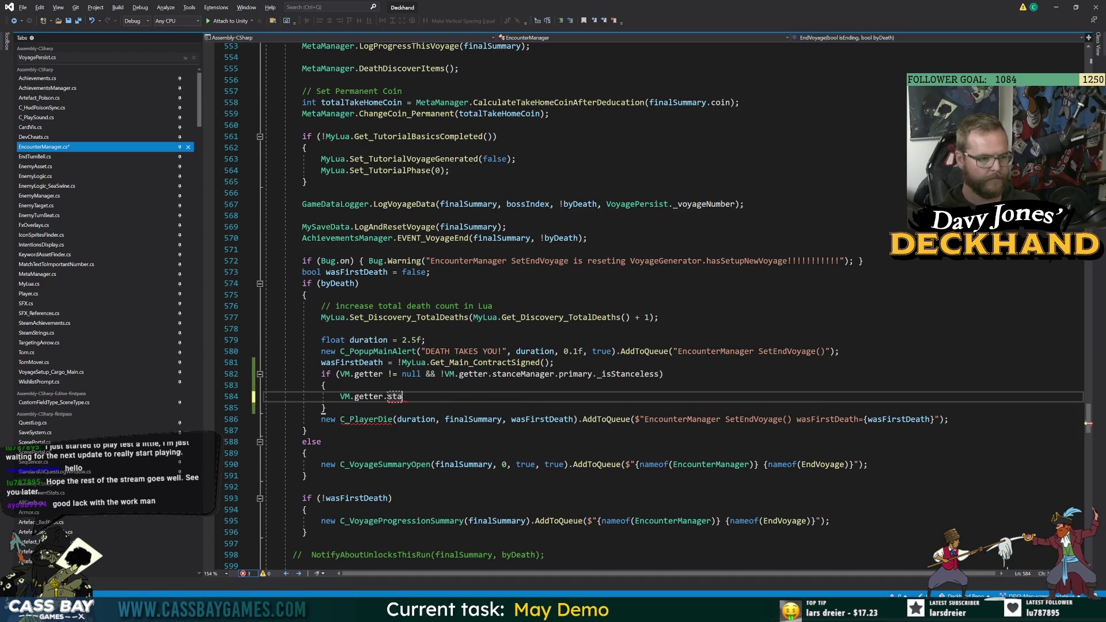
{"action": "type", "text": "stance"}
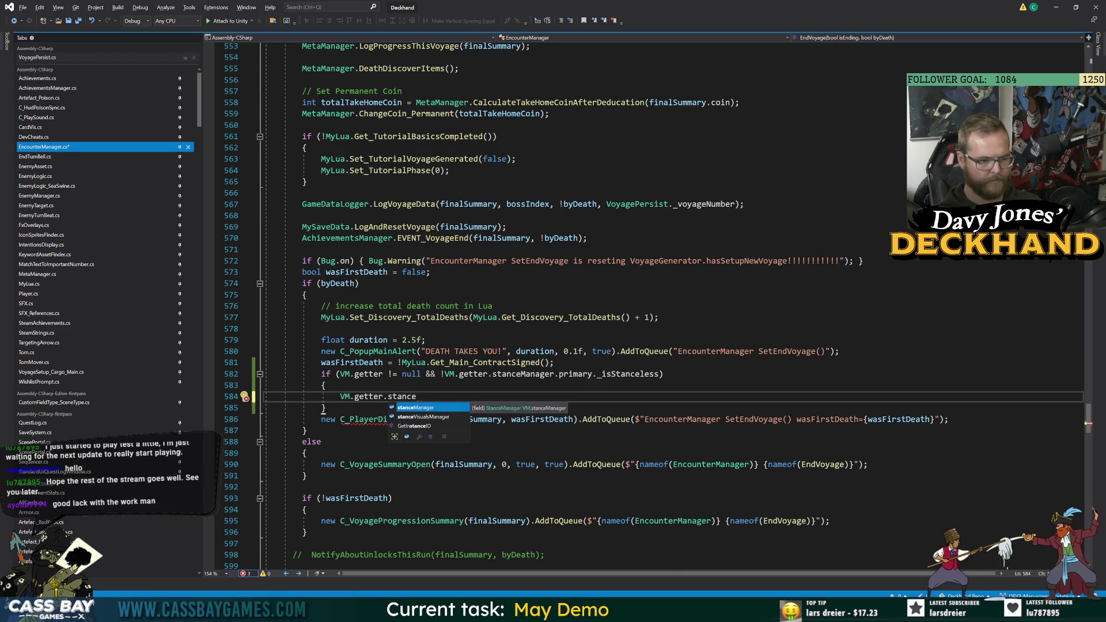
{"action": "type", "text": "Manager."}
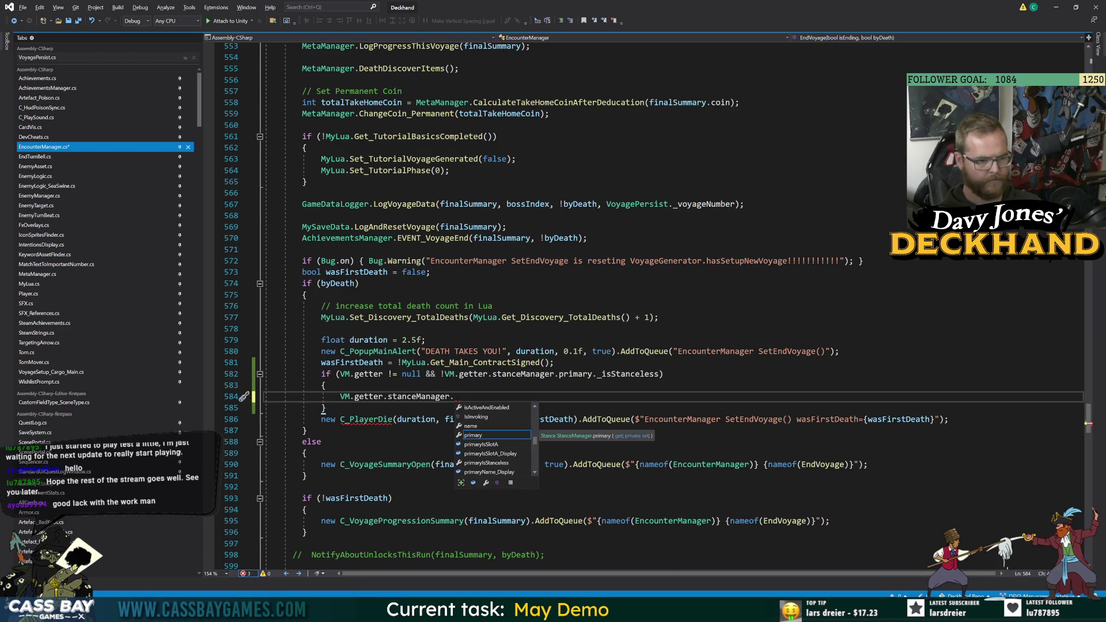
{"action": "type", "text": "primary.break"}
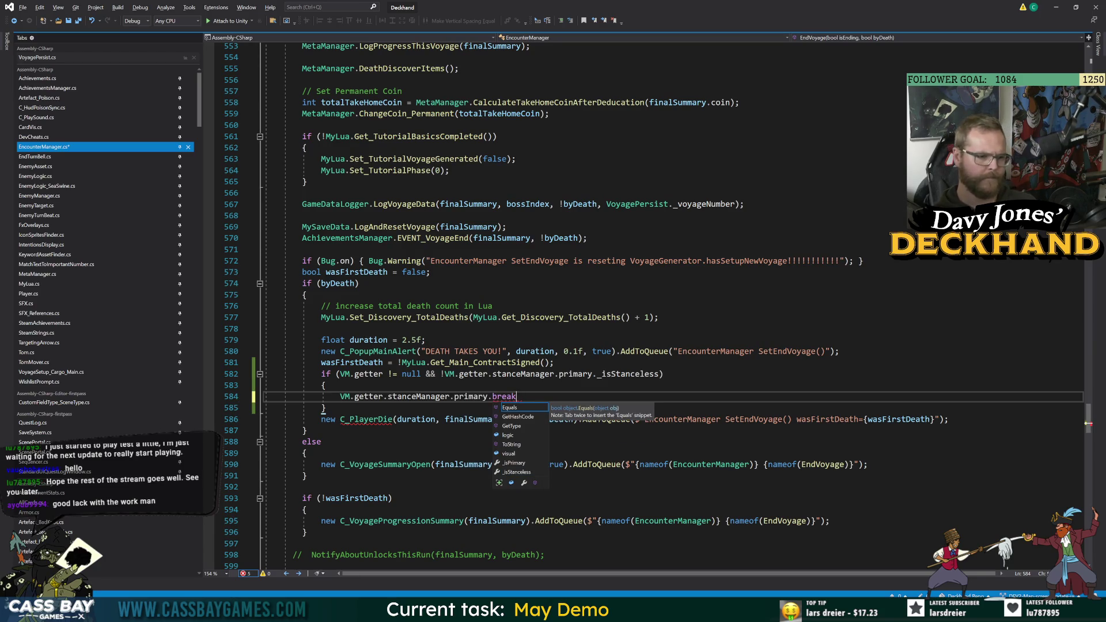
Remove the stray characters before VM.getter on line 584 and jump to stanceManager's declaration.
{"action": "left_click", "coordinate": [340, 396]}
{"action": "type", "text": "StanceLogic.brea"}
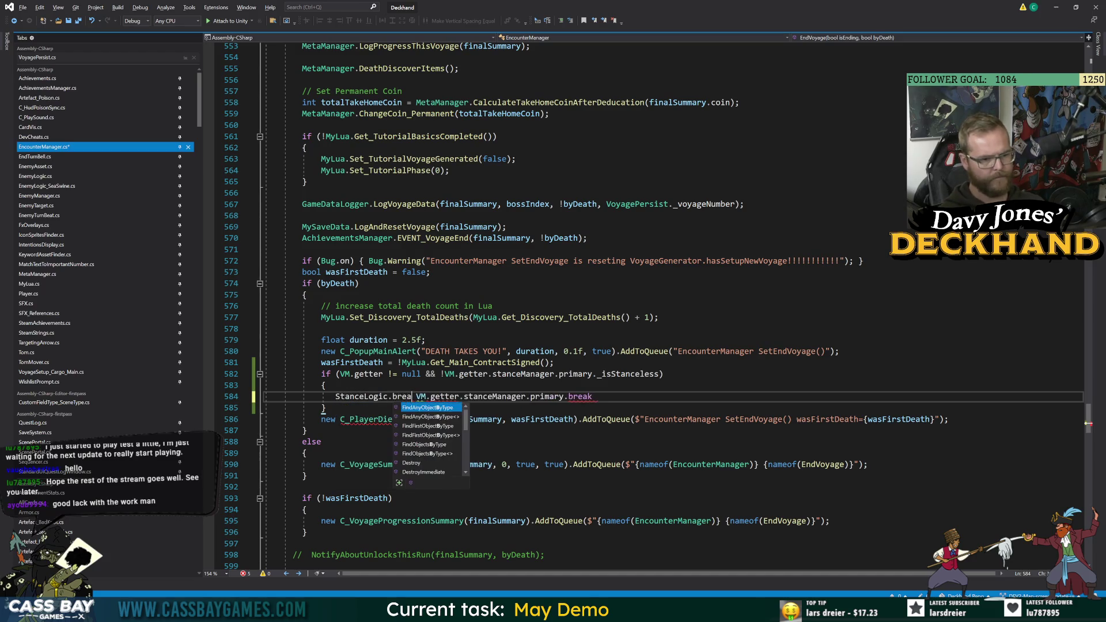
{"action": "key", "text": "BackSpace"}
{"action": "key", "text": "BackSpace"}
{"action": "key", "text": "BackSpace"}
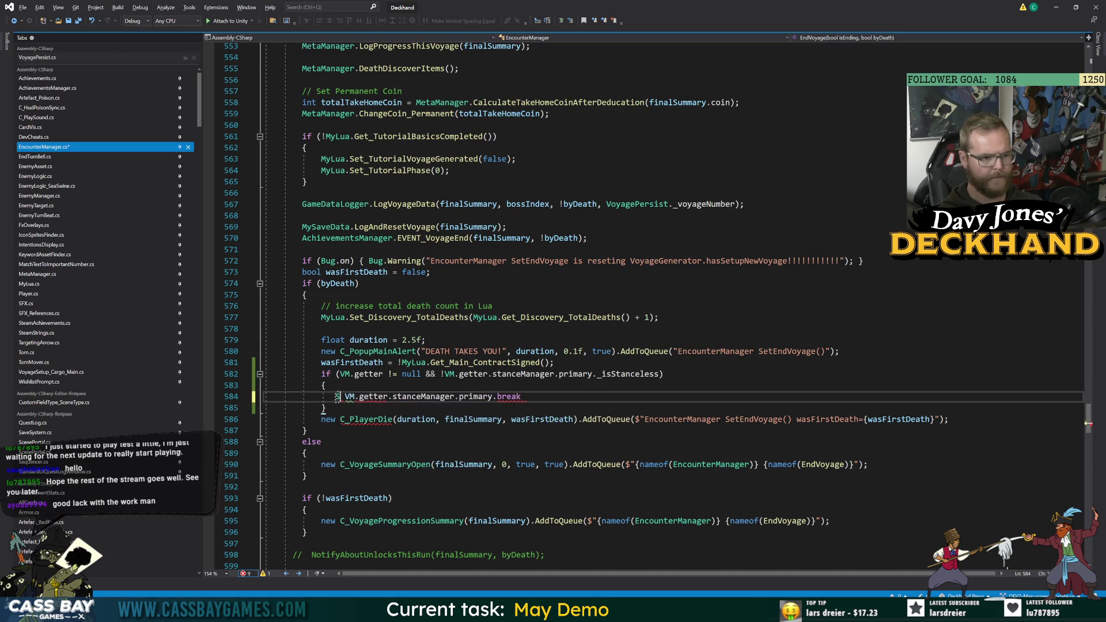
{"action": "key", "text": "BackSpace"}
{"action": "key", "text": "Delete"}
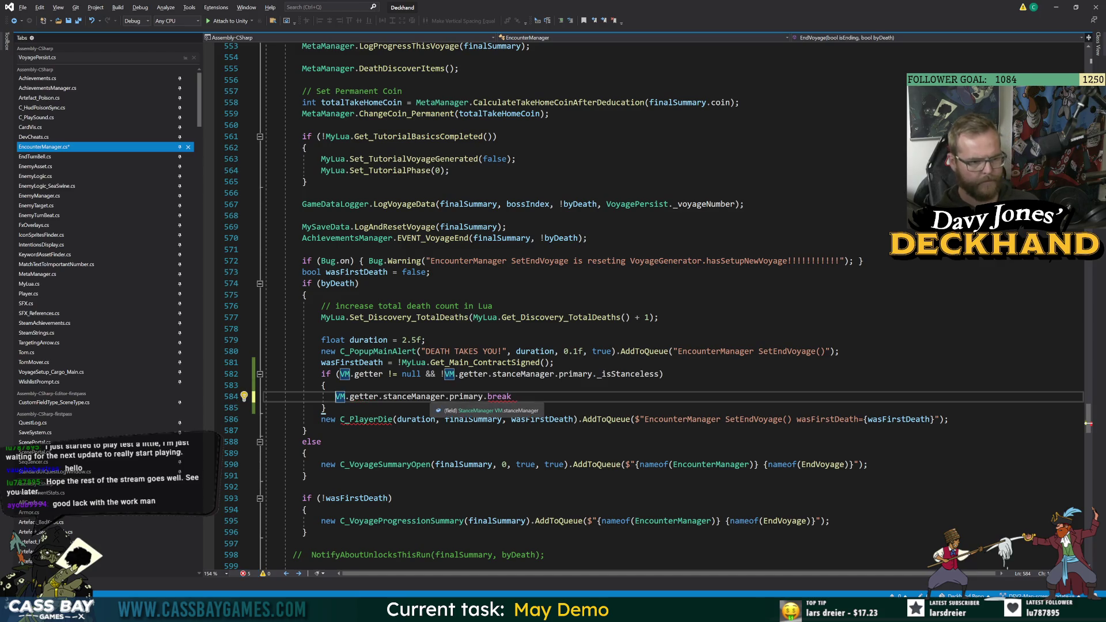
{"action": "double_click", "coordinate": [429, 396]}
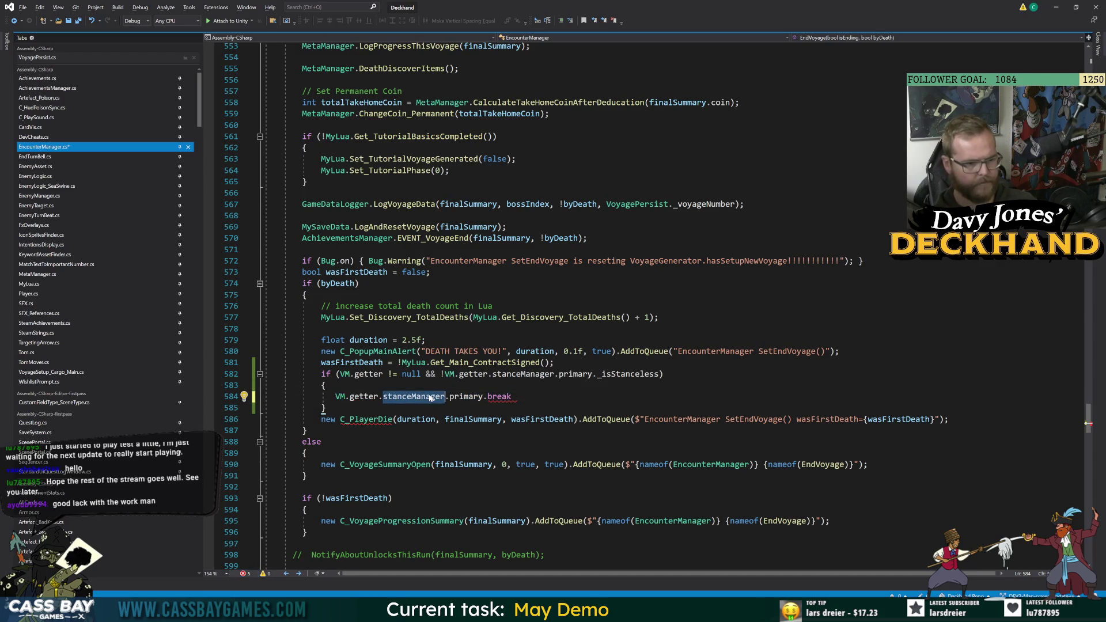
{"action": "key", "text": "F12"}
{"action": "scroll", "coordinate": [576, 288], "scroll_direction": "down", "scroll_amount": 20}
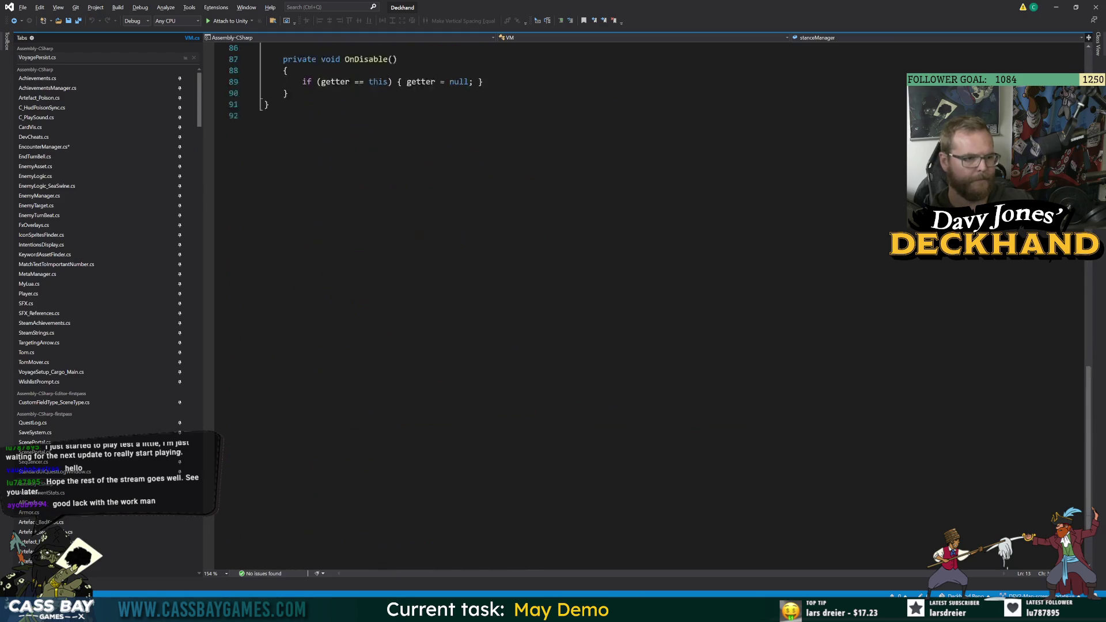
{"action": "scroll", "coordinate": [577, 288], "scroll_direction": "up", "scroll_amount": 12}
{"action": "scroll", "coordinate": [576, 288], "scroll_direction": "up", "scroll_amount": 7}
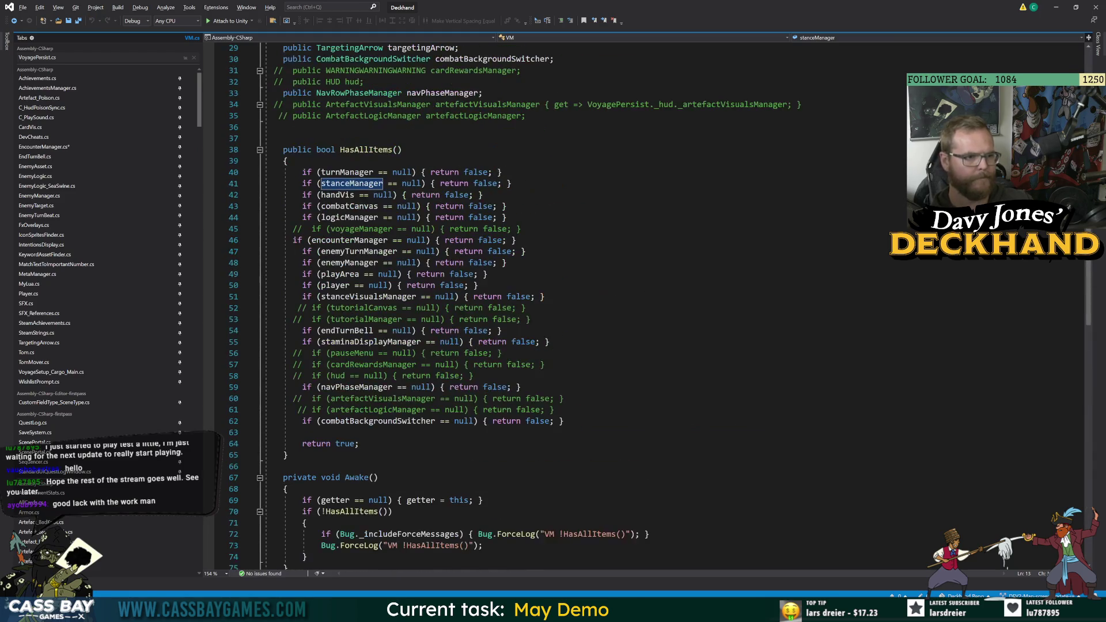
{"action": "key", "text": "F12"}
{"action": "key", "text": "ctrl+Left"}
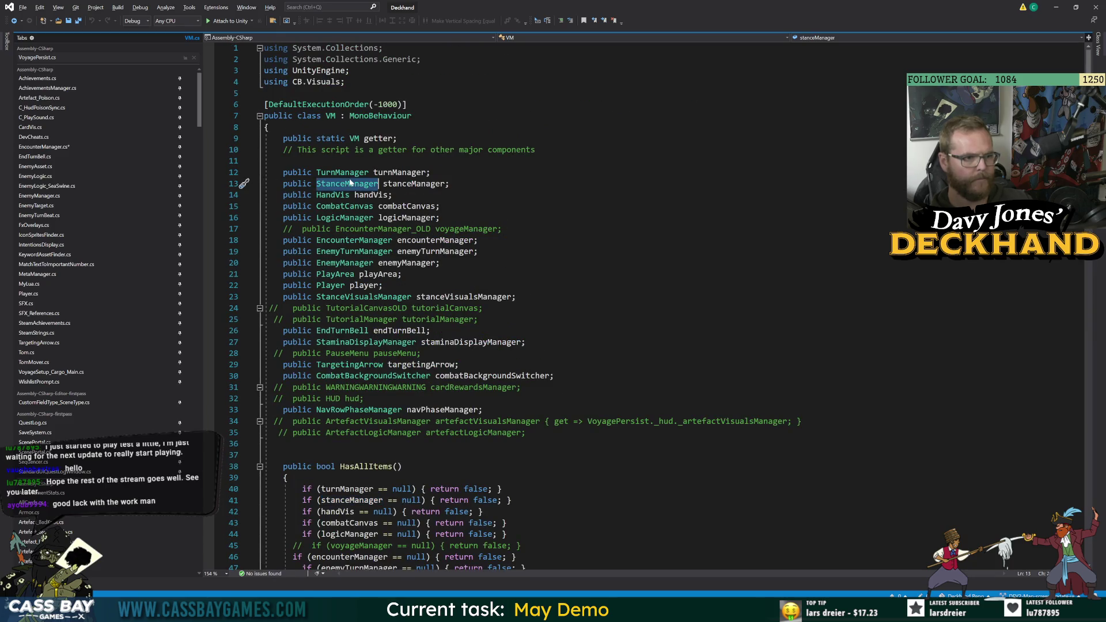
{"action": "key", "text": "F12"}
{"action": "scroll", "coordinate": [576, 288], "scroll_direction": "down", "scroll_amount": 12}
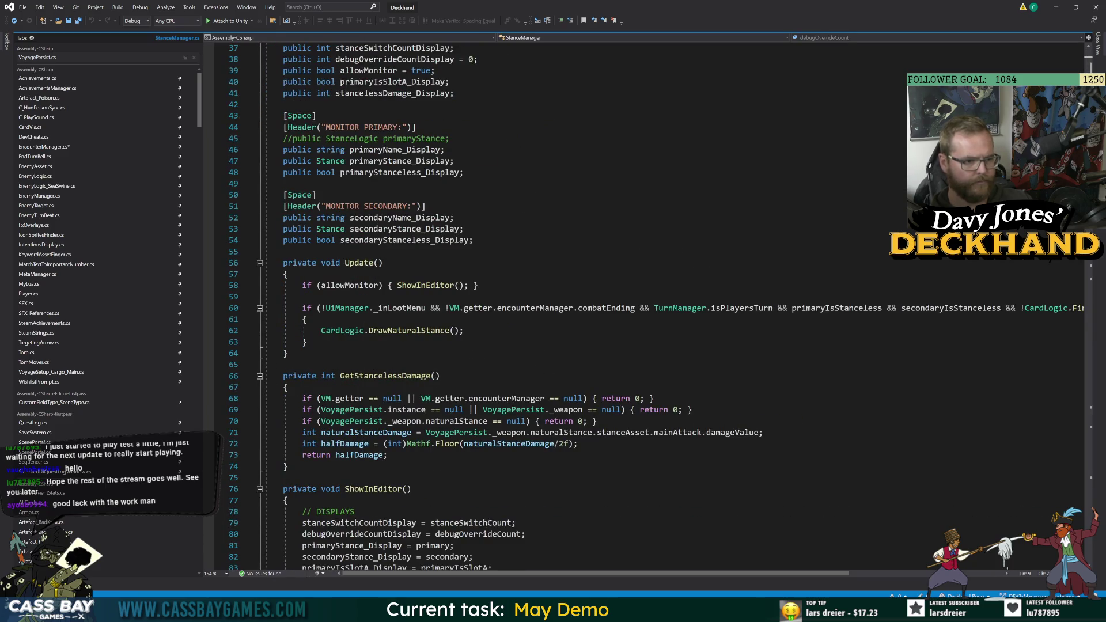
{"action": "scroll", "coordinate": [577, 288], "scroll_direction": "down", "scroll_amount": 20}
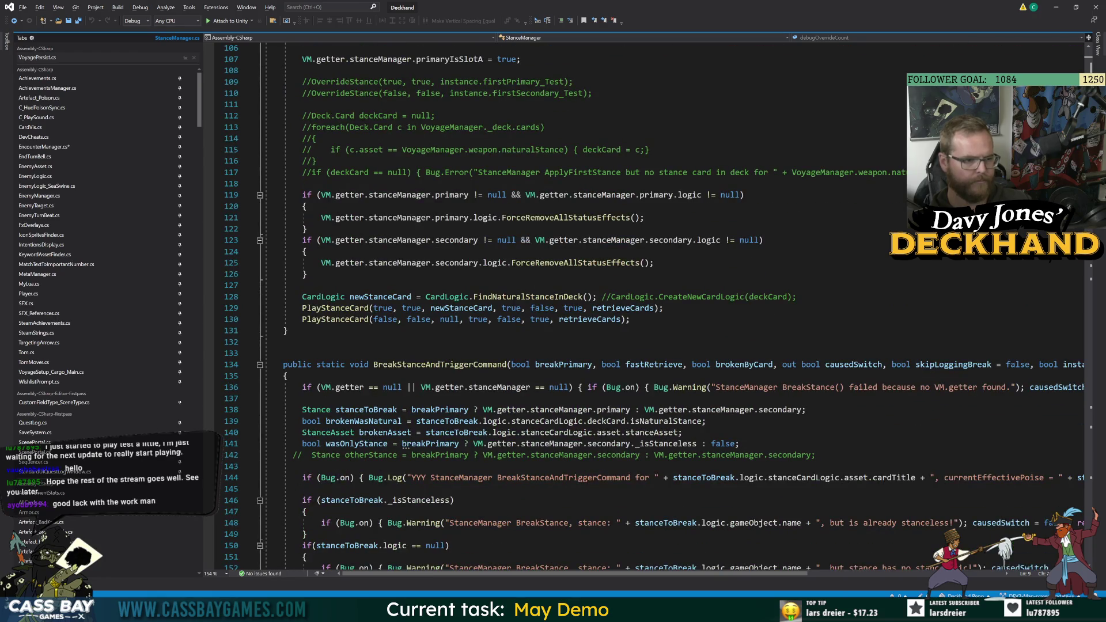
{"action": "double_click", "coordinate": [440, 365]}
{"action": "key", "text": "ctrl+c"}
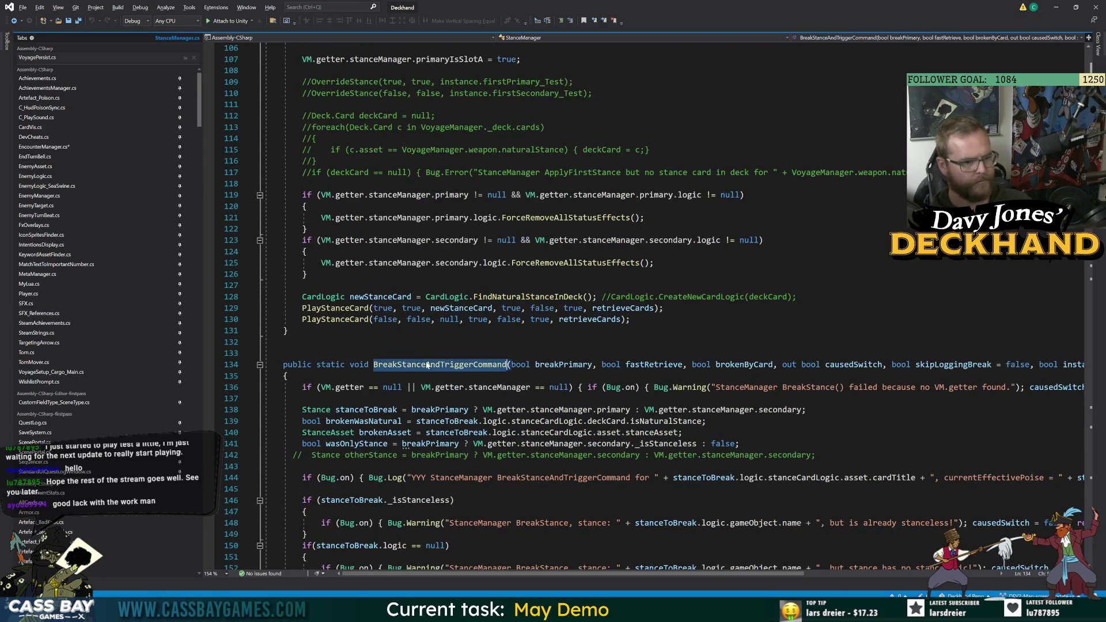
{"action": "left_click", "coordinate": [13, 22]}
{"action": "left_click", "coordinate": [13, 22]}
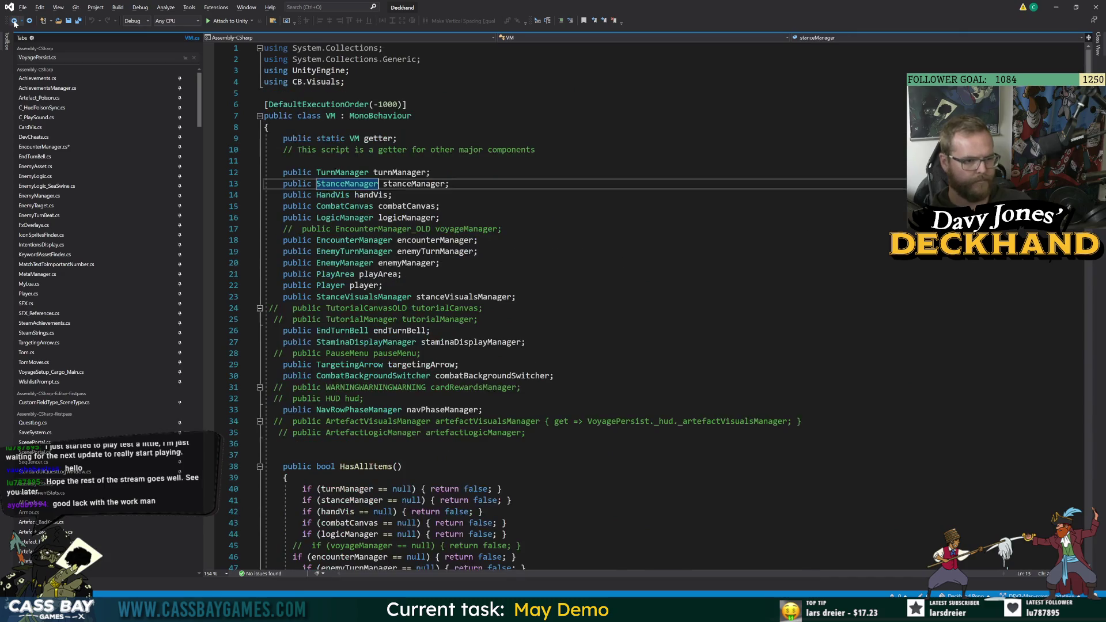
{"action": "left_click", "coordinate": [14, 22]}
{"action": "key", "text": "Up"}
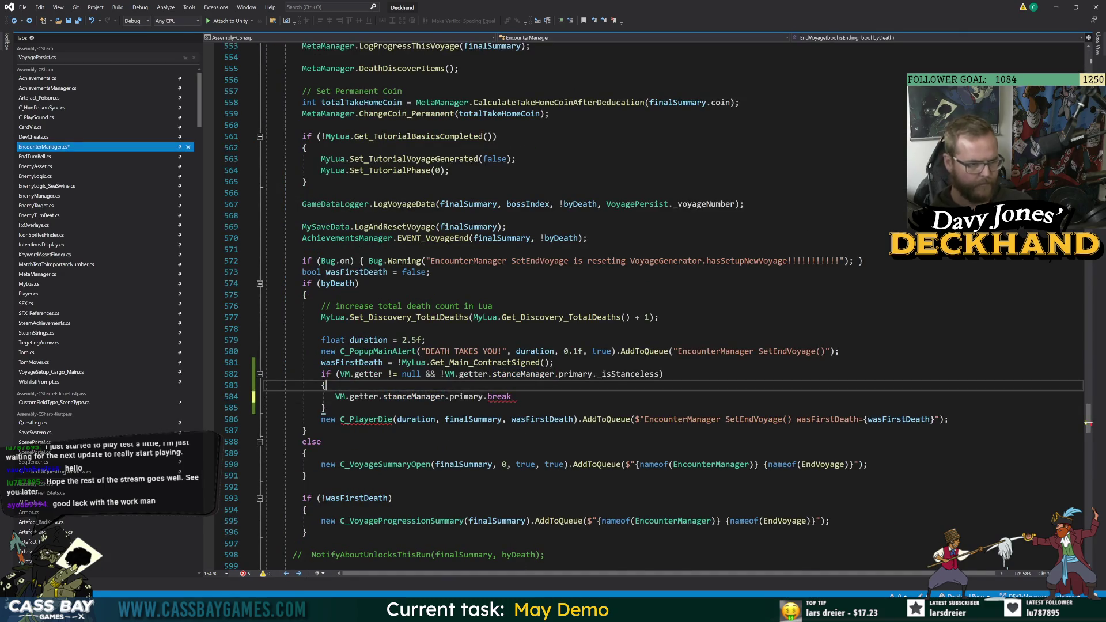
Replace the old VM.getter stance-break line with a StanceManager.BreakStanceAndTriggerCommand call.
{"action": "key", "text": "Return"}
{"action": "key", "text": "ctrl+v"}
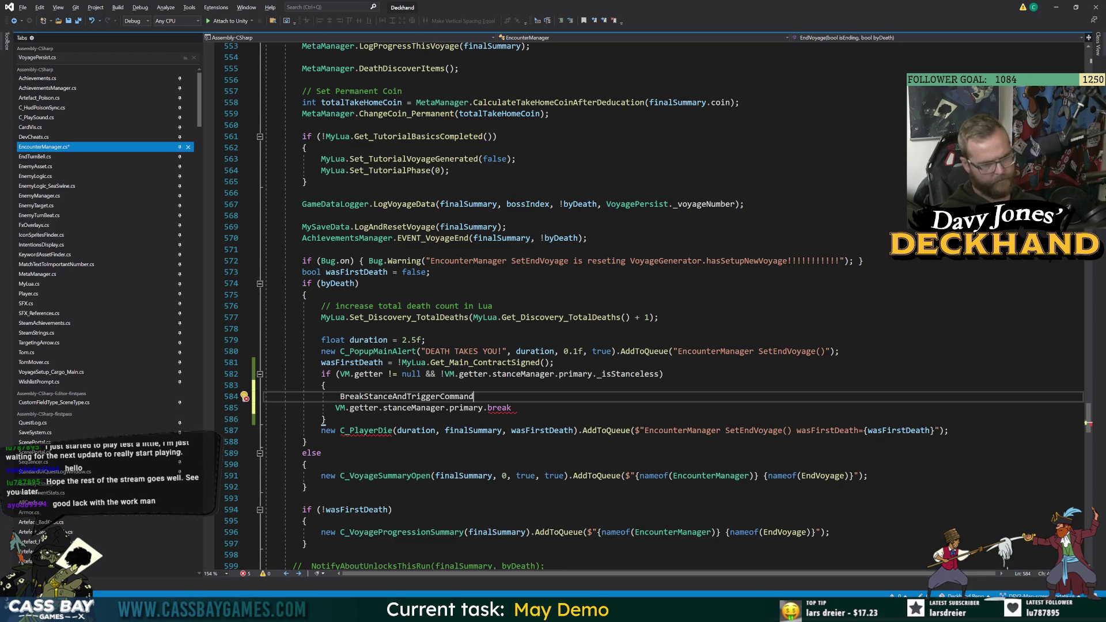
{"action": "key", "text": "ctrl+BackSpace"}
{"action": "type", "text": "StanceManager.b"}
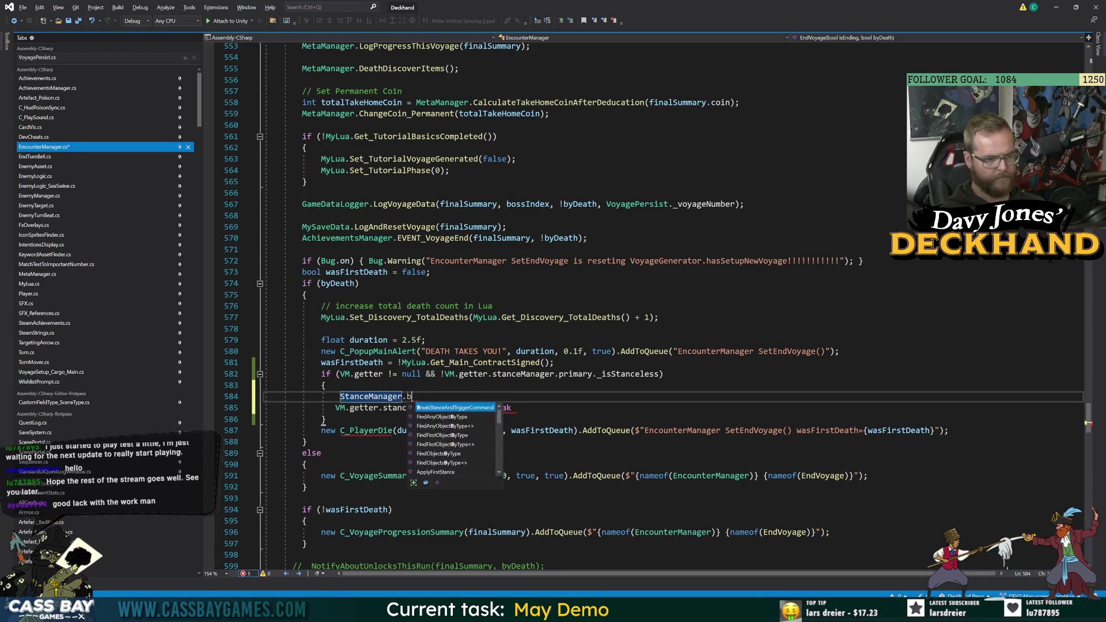
{"action": "type", "text": "rea("}
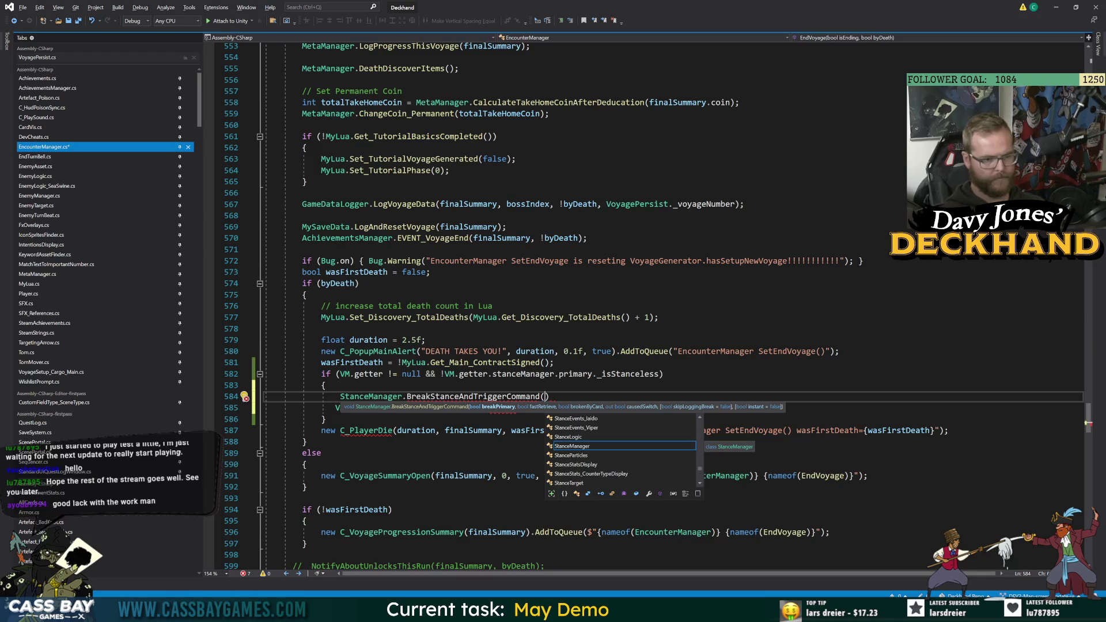
{"action": "left_click", "coordinate": [540, 362]}
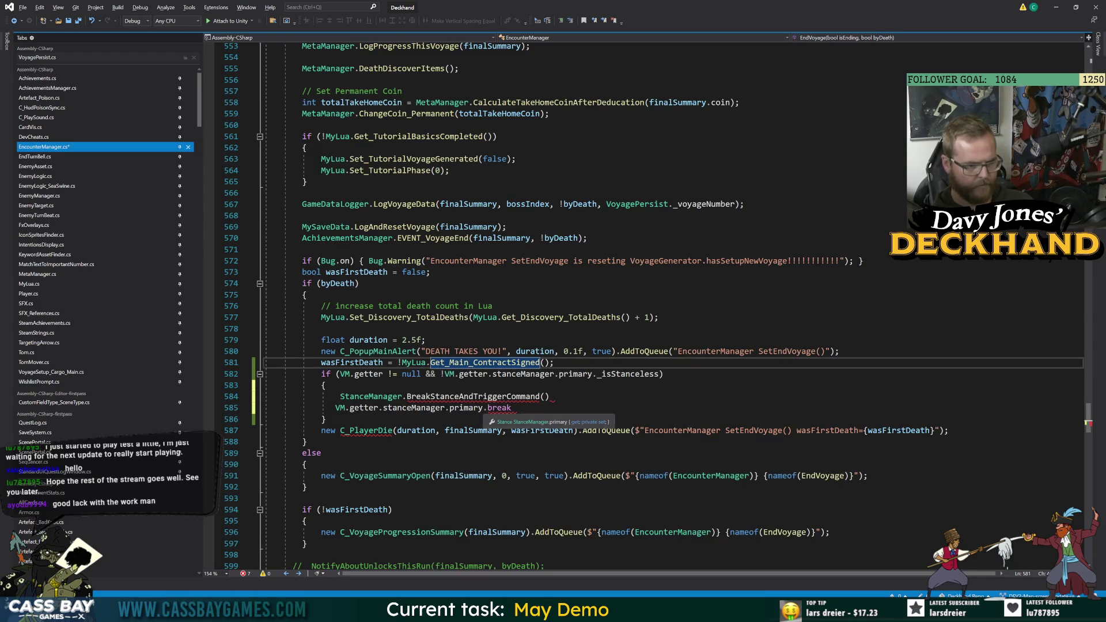
{"action": "left_click_drag", "start_coordinate": [483, 408], "coordinate": [340, 408]}
{"action": "left_click_drag", "start_coordinate": [511, 408], "coordinate": [263, 407]}
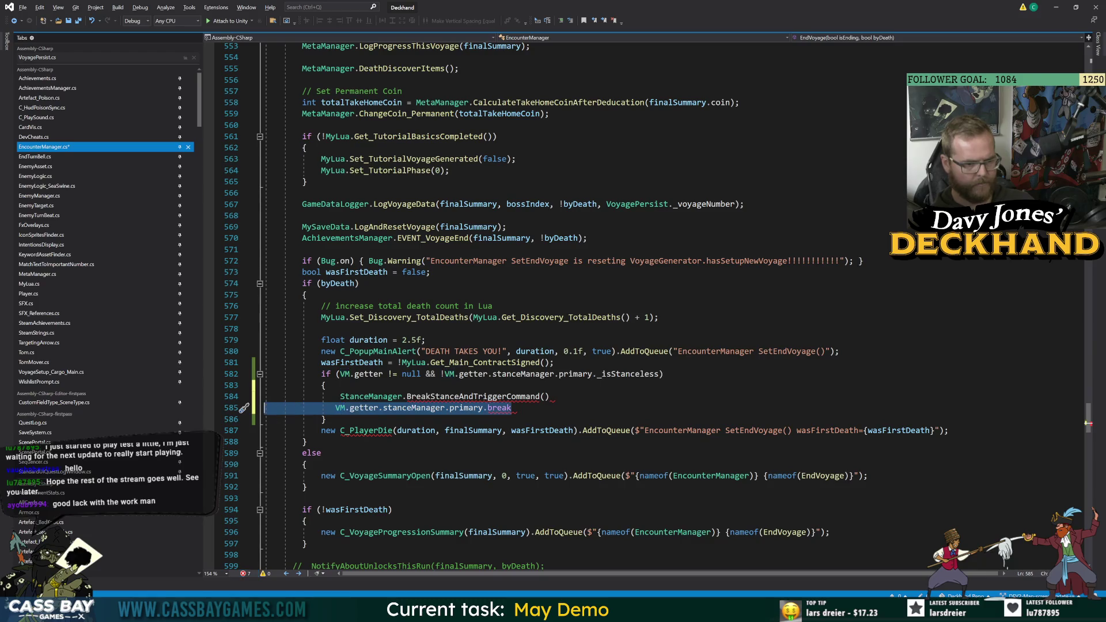
{"action": "key", "text": "BackSpace"}
{"action": "key", "text": "BackSpace"}
Pass true, true, false as the first arguments and declare bool causedSwitch above the call.
{"action": "key", "text": "ctrl+space"}
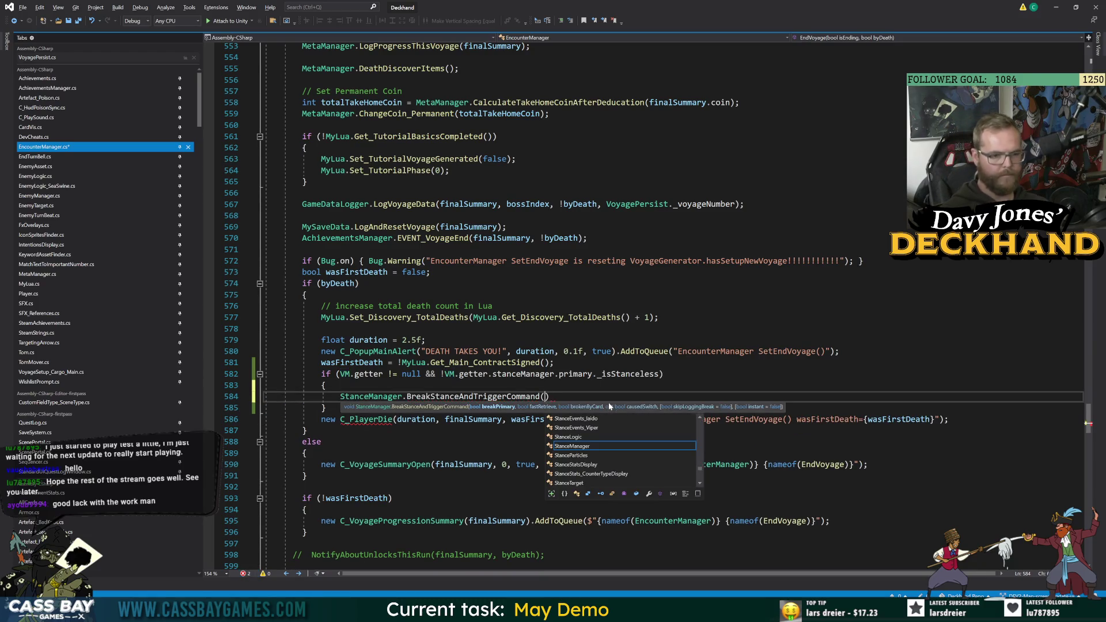
{"action": "type", "text": "true,"}
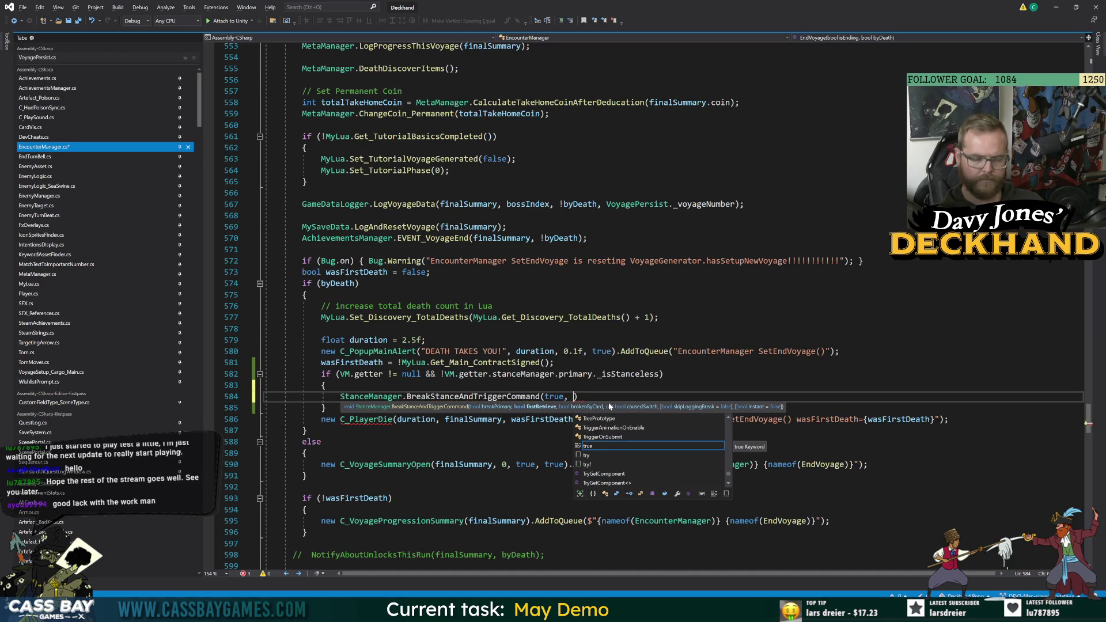
{"action": "type", "text": " true, "}
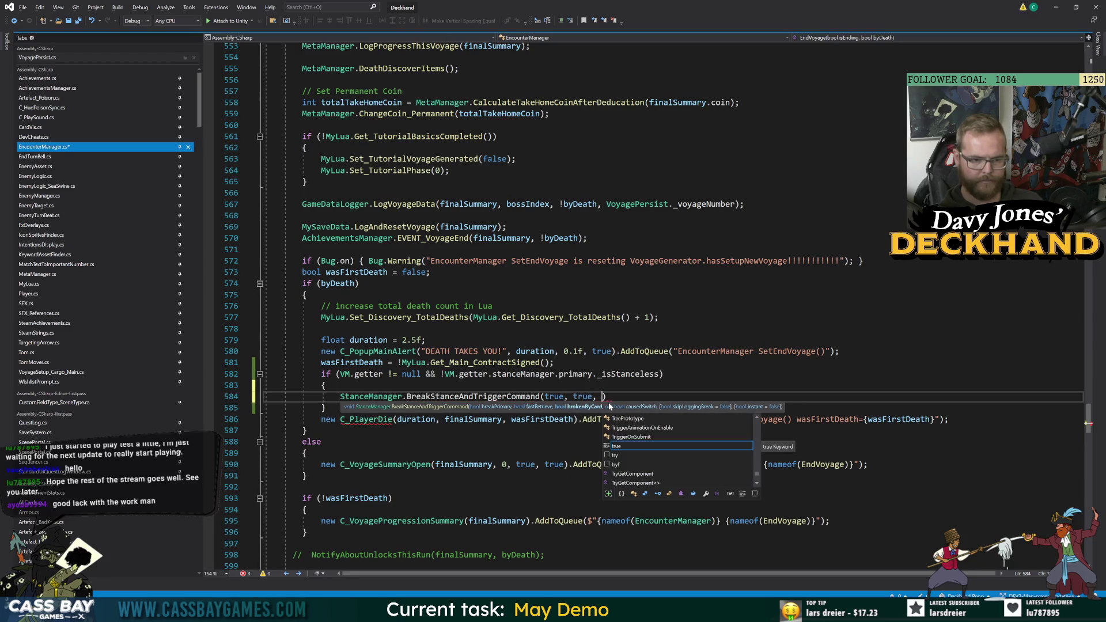
{"action": "type", "text": "tru"}
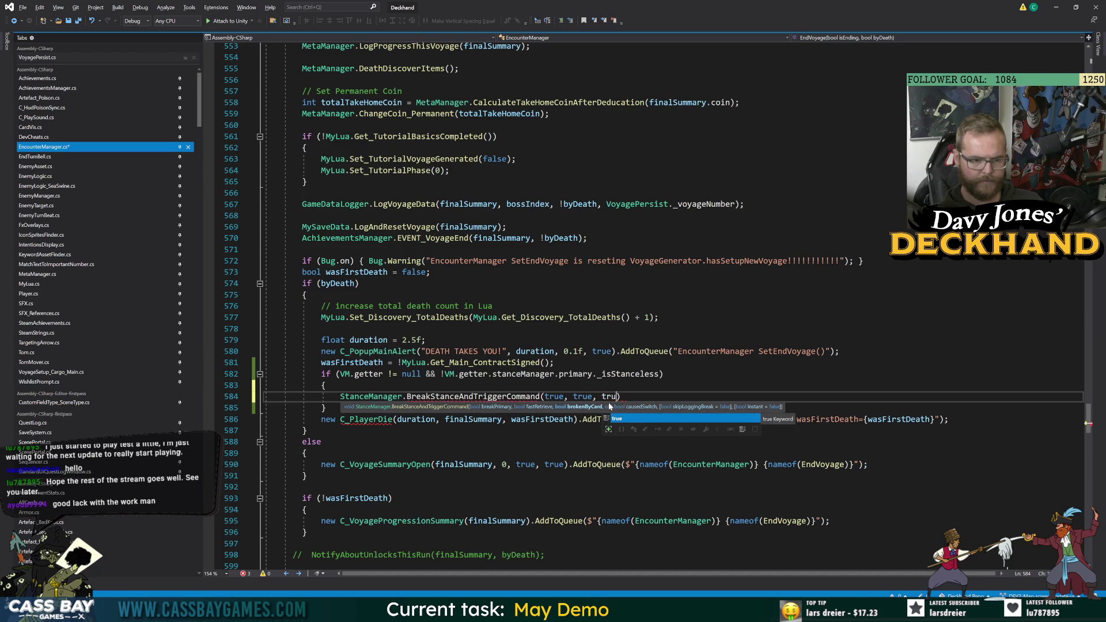
{"action": "key", "text": "BackSpace"}
{"action": "key", "text": "BackSpace"}
{"action": "key", "text": "BackSpace"}
{"action": "type", "text": "false,"}
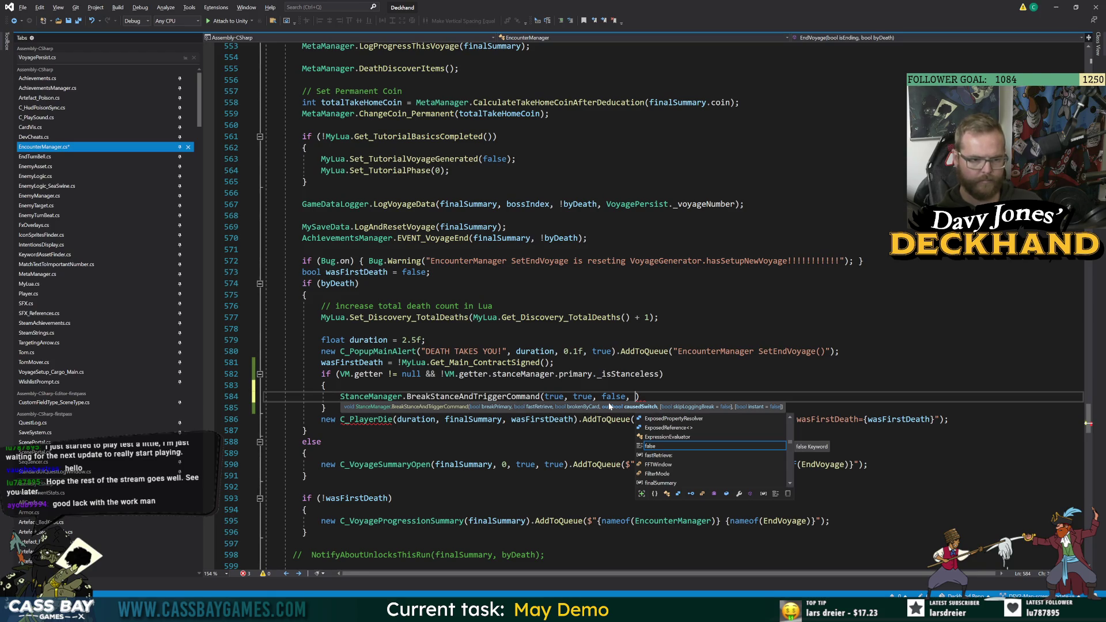
{"action": "key", "text": "Escape"}
{"action": "key", "text": "ctrl+Return"}
{"action": "type", "text": "b"}
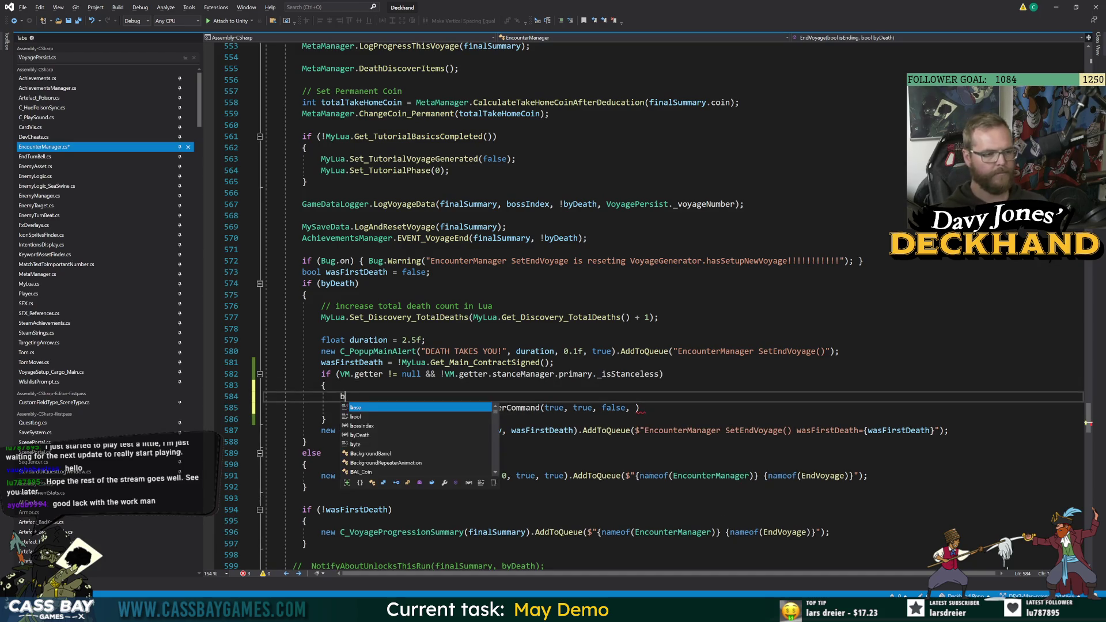
{"action": "type", "text": "ool causedSwithc"}
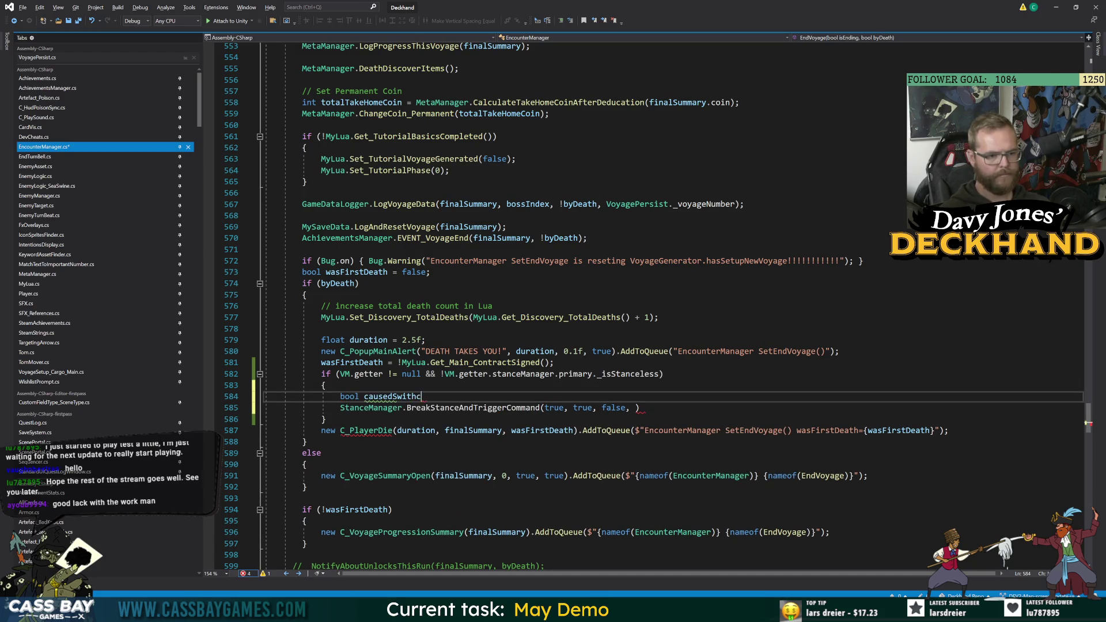
{"action": "type", "text": ";"}
{"action": "key", "text": "ctrl+s"}
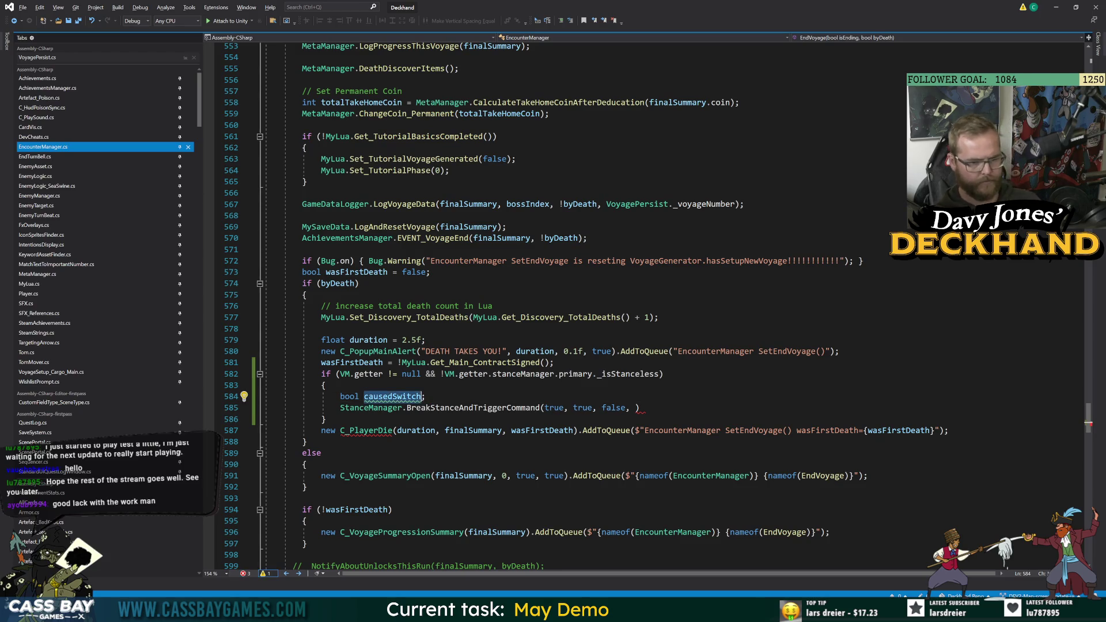
Finish the arguments with out causedSwitch, true, true, save, and view BreakStanceAndTriggerCommand's definition.
{"action": "left_click", "coordinate": [637, 408]}
{"action": "type", "text": "out causedSwitch"}
{"action": "type", "text": ", t"}
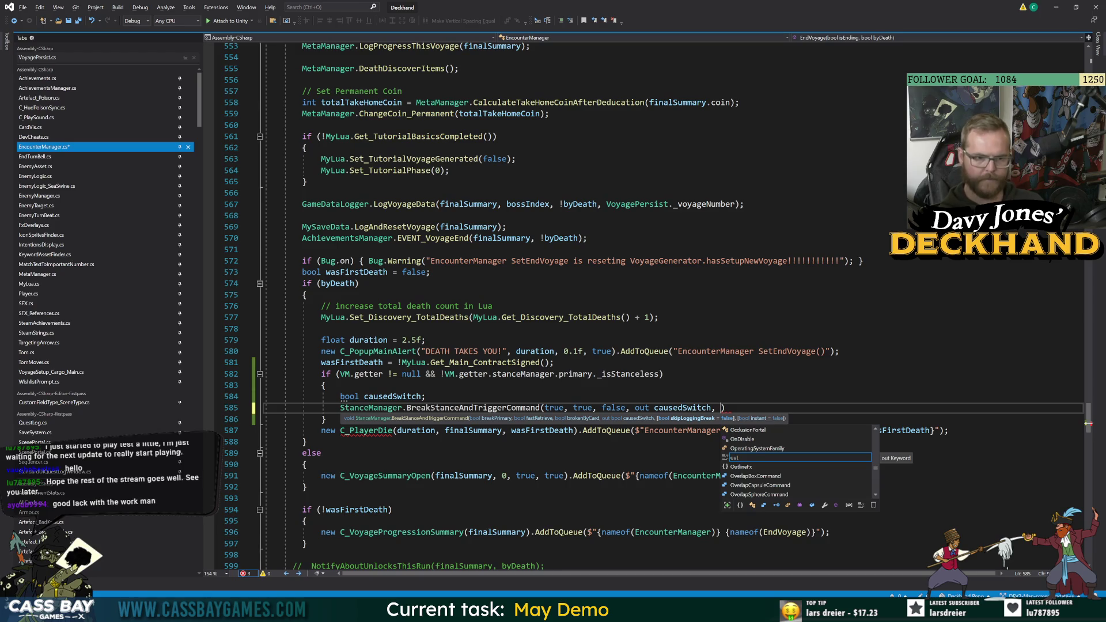
{"action": "type", "text": "rue"}
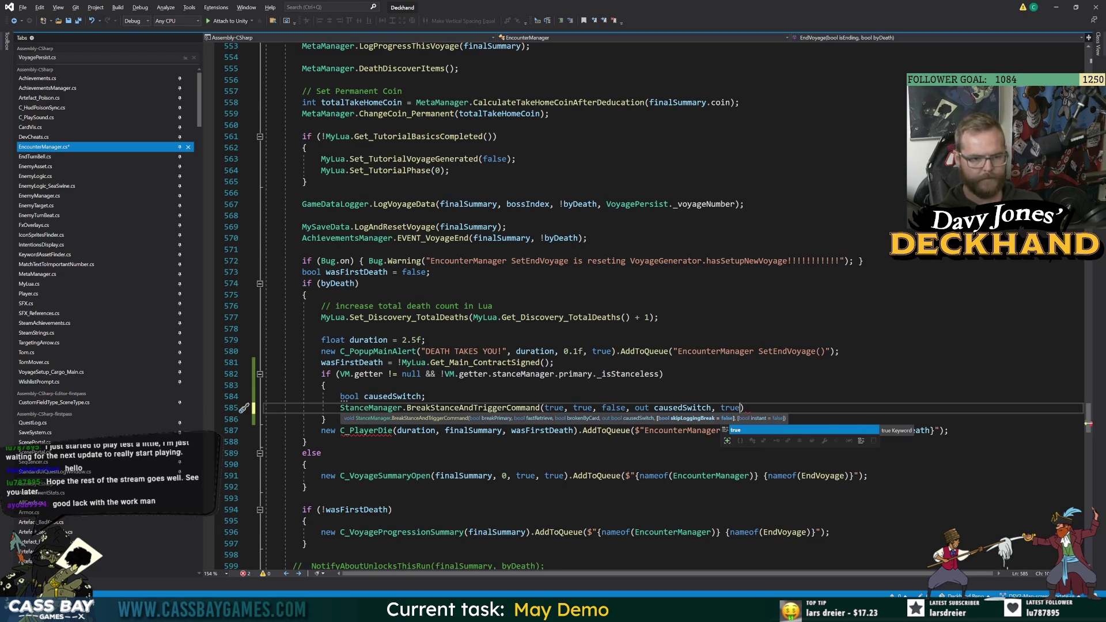
{"action": "type", "text": ", true"}
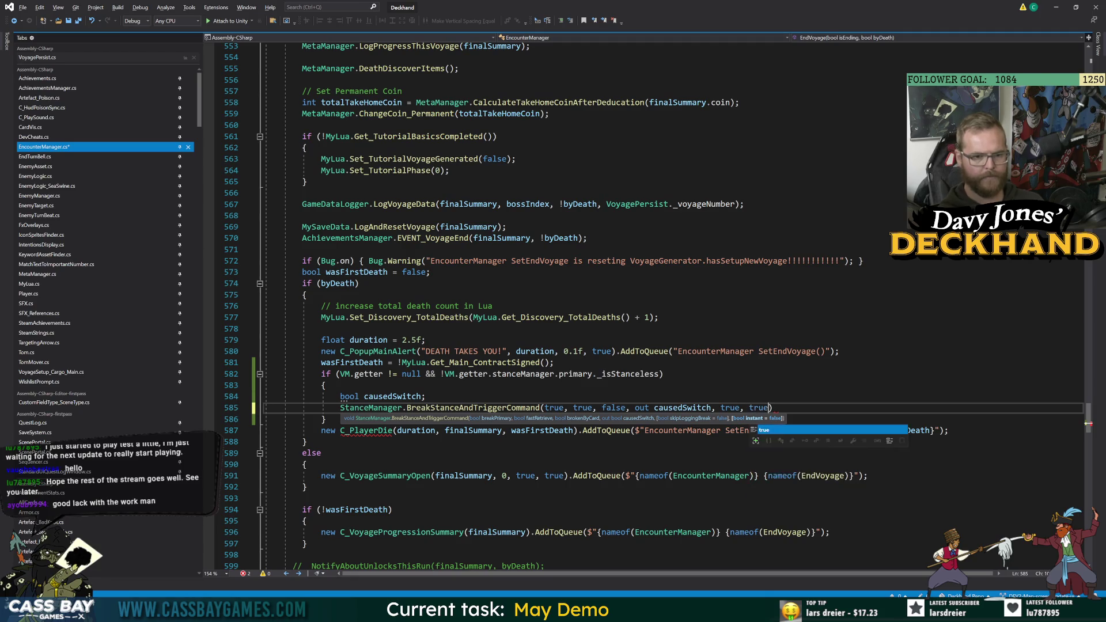
{"action": "type", "text": ");"}
{"action": "key", "text": "ctrl+s"}
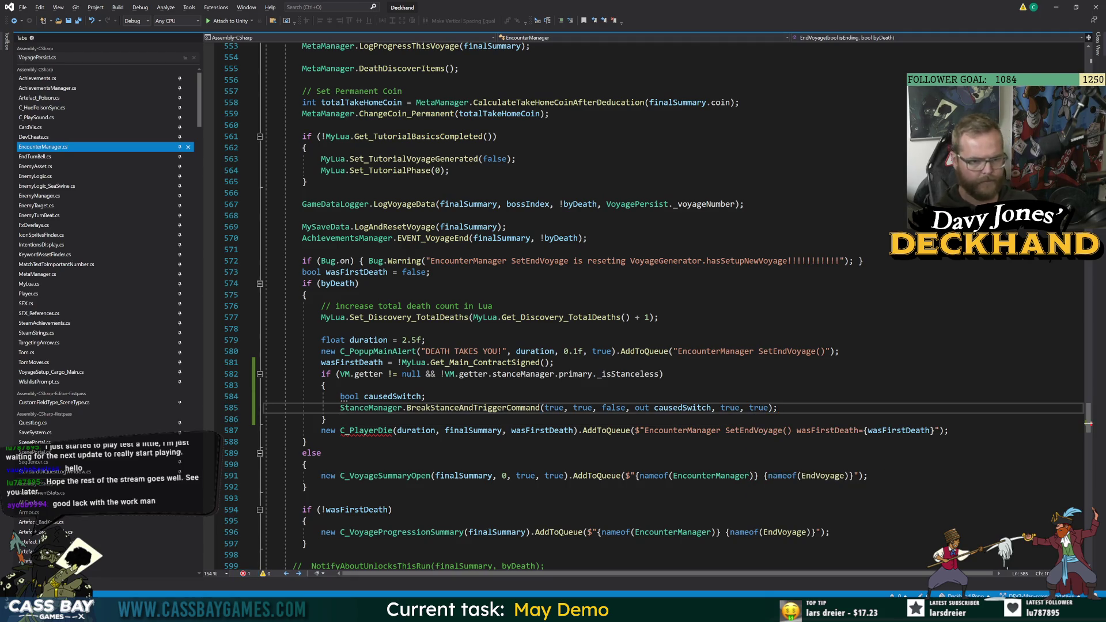
{"action": "left_click", "coordinate": [306, 464]}
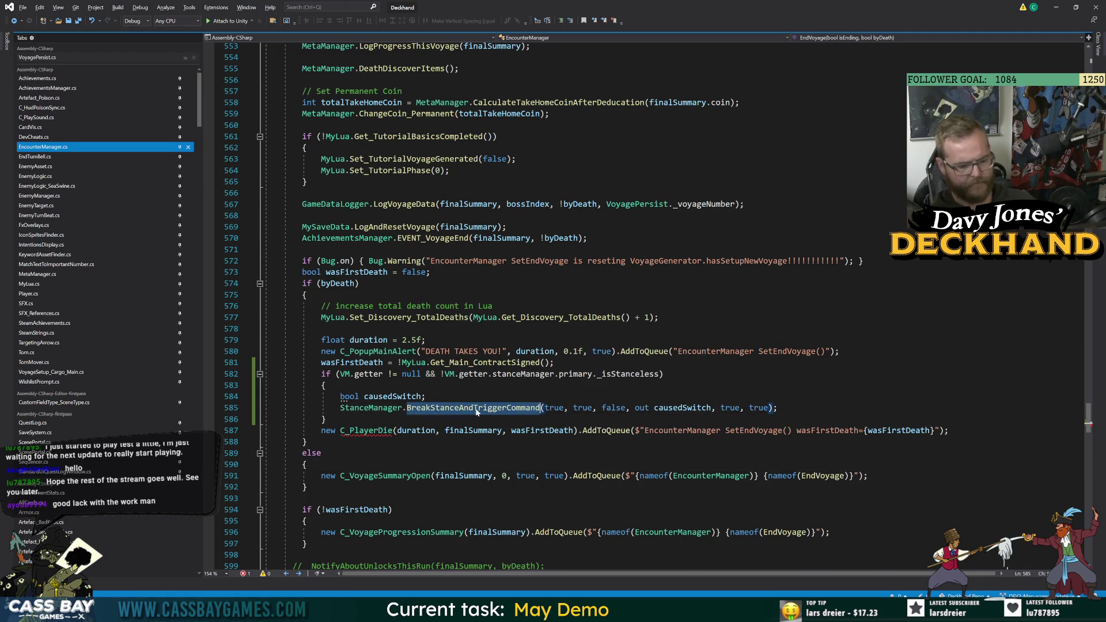
{"action": "left_click", "coordinate": [469, 408], "text": "ctrl"}
{"action": "left_click_drag", "start_coordinate": [798, 574], "coordinate": [996, 579]}
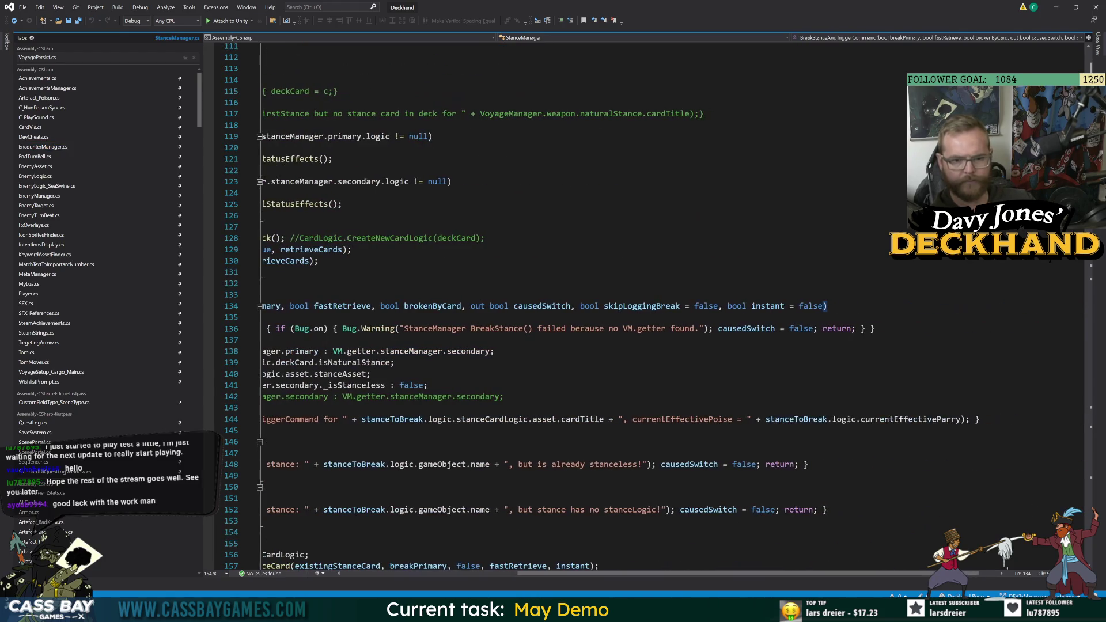
Check Unity briefly, then navigate back to the C_PlayerDie call in EncounterManager.
{"action": "left_click", "coordinate": [768, 306]}
{"action": "left_click_drag", "start_coordinate": [761, 577], "coordinate": [580, 576]}
{"action": "key", "text": "ctrl+Tab"}
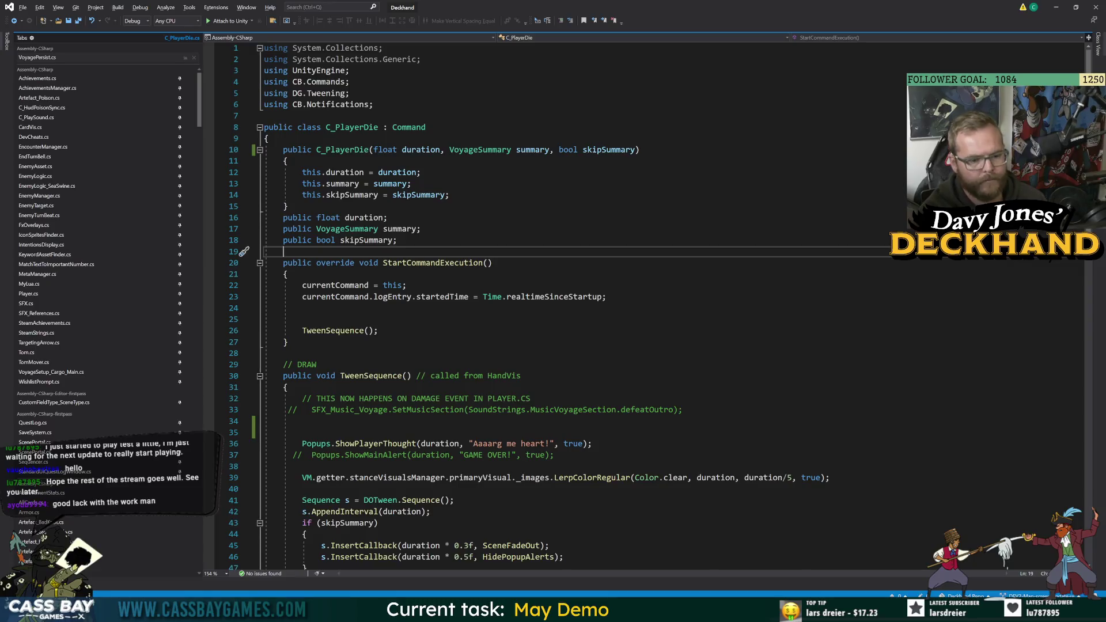
{"action": "key", "text": "alt+Tab"}
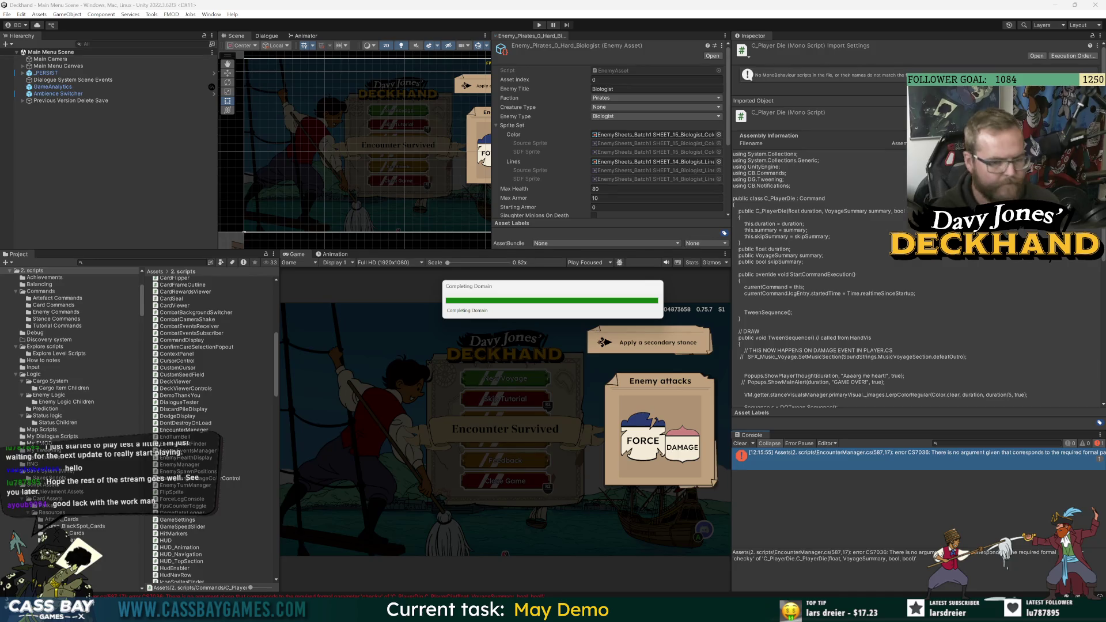
{"action": "key", "text": "alt+Tab"}
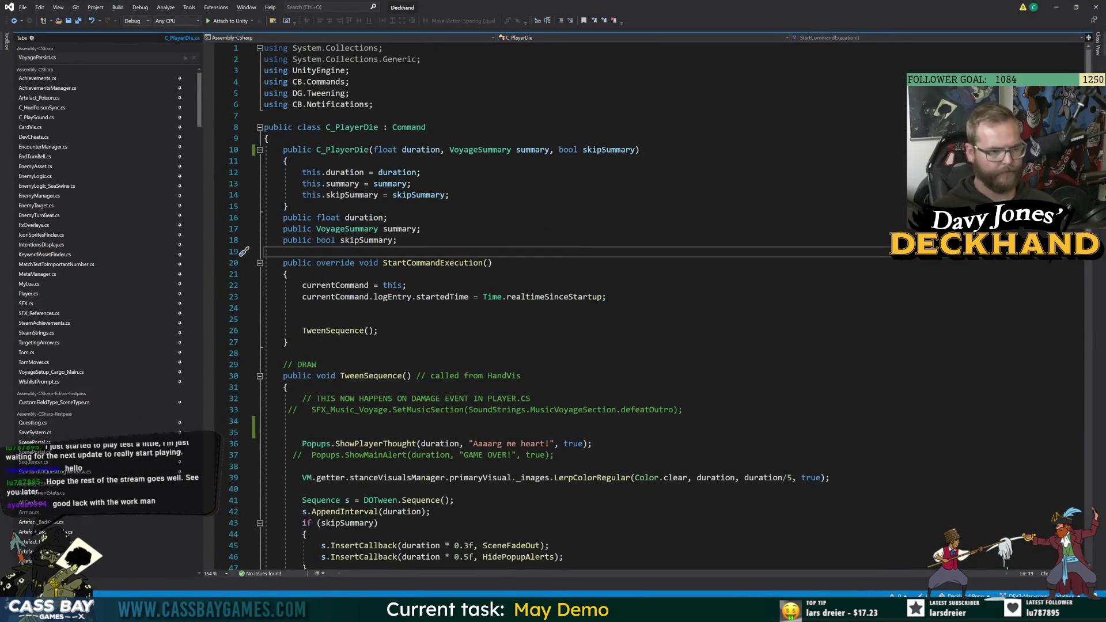
{"action": "left_click", "coordinate": [13, 22]}
{"action": "left_click", "coordinate": [13, 21]}
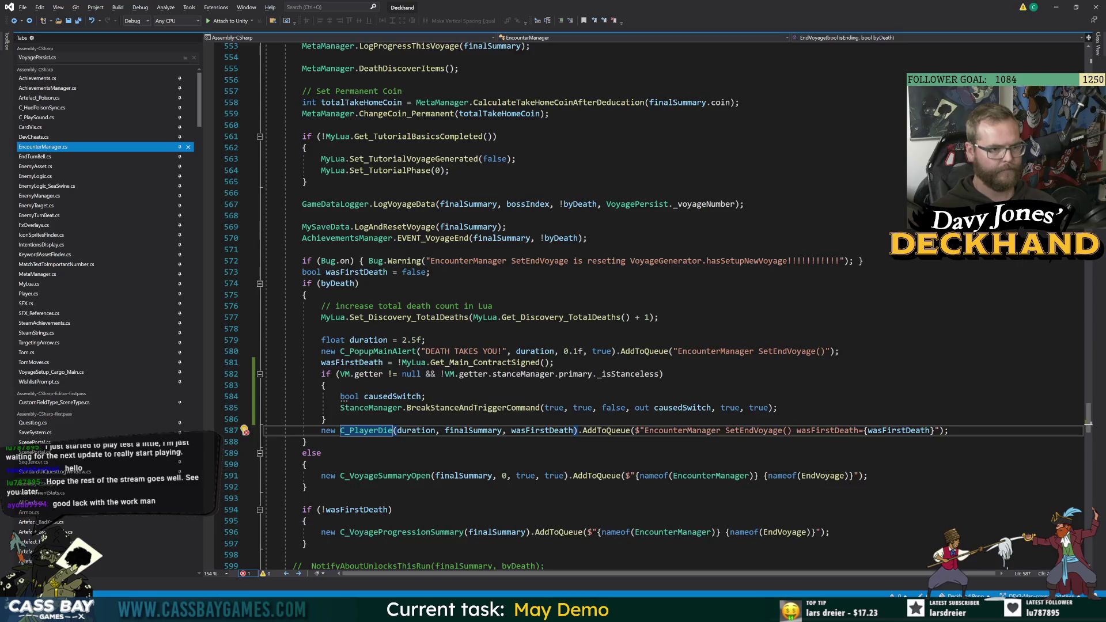
{"action": "scroll", "coordinate": [576, 306], "scroll_direction": "up", "scroll_amount": 12}
Add a bool parameter to the EndVoyage signature on line 539 and recompile in Unity.
{"action": "left_click", "coordinate": [517, 295]}
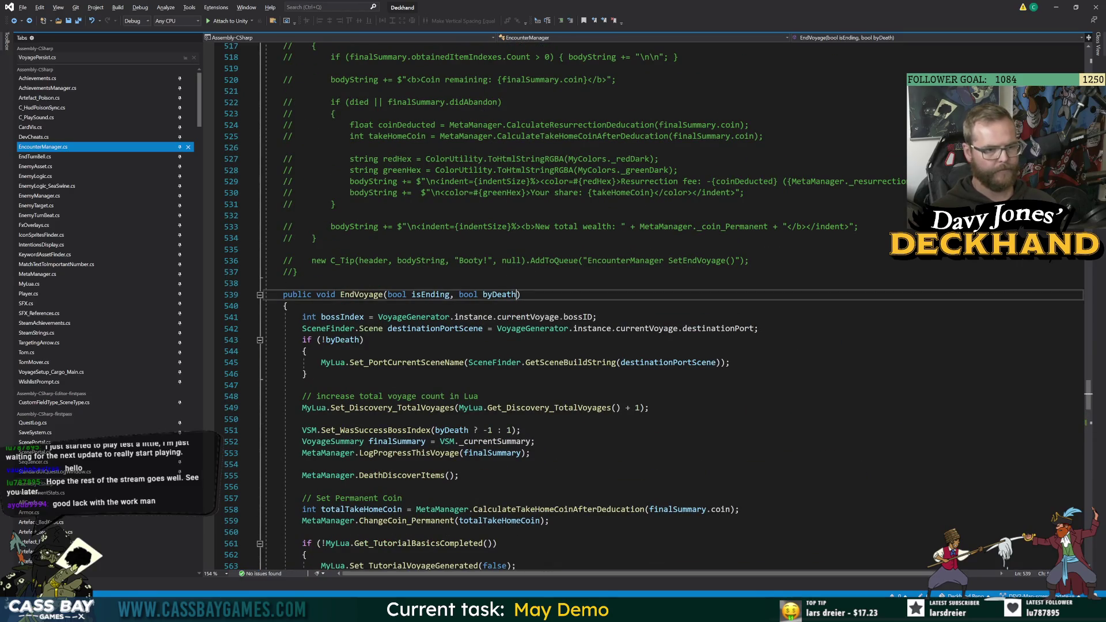
{"action": "type", "text": ", bool c"}
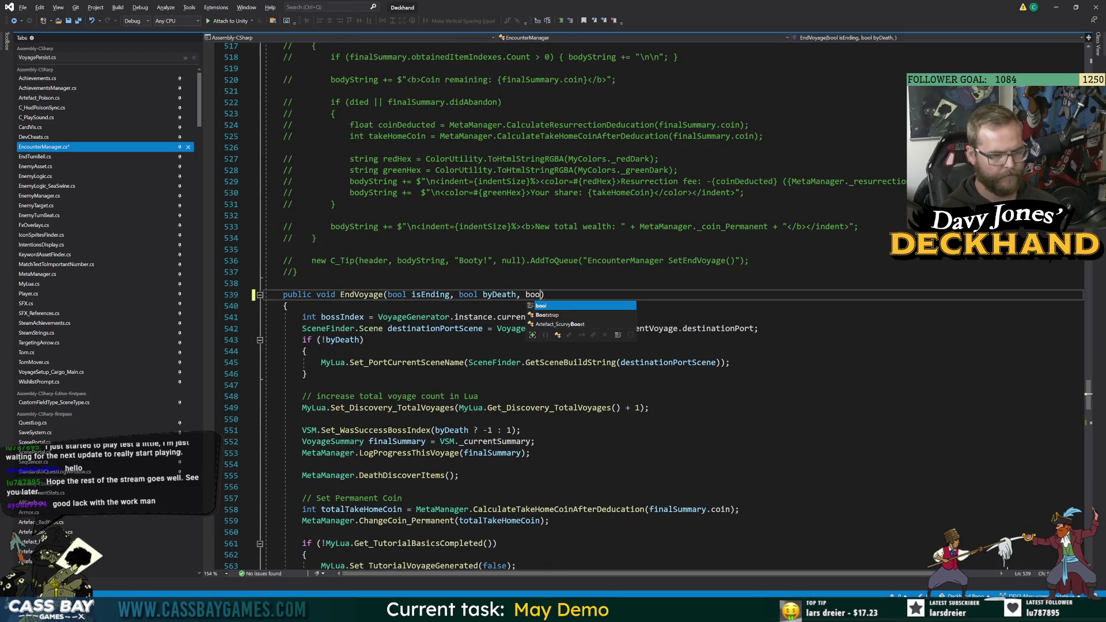
{"action": "key", "text": "BackSpace"}
{"action": "key", "text": "BackSpace"}
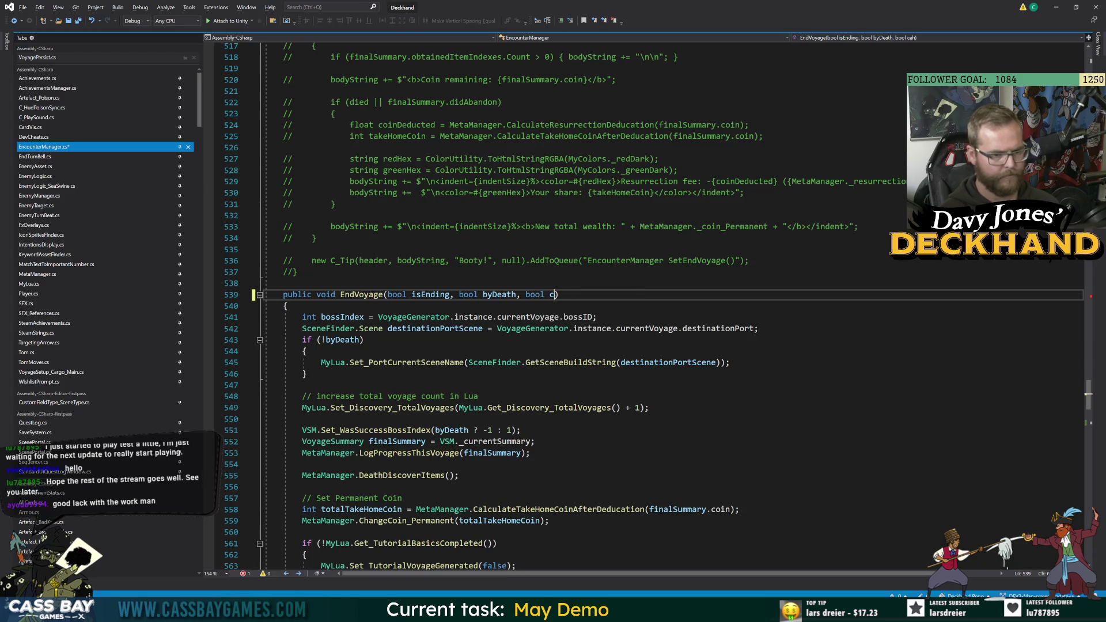
{"action": "key", "text": "alt+Tab"}
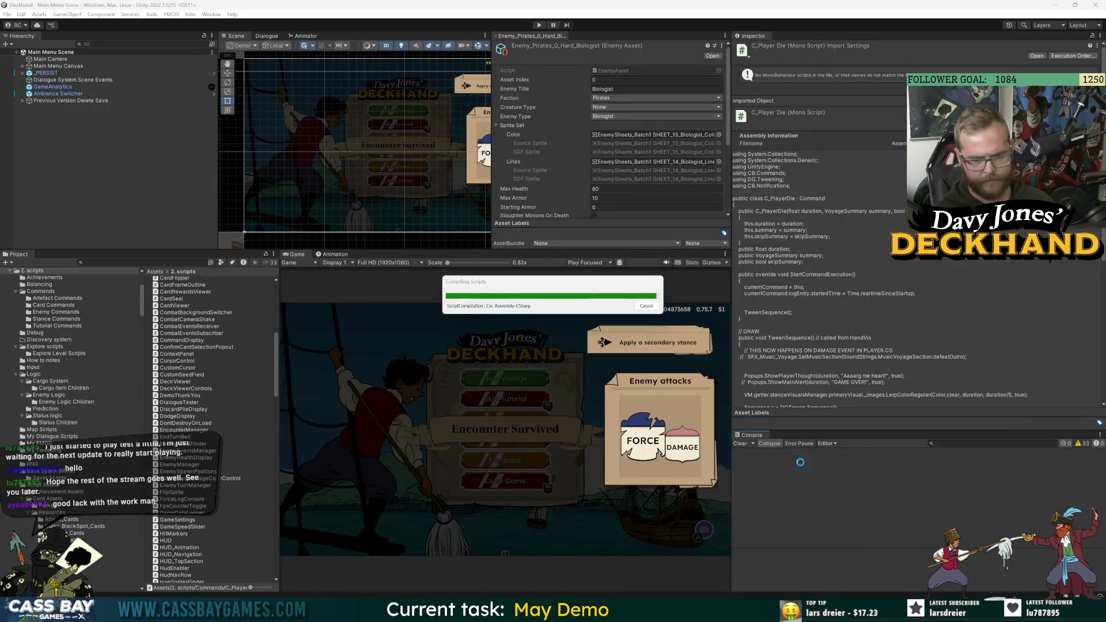
Inspect the DevCheats, EncounterManager and Player CS7036 errors, then open Player.cs line 48's EndVoyage call.
{"action": "double_click", "coordinate": [914, 463]}
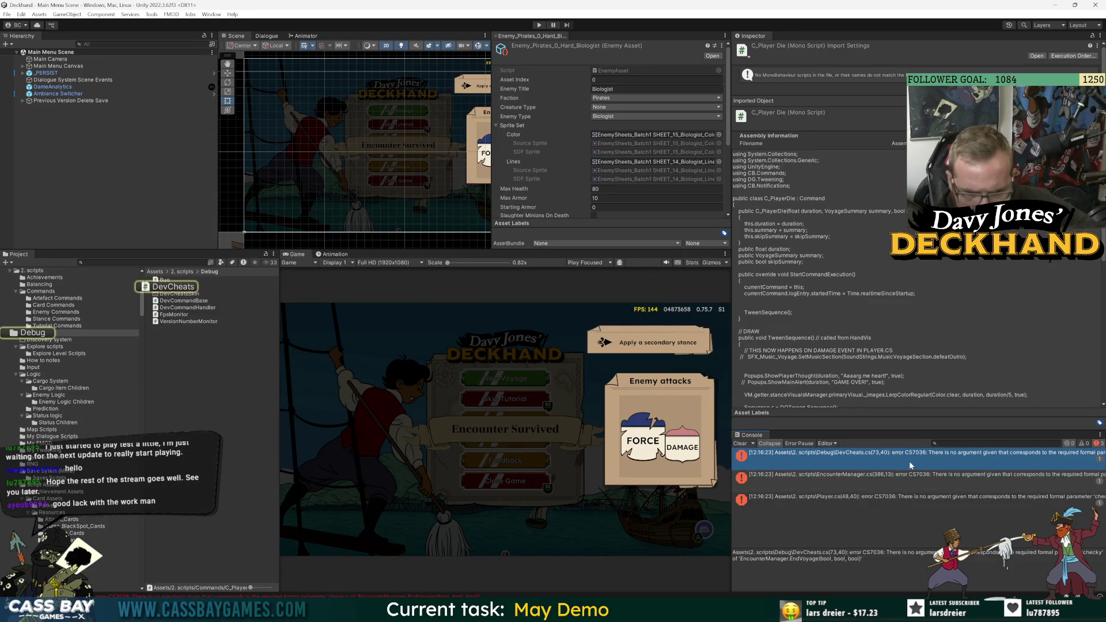
{"action": "key", "text": "alt+Tab"}
{"action": "left_click", "coordinate": [857, 478]}
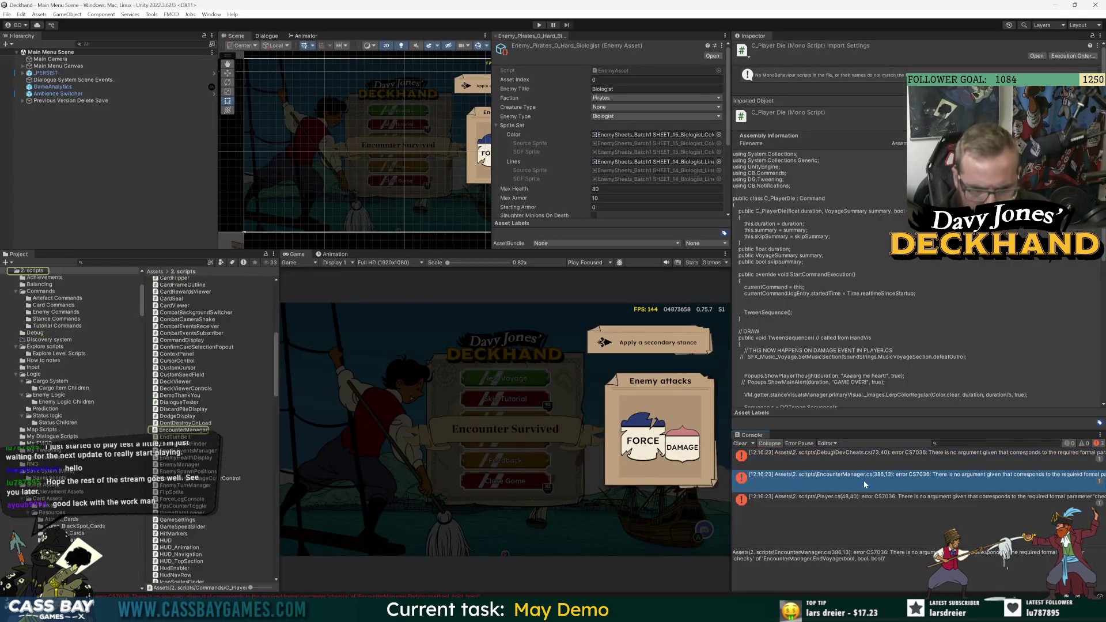
{"action": "left_click", "coordinate": [847, 496]}
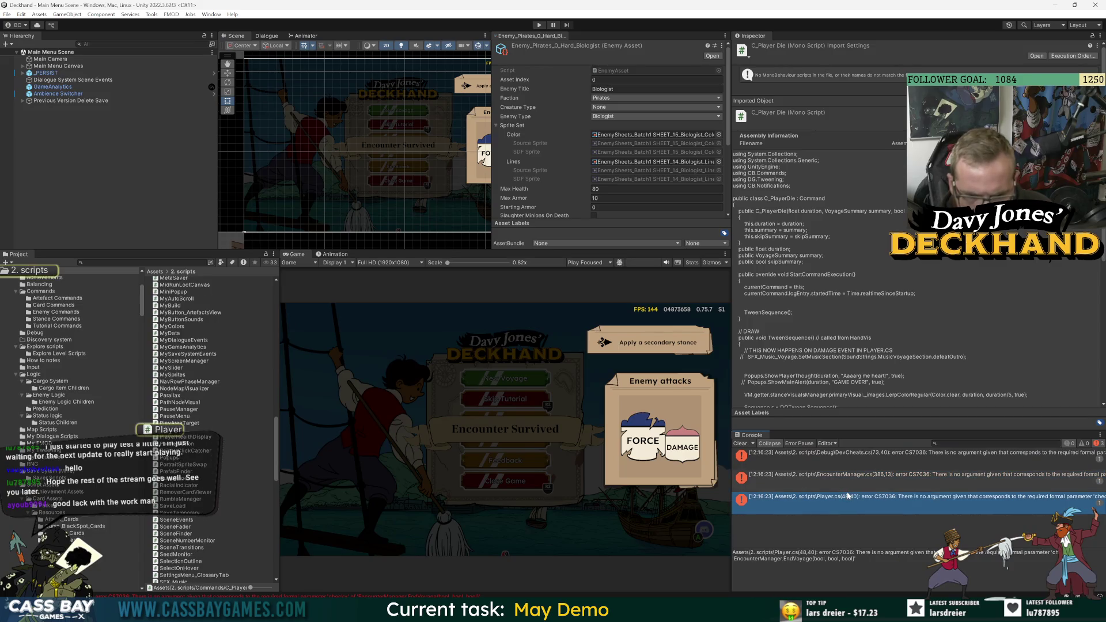
{"action": "double_click", "coordinate": [918, 500]}
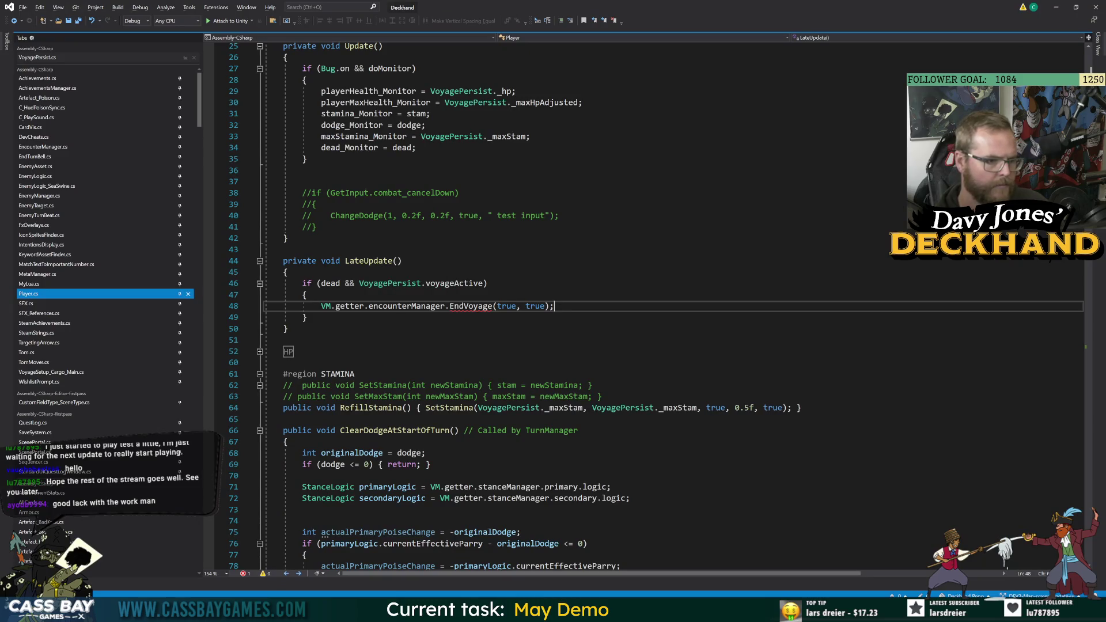
Add 'if (VM.getter != null && !VM.getter.stanceManager.primary._isStanceless) { }' above EndVoyage in LateUpdate.
{"action": "mouse_move", "coordinate": [469, 307]}
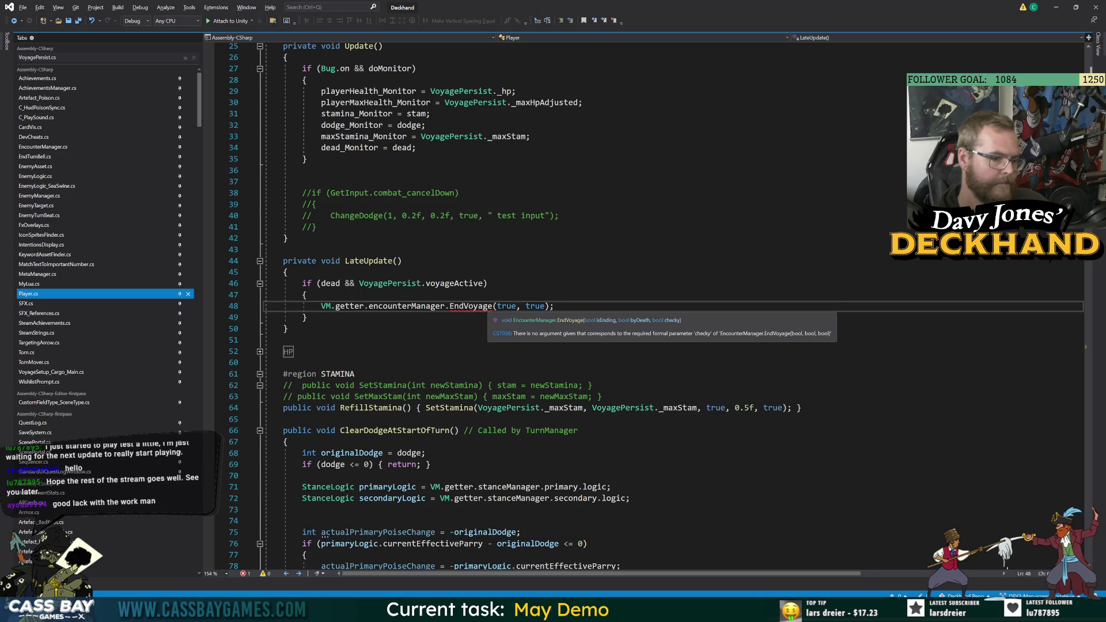
{"action": "key", "text": "Up"}
{"action": "key", "text": "Return"}
{"action": "type", "text": "if (VM.getter"}
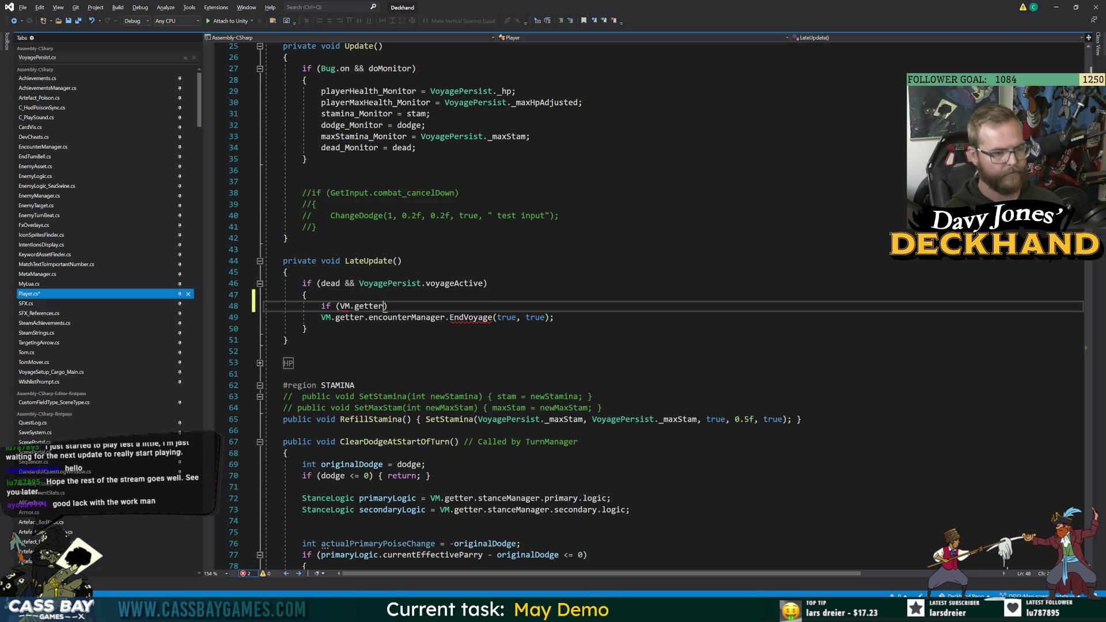
{"action": "type", "text": ".stanceManager.primary.isst"}
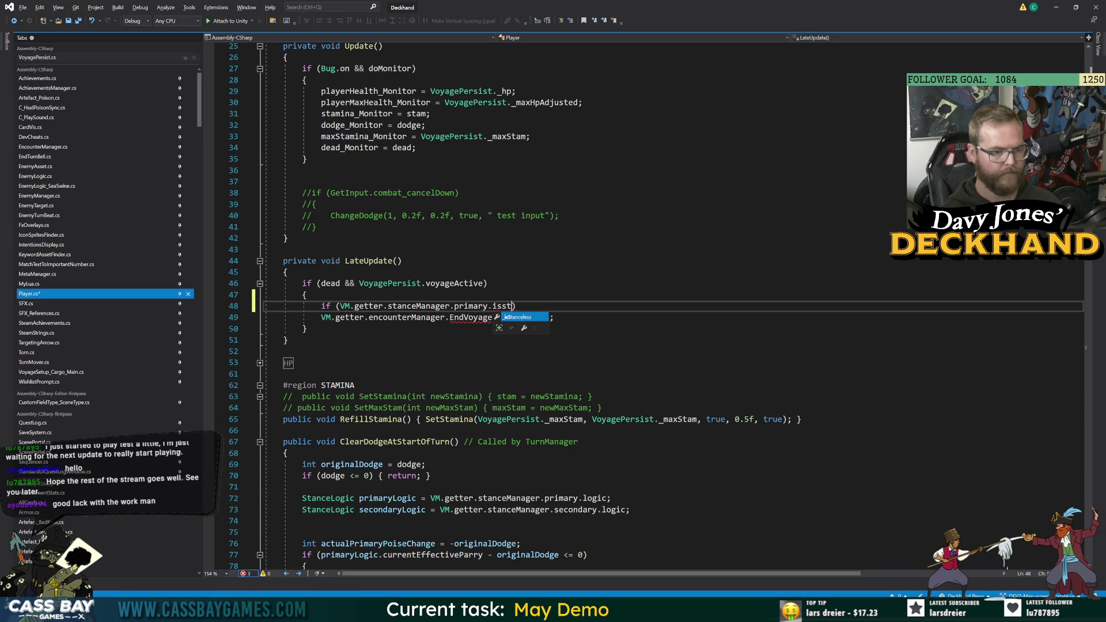
{"action": "key", "text": "Tab"}
{"action": "key", "text": "End"}
{"action": "key", "text": "Return"}
{"action": "type", "text": "{"}
{"action": "key", "text": "Return"}
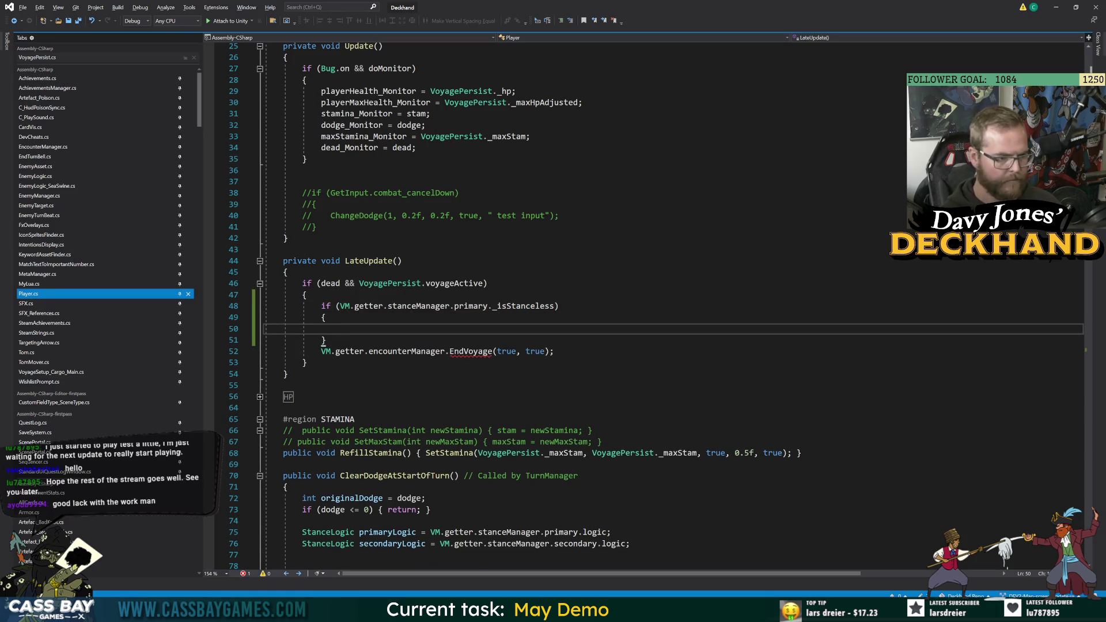
{"action": "key", "text": "Up"}
{"action": "key", "text": "Up"}
{"action": "type", "text": "!"}
{"action": "key", "text": "Down"}
{"action": "key", "text": "Down"}
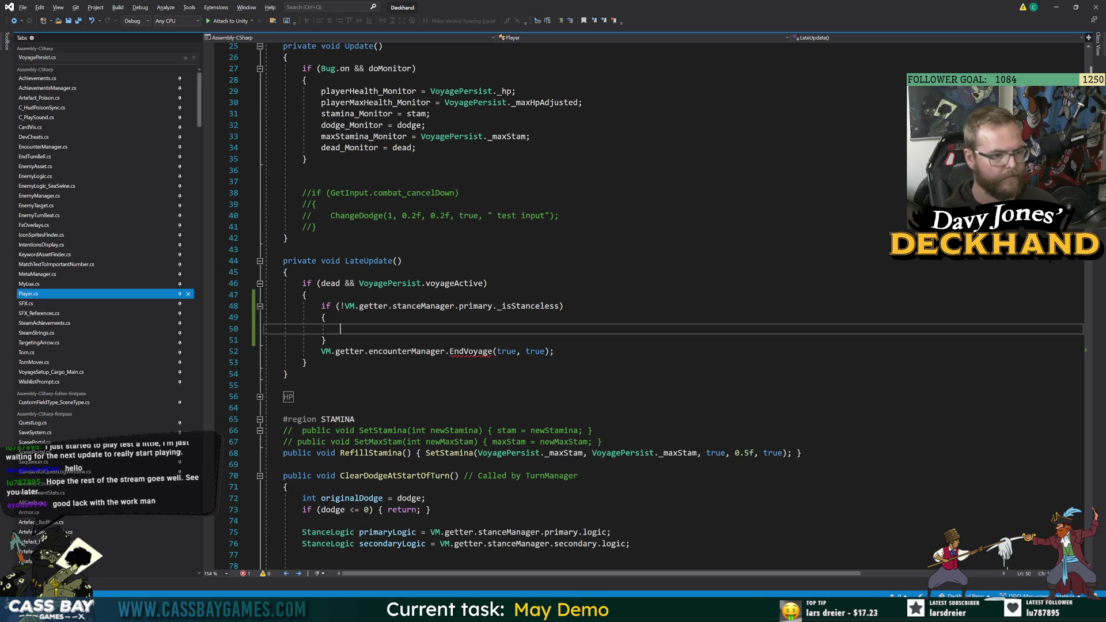
{"action": "key", "text": "Up"}
{"action": "key", "text": "Up"}
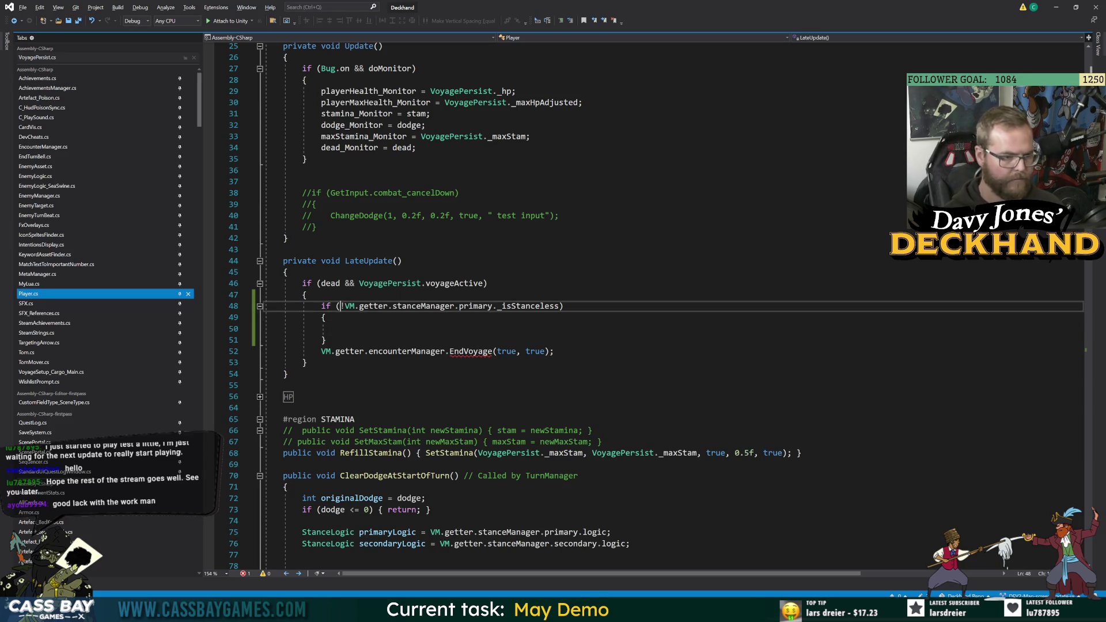
{"action": "type", "text": "VM.getter "}
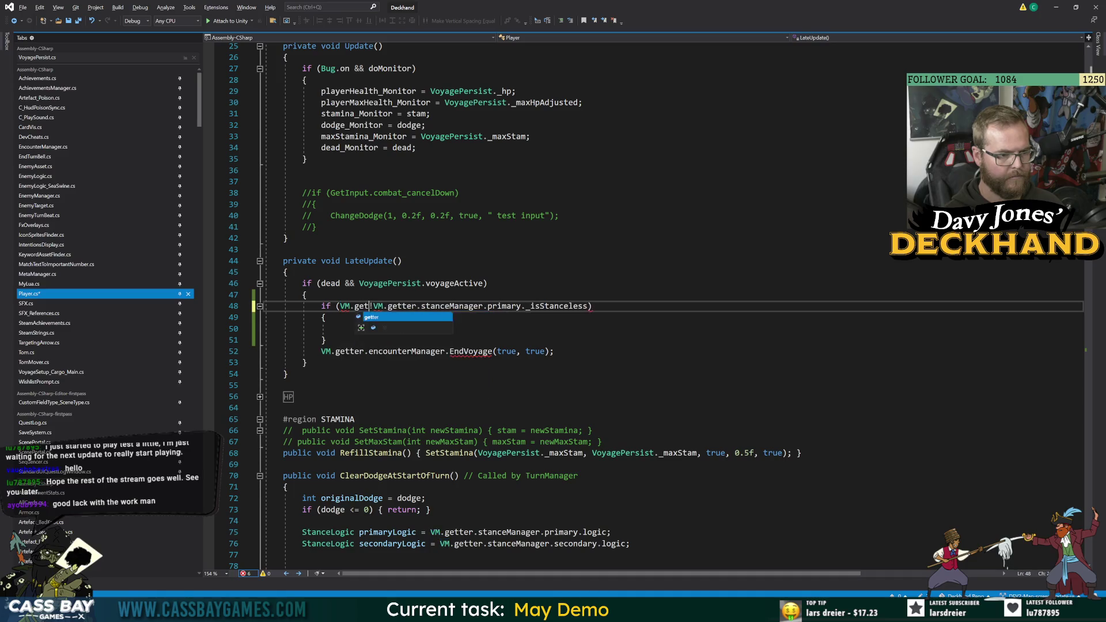
{"action": "type", "text": "!= null &&"}
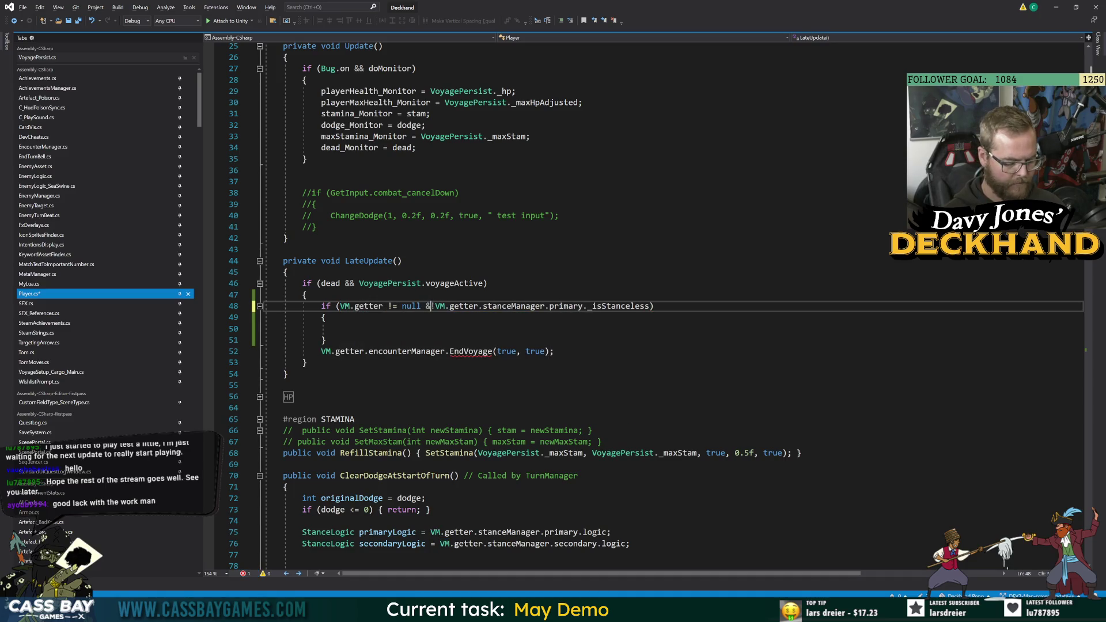
{"action": "key", "text": "Down"}
{"action": "key", "text": "Down"}
Begin a statement inside the new block, then go to EndVoyage's definition.
{"action": "type", "text": "Sta"}
{"action": "left_click", "coordinate": [326, 329]}
{"action": "double_click", "coordinate": [479, 352]}
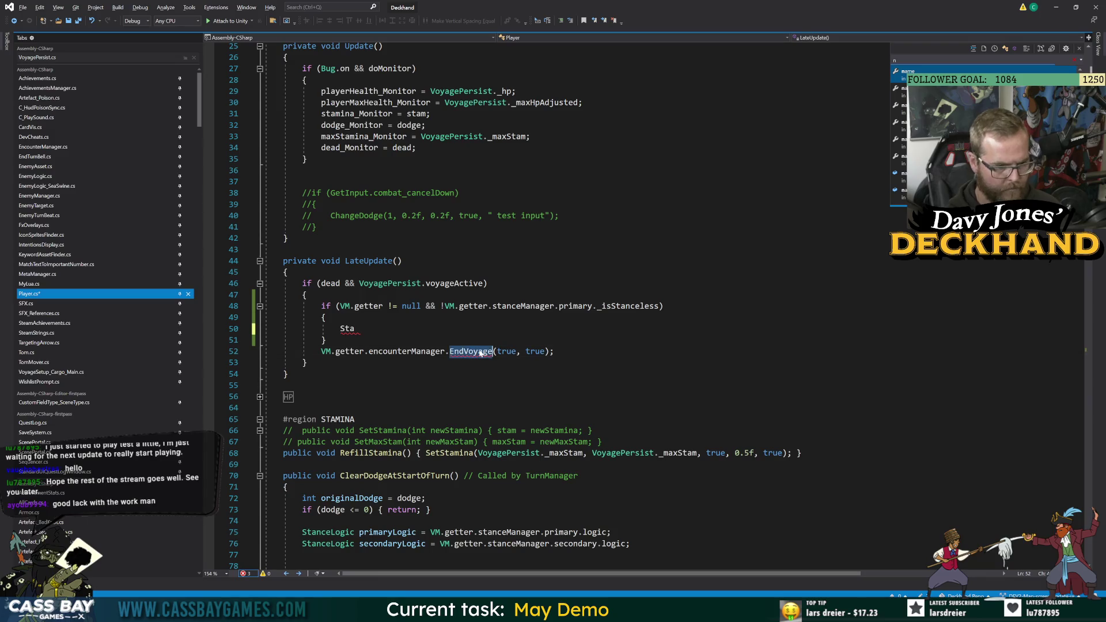
{"action": "key", "text": "F12"}
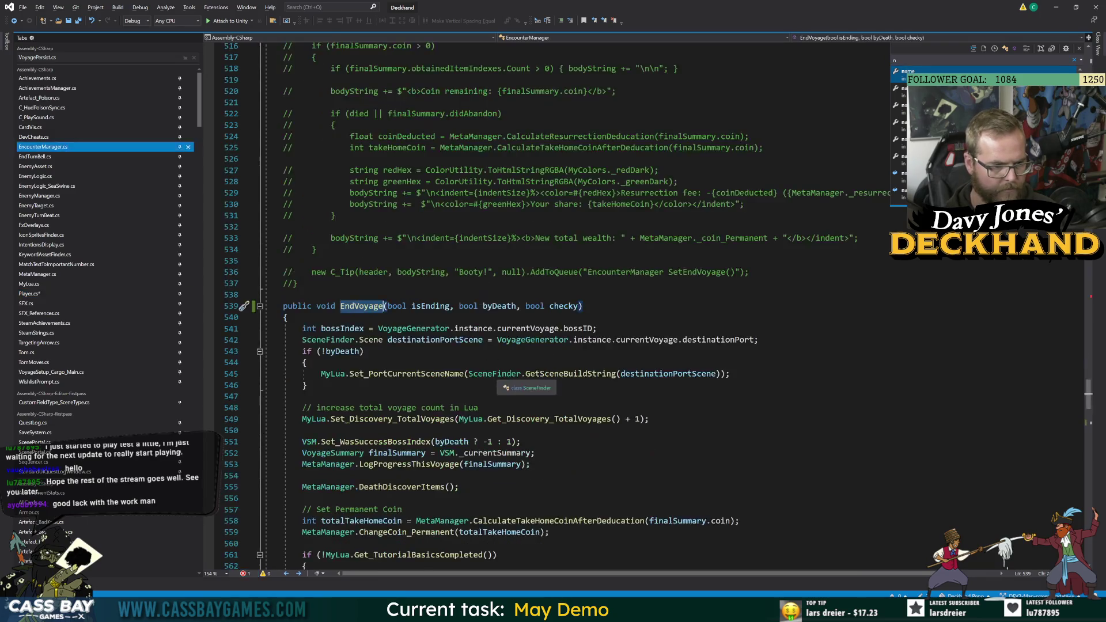
Navigate to the stanceless check block inside EncounterManager's EndVoyage.
{"action": "left_click", "coordinate": [14, 22]}
{"action": "left_click", "coordinate": [14, 22]}
{"action": "left_click", "coordinate": [29, 21]}
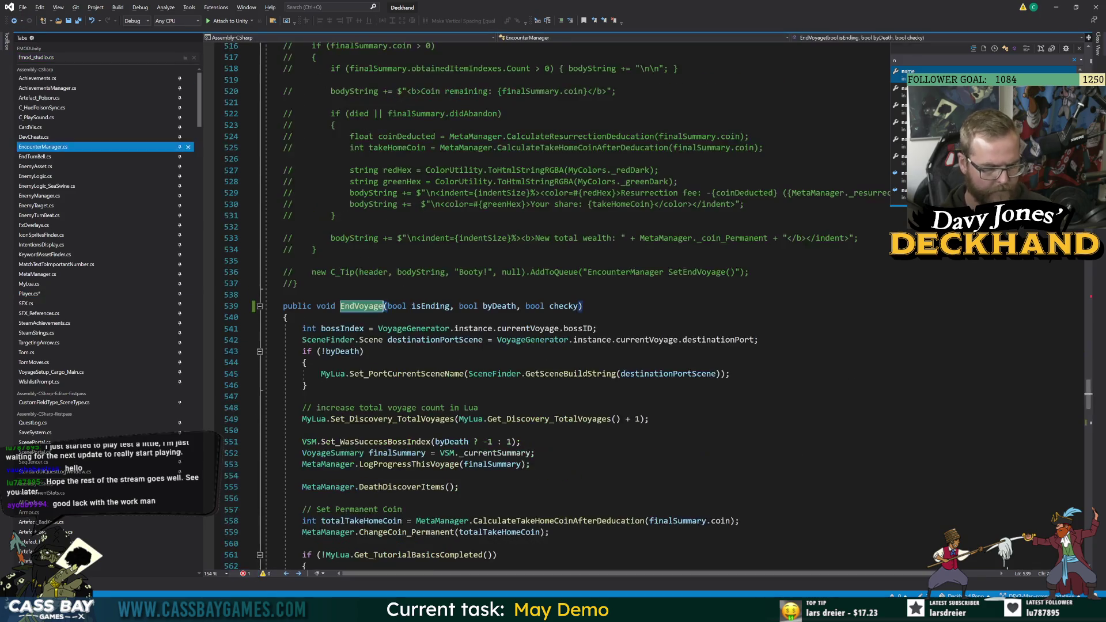
{"action": "scroll", "coordinate": [553, 305], "scroll_direction": "down", "scroll_amount": 12}
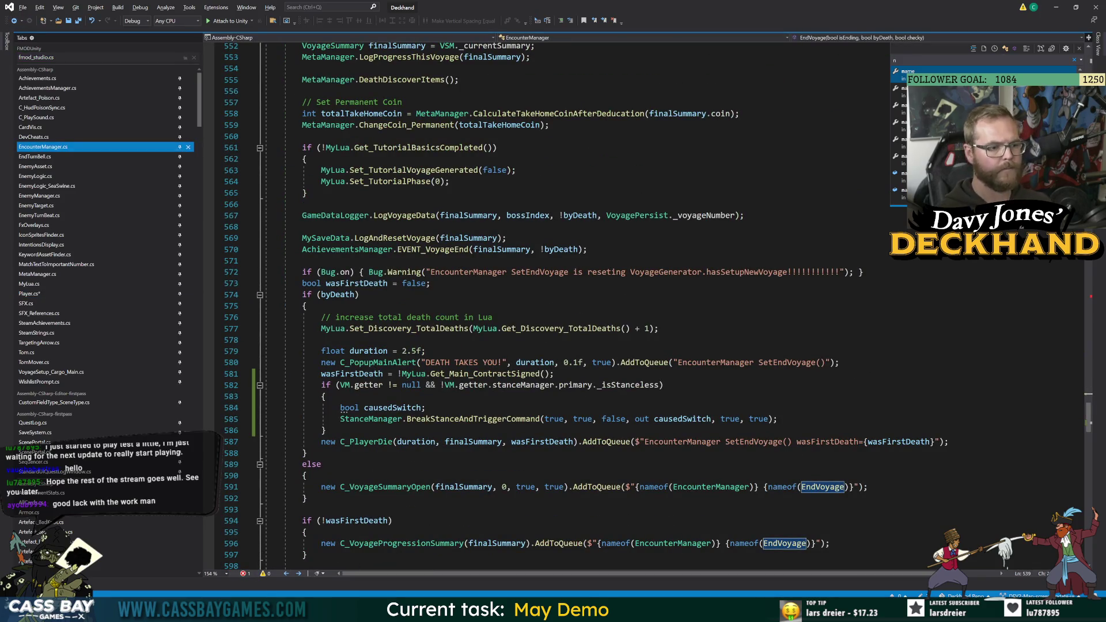
{"action": "mouse_move", "coordinate": [326, 430]}
{"action": "left_mouse_down"}
{"action": "mouse_move", "coordinate": [340, 419]}
{"action": "mouse_move", "coordinate": [321, 384]}
{"action": "left_mouse_up"}
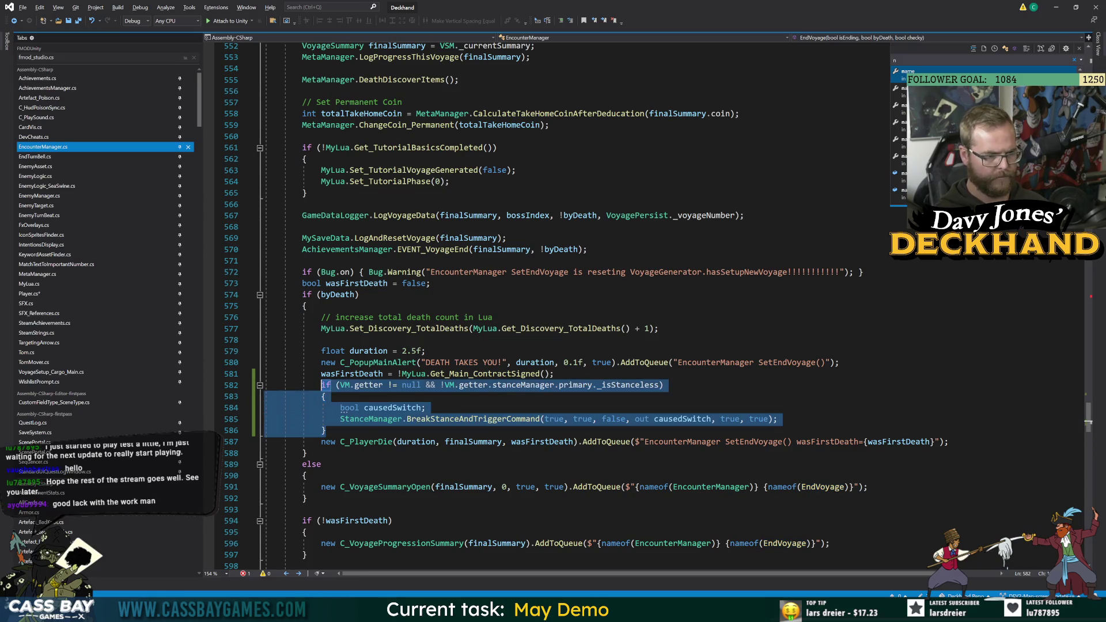
{"action": "left_click", "coordinate": [323, 396]}
Start 'if (Bug._includeForceMessages) { Bug.ForceLog($"{nameof(EncounterM' inside the stanceless block.
{"action": "key", "text": "Return"}
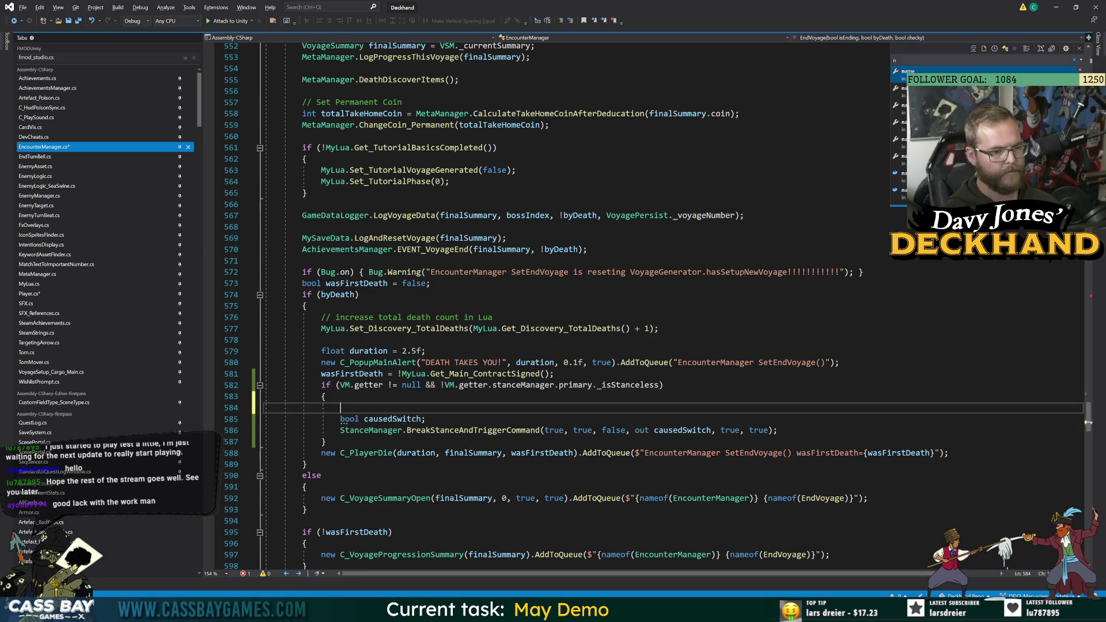
{"action": "type", "text": "if (Bug.o"}
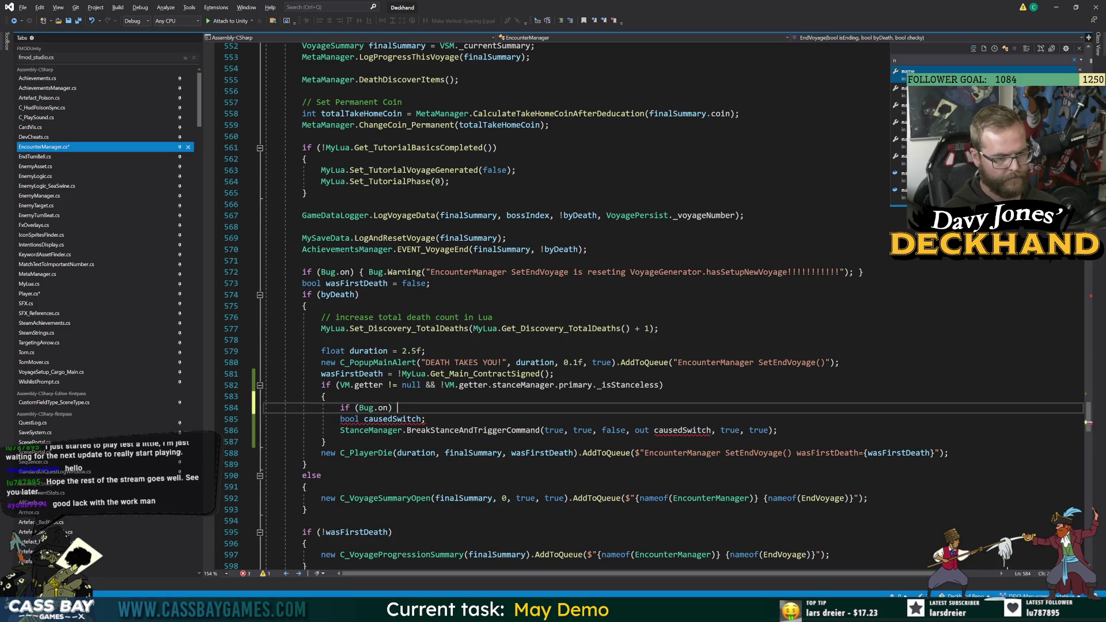
{"action": "key", "text": "BackSpace"}
{"action": "type", "text": "force"}
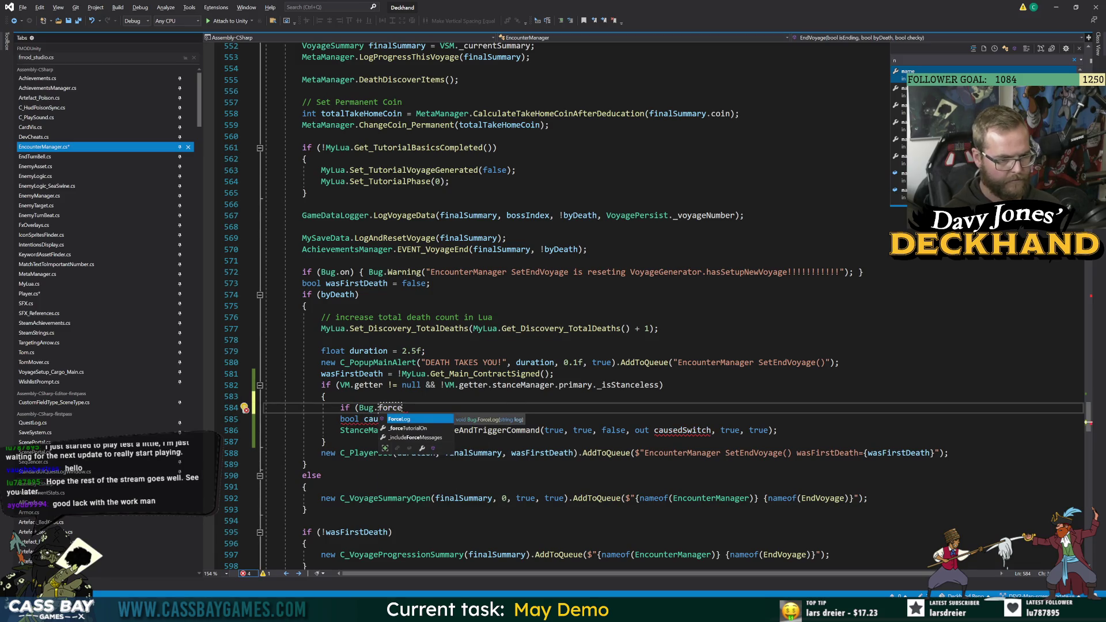
{"action": "key", "text": "Tab"}
{"action": "key", "text": "Down"}
{"action": "left_click", "coordinate": [478, 408]}
{"action": "type", "text": ") { "}
{"action": "type", "text": "Bug.ForceLog("}
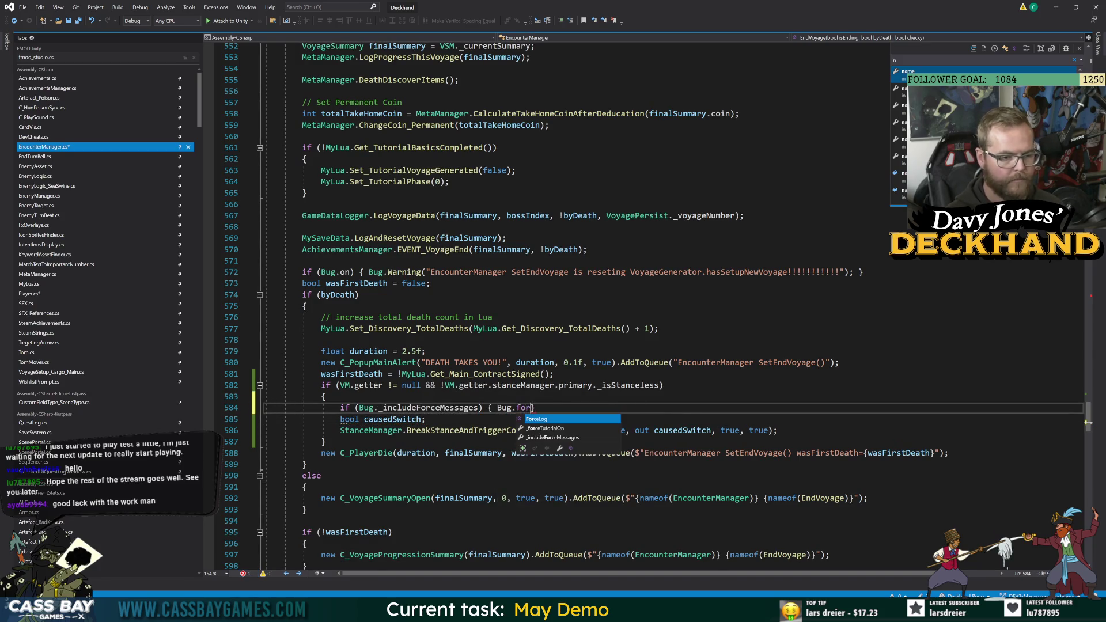
{"action": "type", "text": "$\"{nameof"}
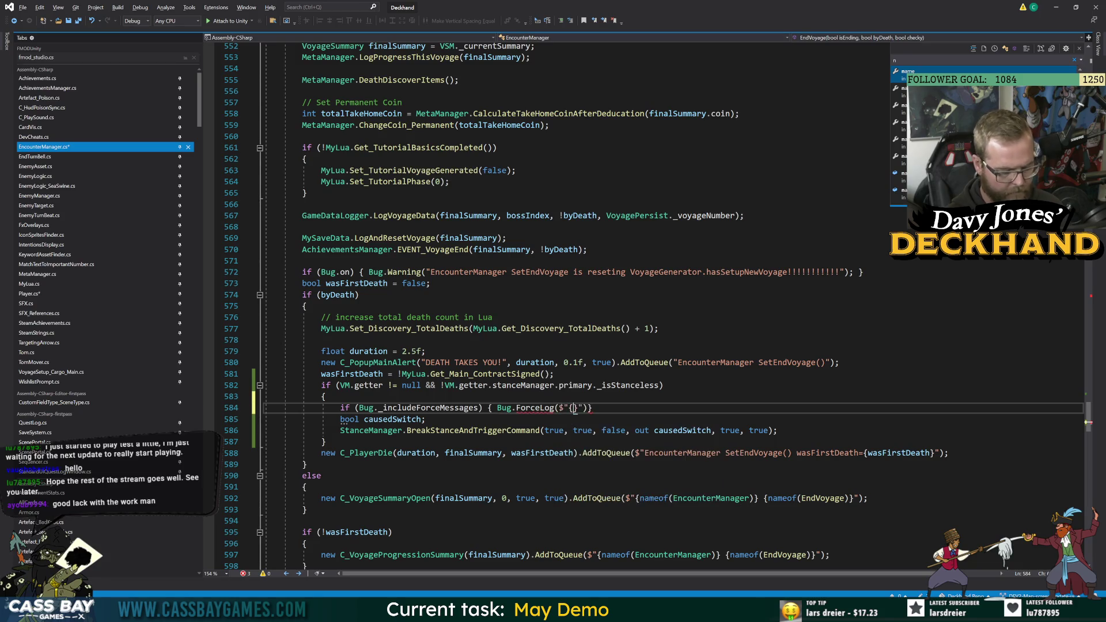
{"action": "type", "text": "(Encoutner"}
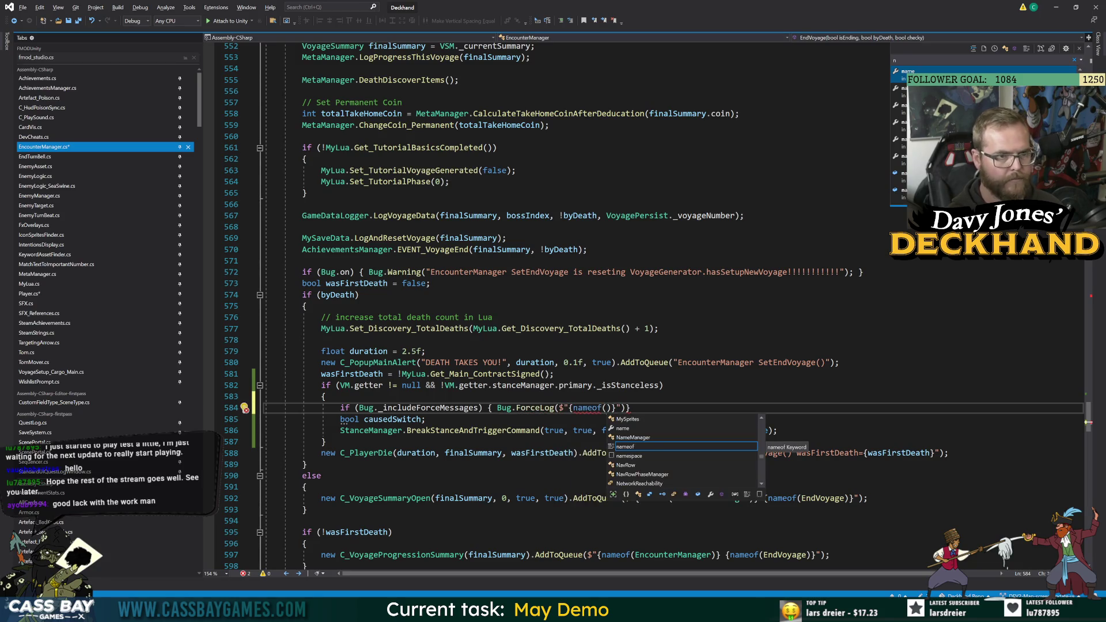
{"action": "key", "text": "BackSpace"}
{"action": "key", "text": "BackSpace"}
{"action": "key", "text": "BackSpace"}
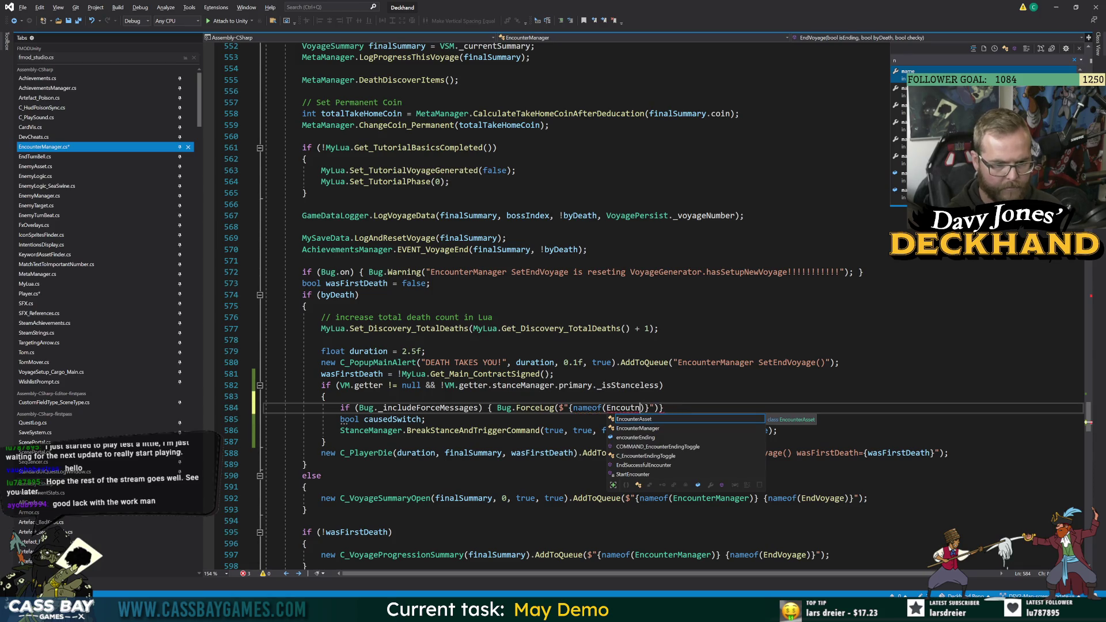
{"action": "type", "text": "nterM"}
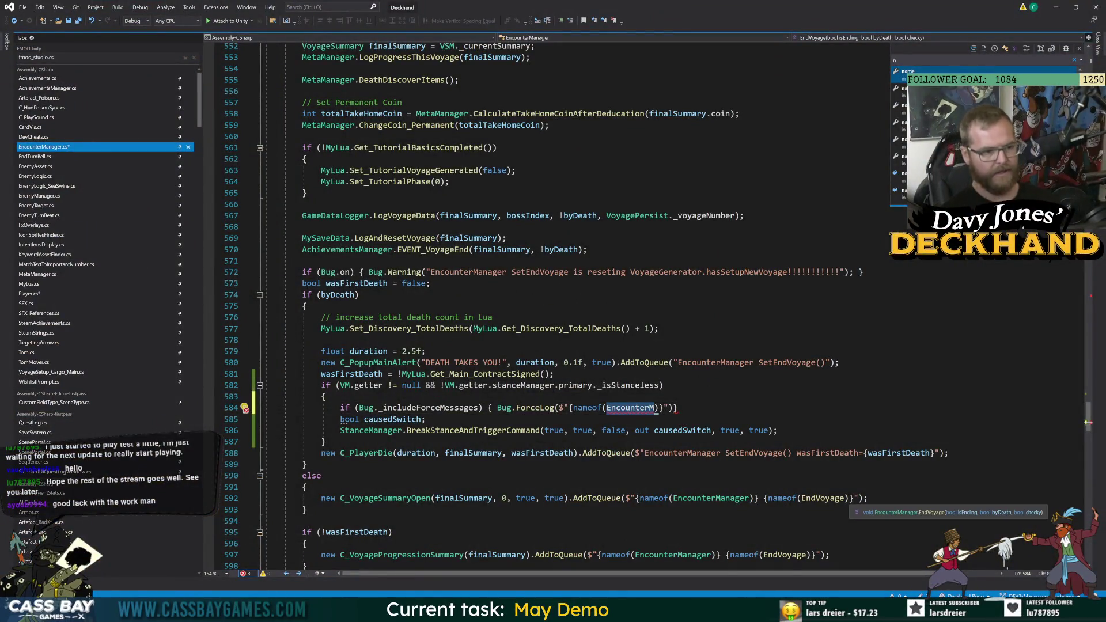
Complete EncounterManager's ForceLog message with nameof(EncounterManager) and nameof(EndVoyage), then save.
{"action": "type", "text": "a"}
{"action": "key", "text": "Tab"}
{"action": "type", "text": ")}"}
{"action": "type", "text": " {name"}
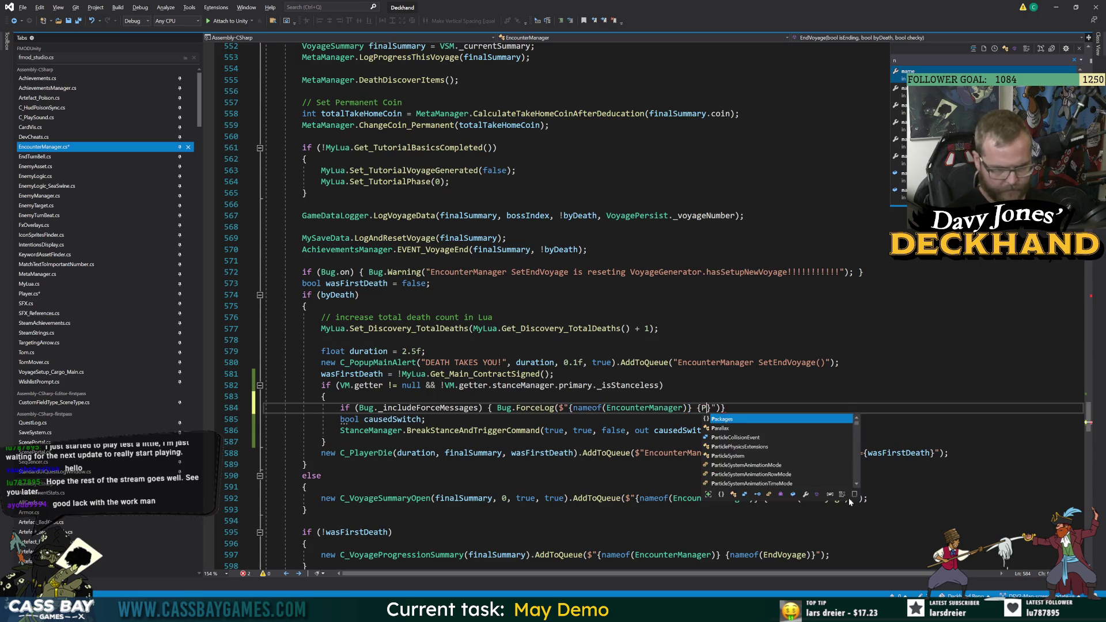
{"action": "type", "text": "(EndV"}
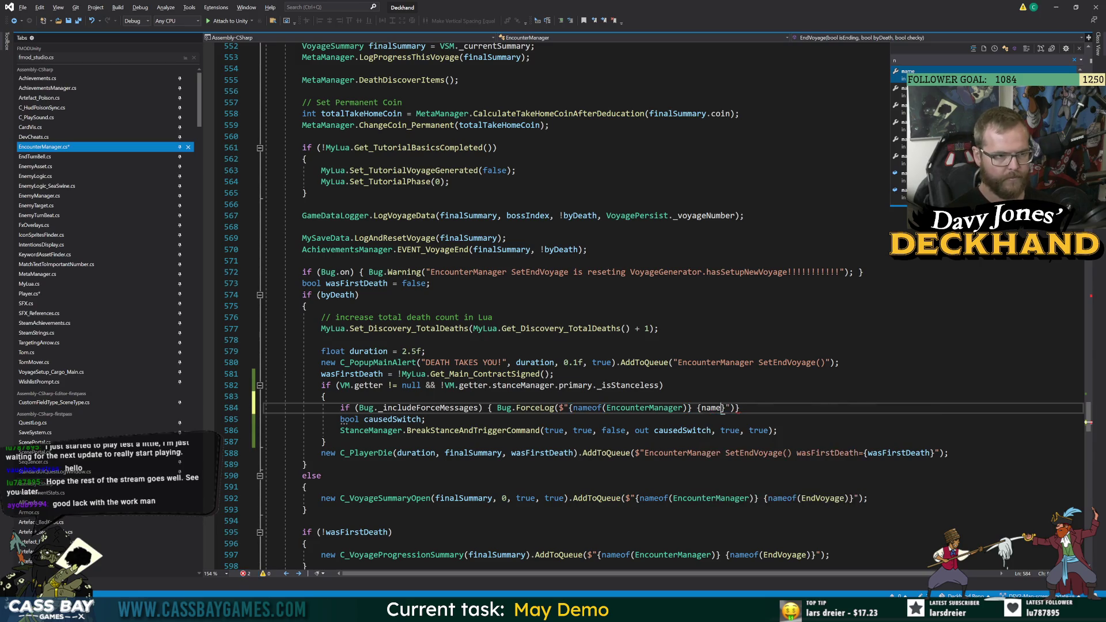
{"action": "key", "text": "Tab"}
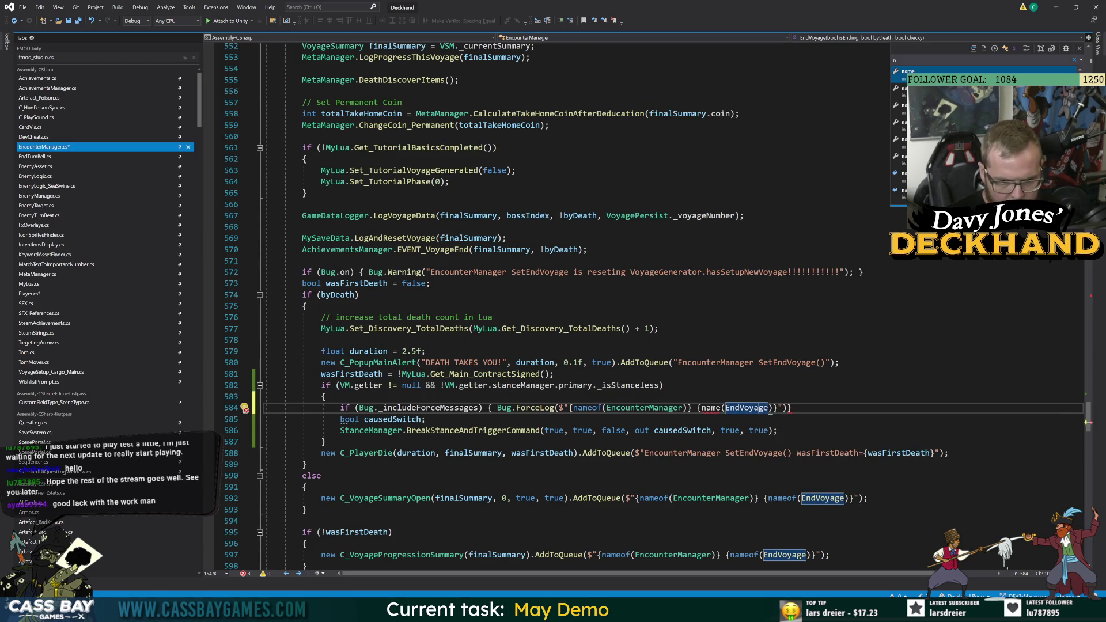
{"action": "left_click", "coordinate": [724, 408]}
{"action": "type", "text": "of"}
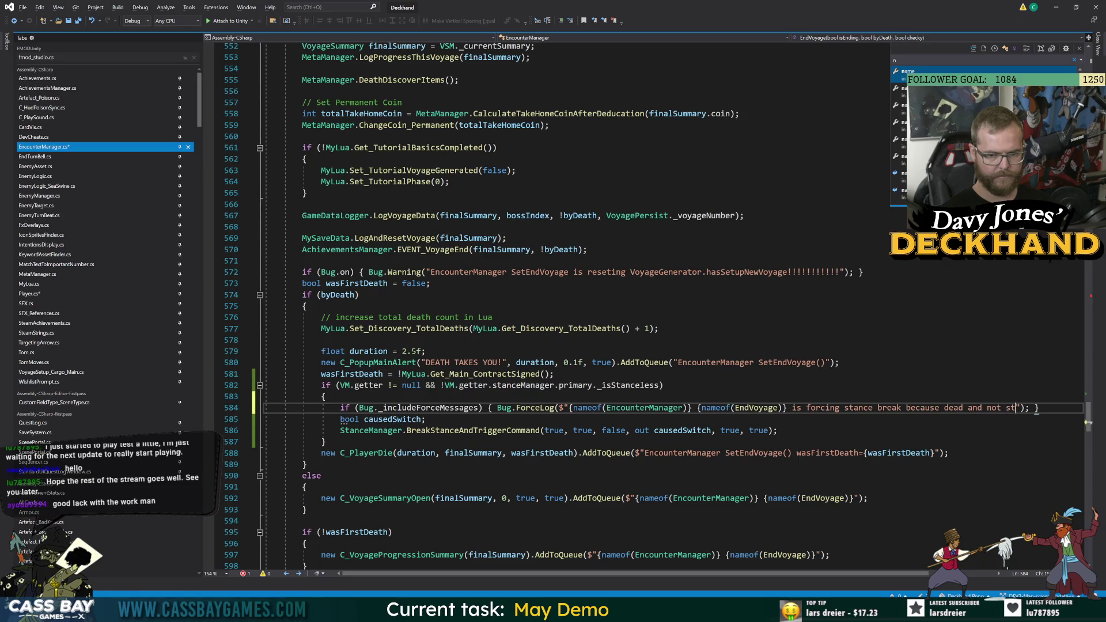
{"action": "type", "text": "anceless"}
{"action": "key", "text": "ctrl+s"}
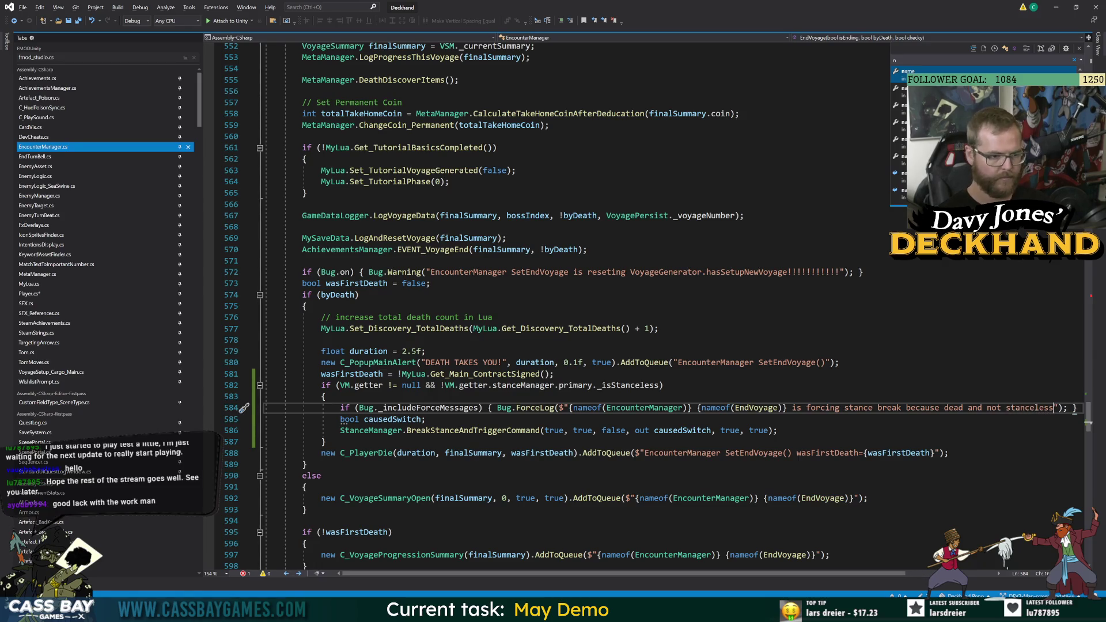
Copy the stance-break if block and paste it over the unfinished stance check in Player's LateUpdate.
{"action": "mouse_move", "coordinate": [265, 408]}
{"action": "left_mouse_down"}
{"action": "mouse_move", "coordinate": [333, 408]}
{"action": "mouse_move", "coordinate": [321, 385]}
{"action": "left_mouse_up"}
{"action": "key", "text": "ctrl+c"}
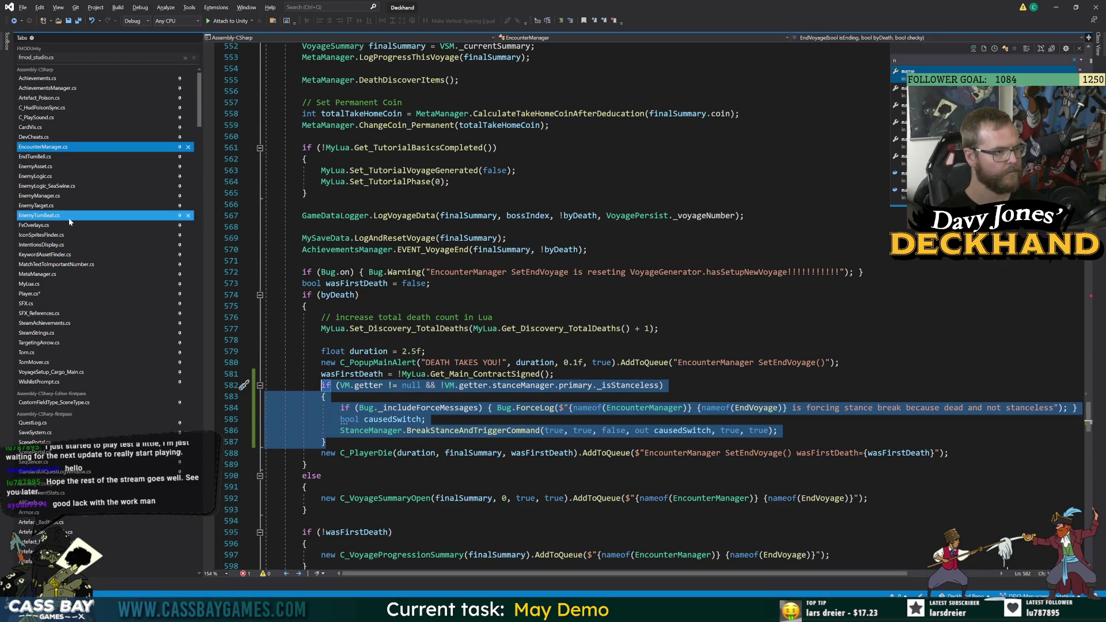
{"action": "left_click", "coordinate": [79, 294]}
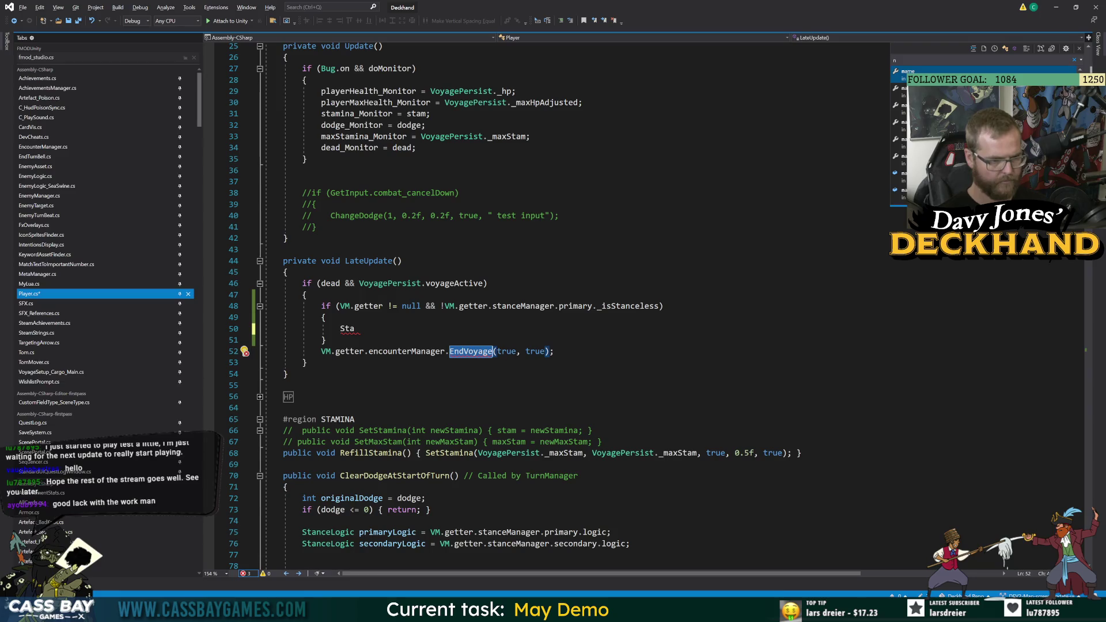
{"action": "left_click_drag", "start_coordinate": [326, 340], "coordinate": [326, 306]}
{"action": "key", "text": "ctrl+v"}
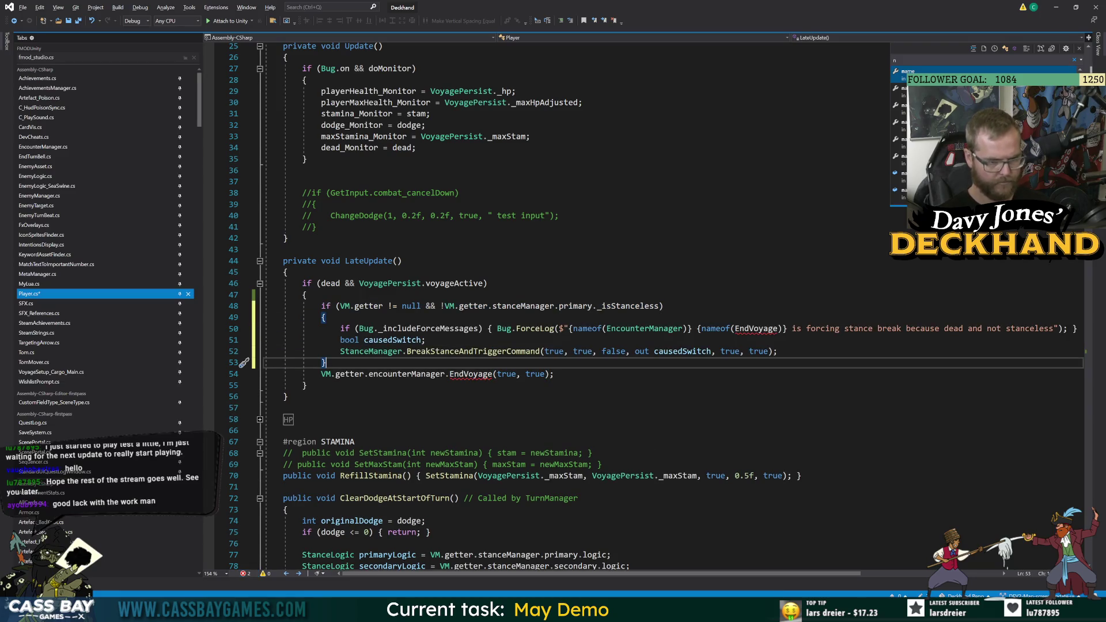
{"action": "left_click", "coordinate": [307, 295]}
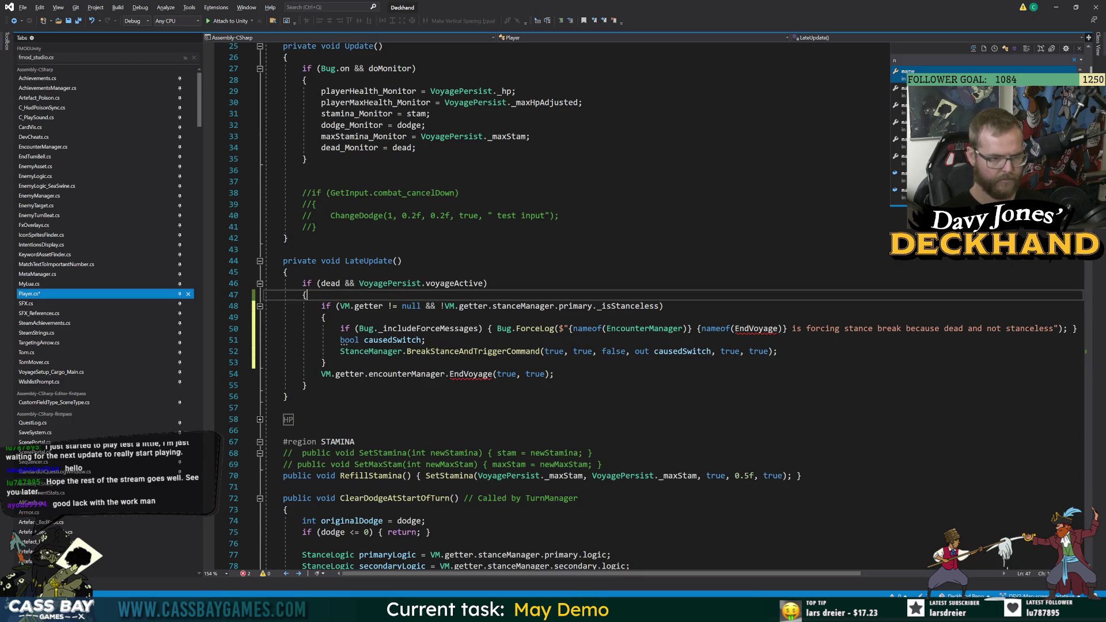
Replace EncounterManager in the pasted log call and check where the EndVoyage reference points.
{"action": "double_click", "coordinate": [663, 330]}
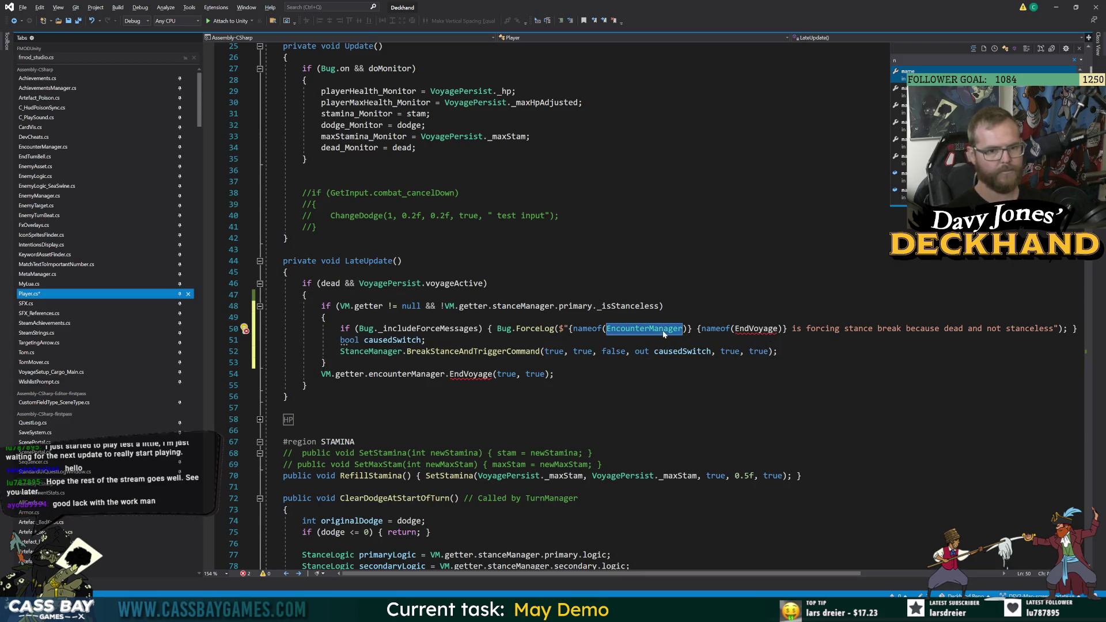
{"action": "type", "text": "playerMaxH"}
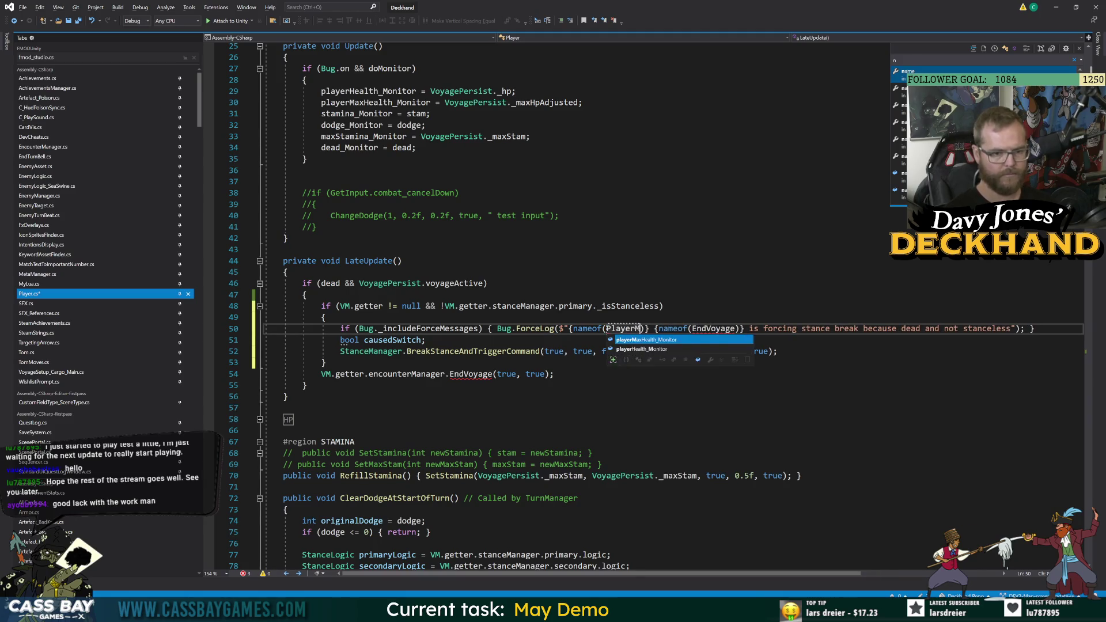
{"action": "key", "text": "Tab"}
{"action": "left_click", "coordinate": [793, 331]}
{"action": "key", "text": "F12"}
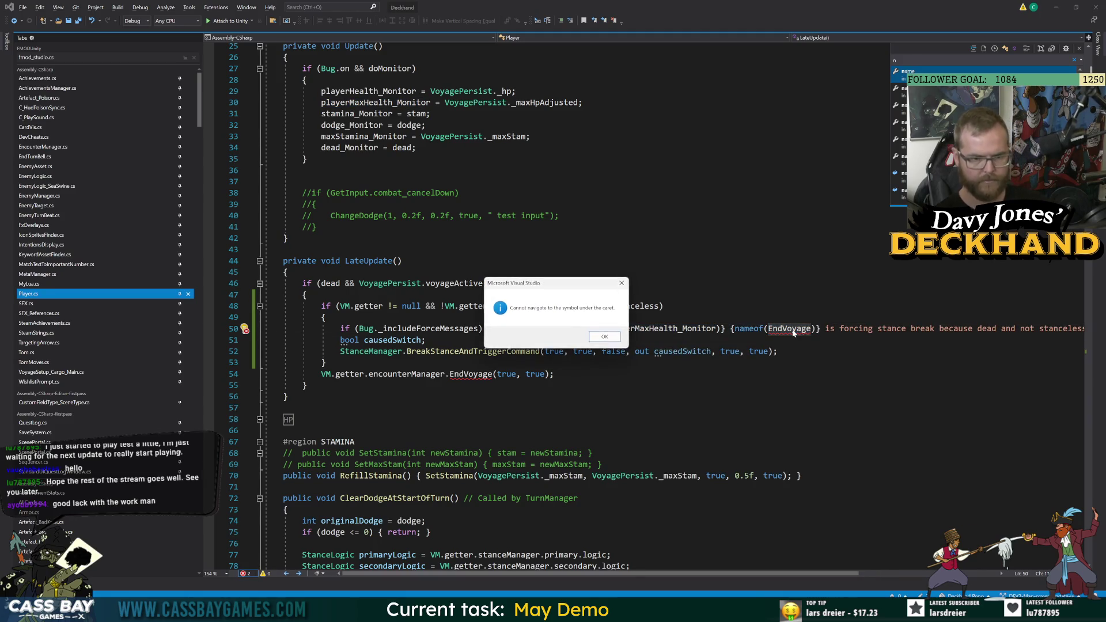
{"action": "left_click", "coordinate": [604, 336]}
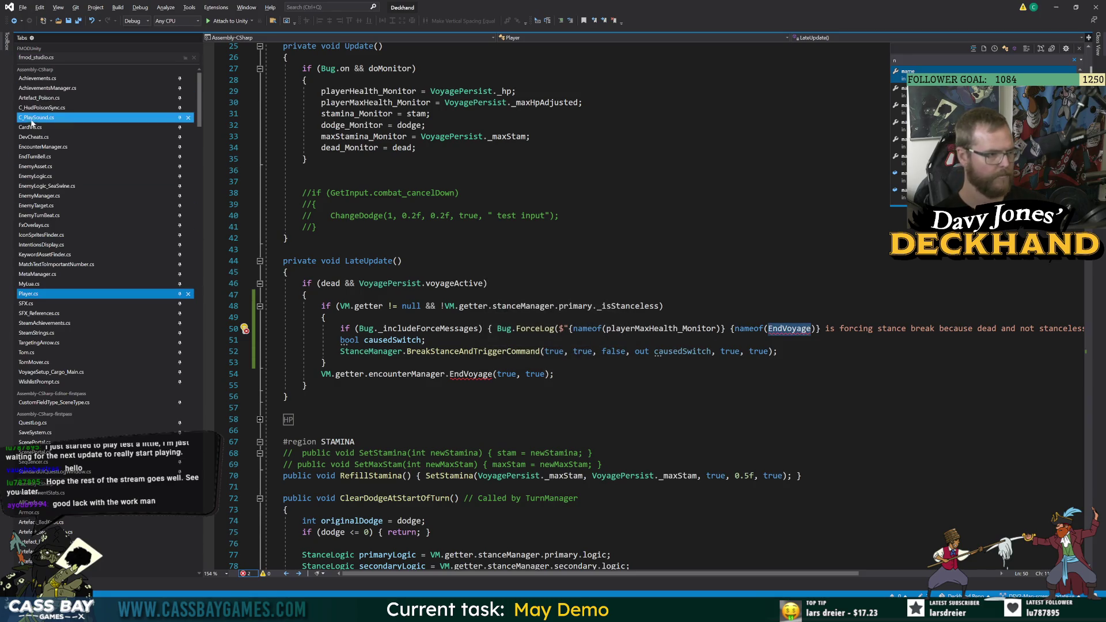
{"action": "left_click", "coordinate": [43, 147]}
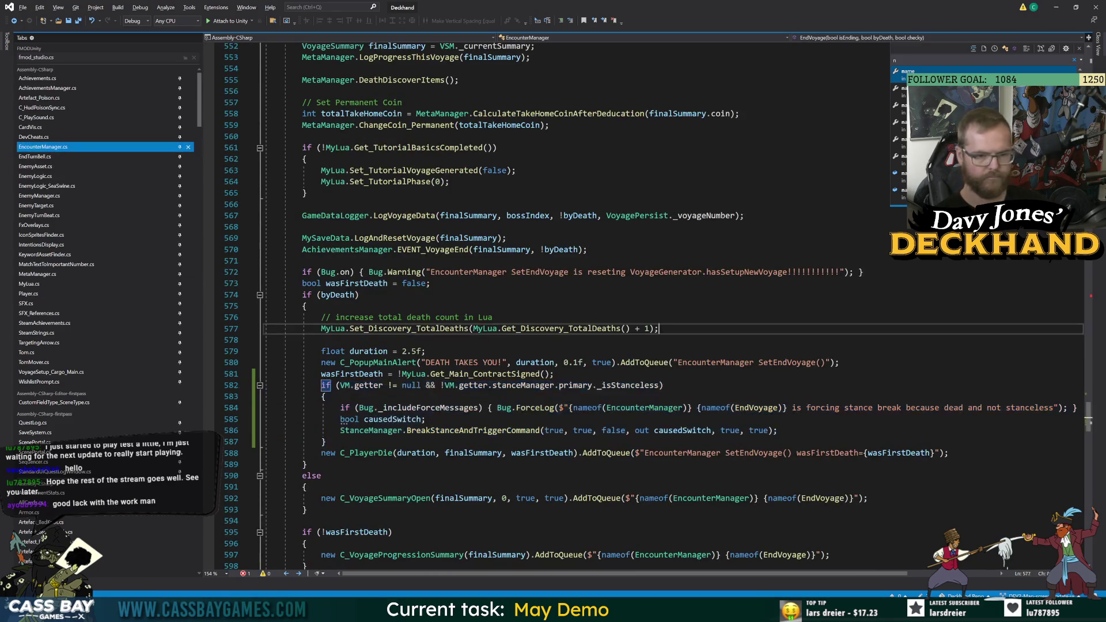
{"action": "left_click", "coordinate": [14, 21]}
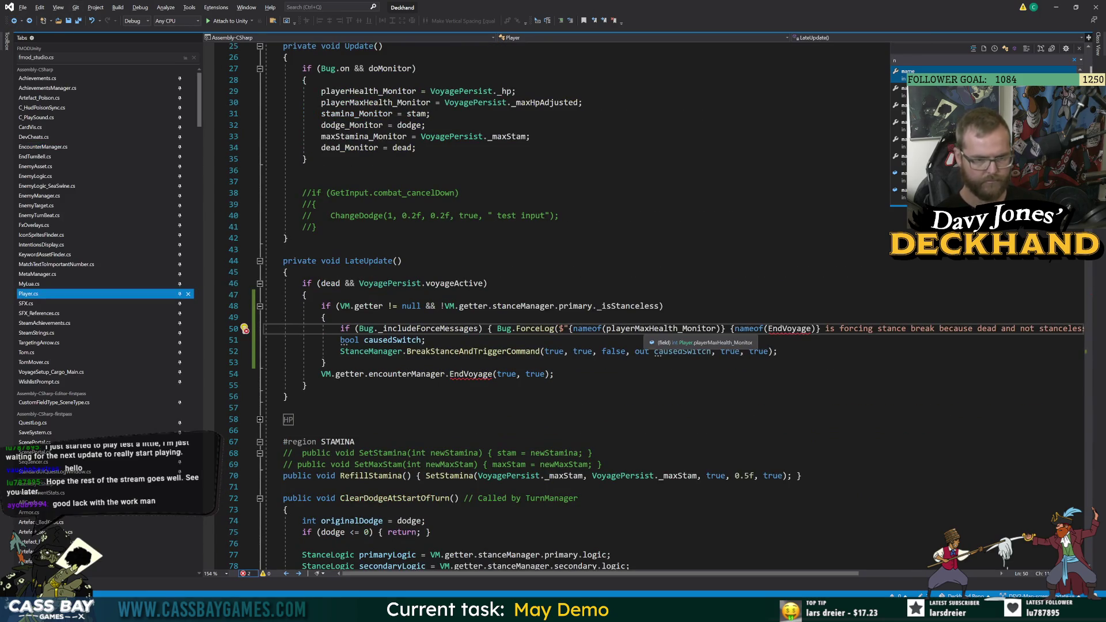
Make the log's nameof target Player and delete the {nameof(EndVoyage)} part of the message.
{"action": "double_click", "coordinate": [661, 329]}
{"action": "type", "text": "plaeyer"}
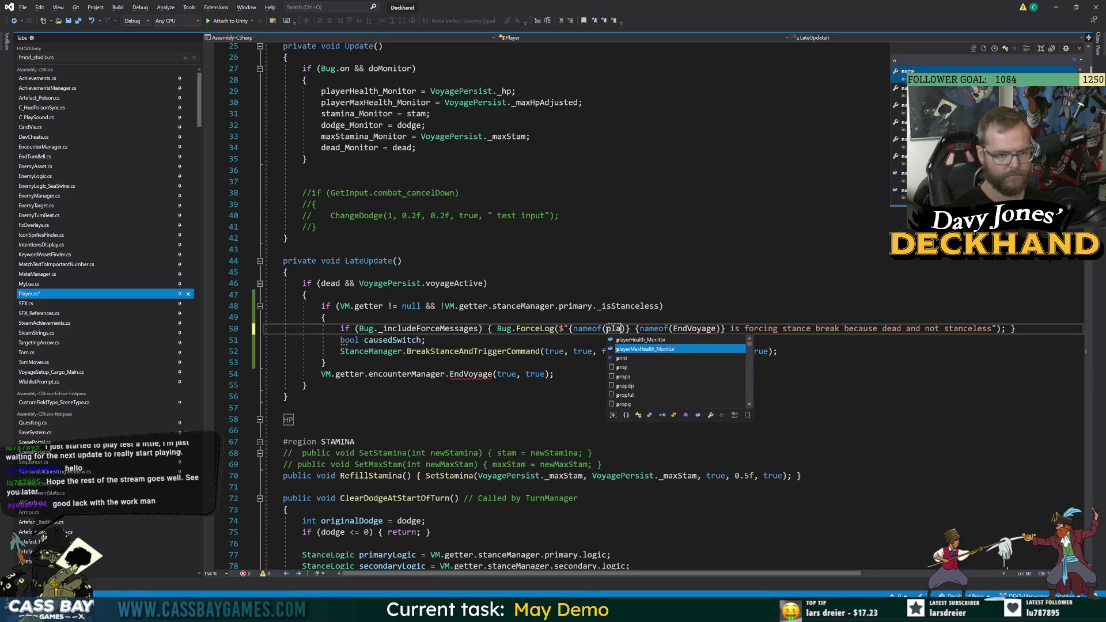
{"action": "key", "text": "BackSpace"}
{"action": "key", "text": "BackSpace"}
{"action": "key", "text": "BackSpace"}
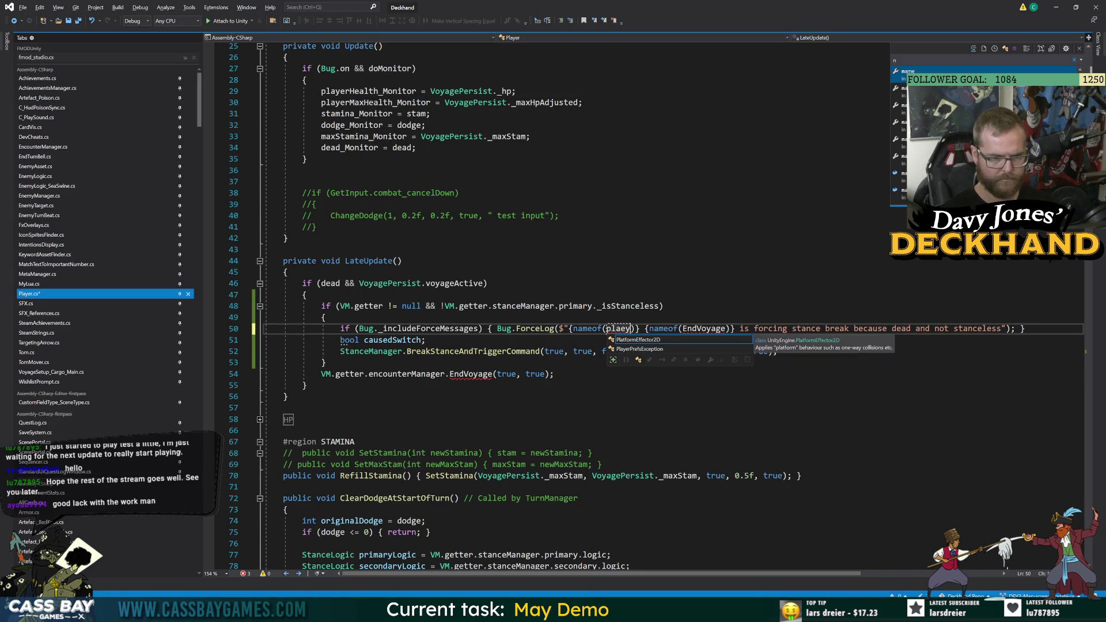
{"action": "type", "text": "Player"}
{"action": "key", "text": "Escape"}
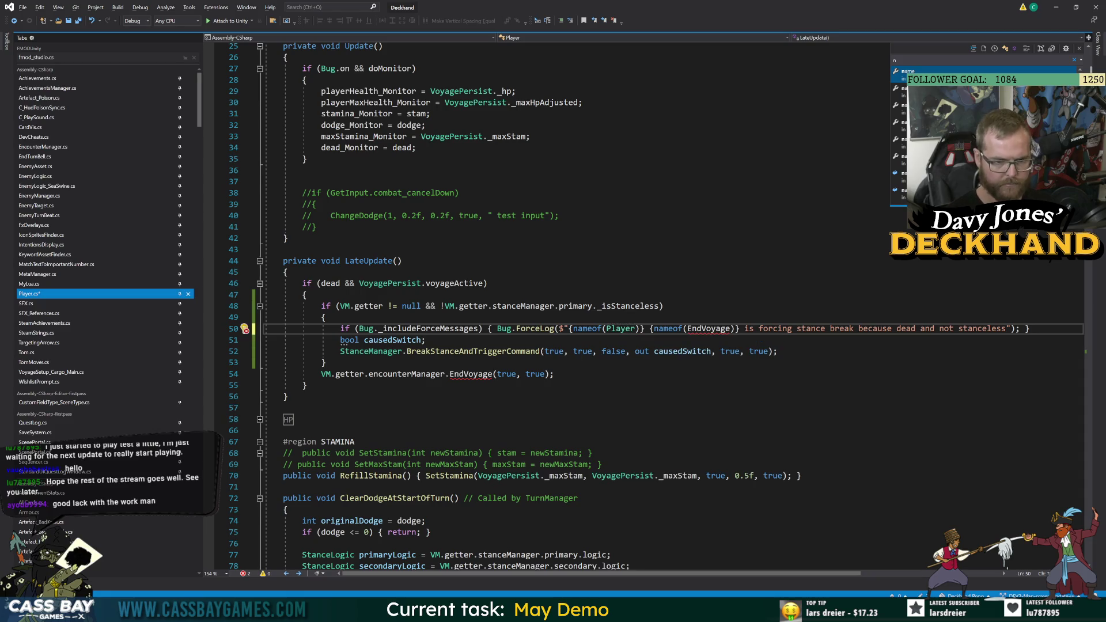
{"action": "left_click", "coordinate": [307, 294]}
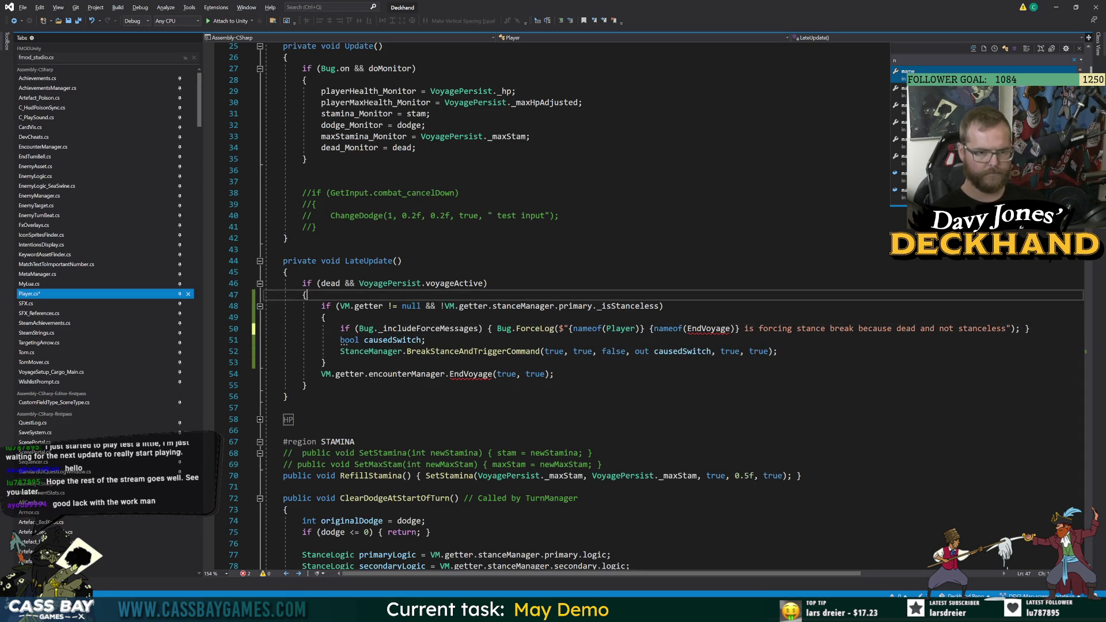
{"action": "left_click_drag", "start_coordinate": [740, 329], "coordinate": [644, 329]}
{"action": "key", "text": "BackSpace"}
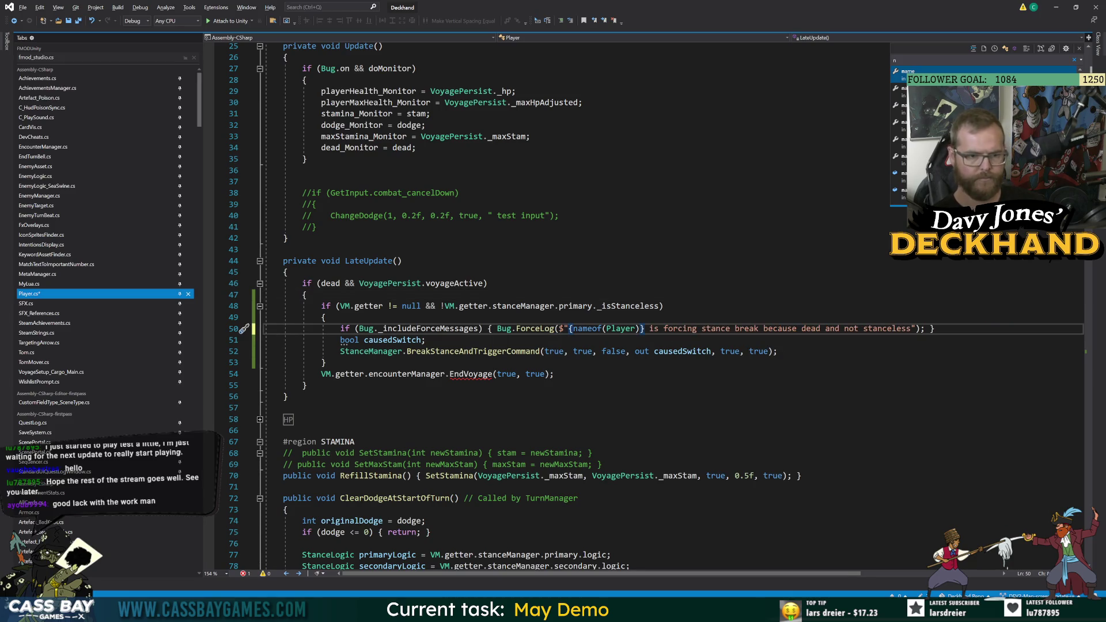
{"action": "left_click", "coordinate": [325, 363]}
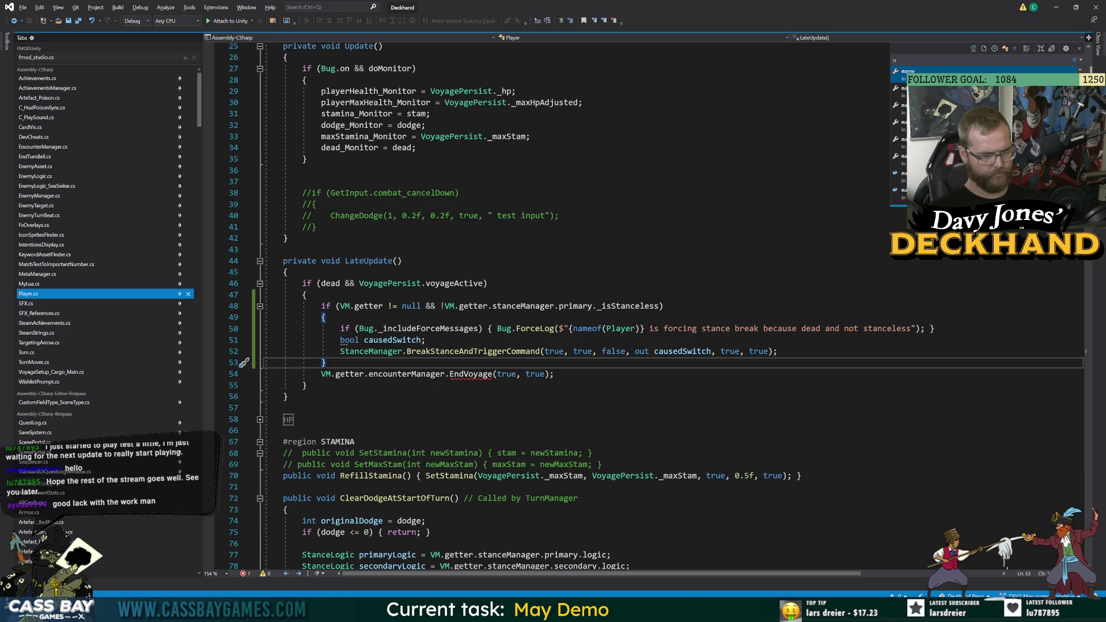
Delete ', bool checky' from EndVoyage's declaration so it keeps isEnding and byDeath, then return to Player.cs.
{"action": "mouse_move", "coordinate": [452, 378]}
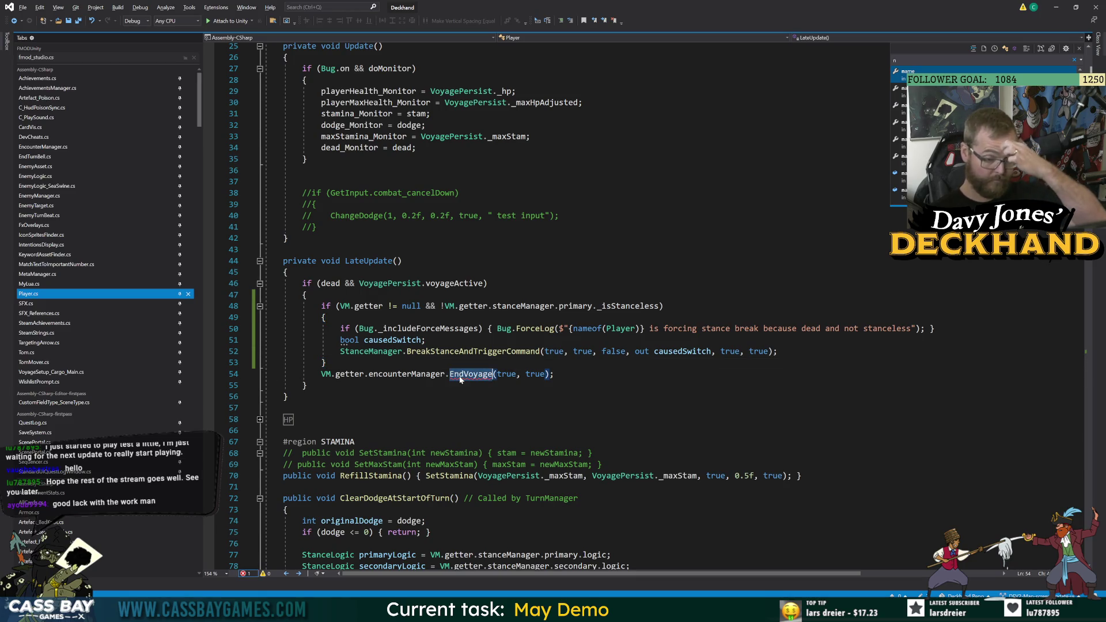
{"action": "left_click", "coordinate": [469, 374], "text": "ctrl"}
{"action": "double_click", "coordinate": [301, 306]}
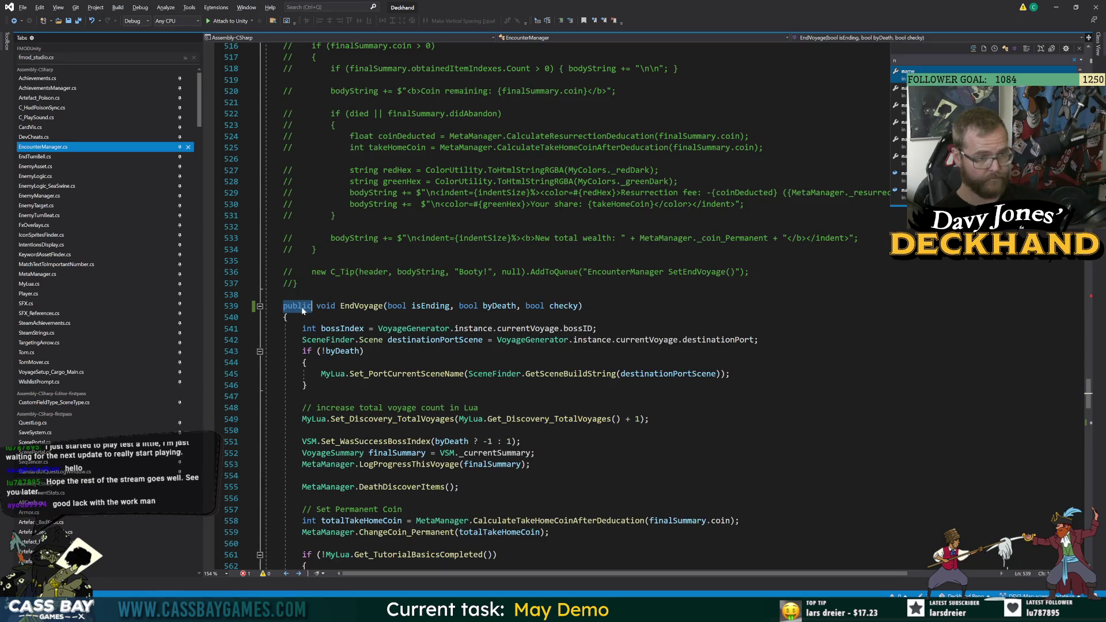
{"action": "type", "text": "pu"}
{"action": "key", "text": "Tab"}
{"action": "left_click", "coordinate": [578, 306]}
{"action": "key", "text": "BackSpace"}
{"action": "key", "text": "BackSpace"}
{"action": "key", "text": "BackSpace"}
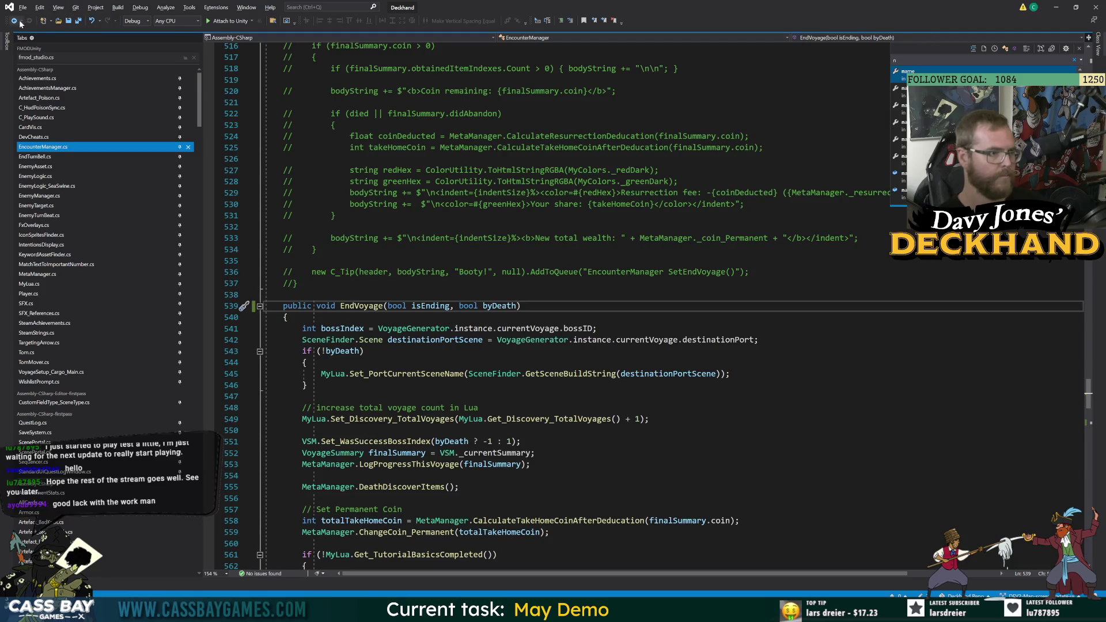
{"action": "left_click", "coordinate": [13, 21]}
{"action": "key", "text": "Down"}
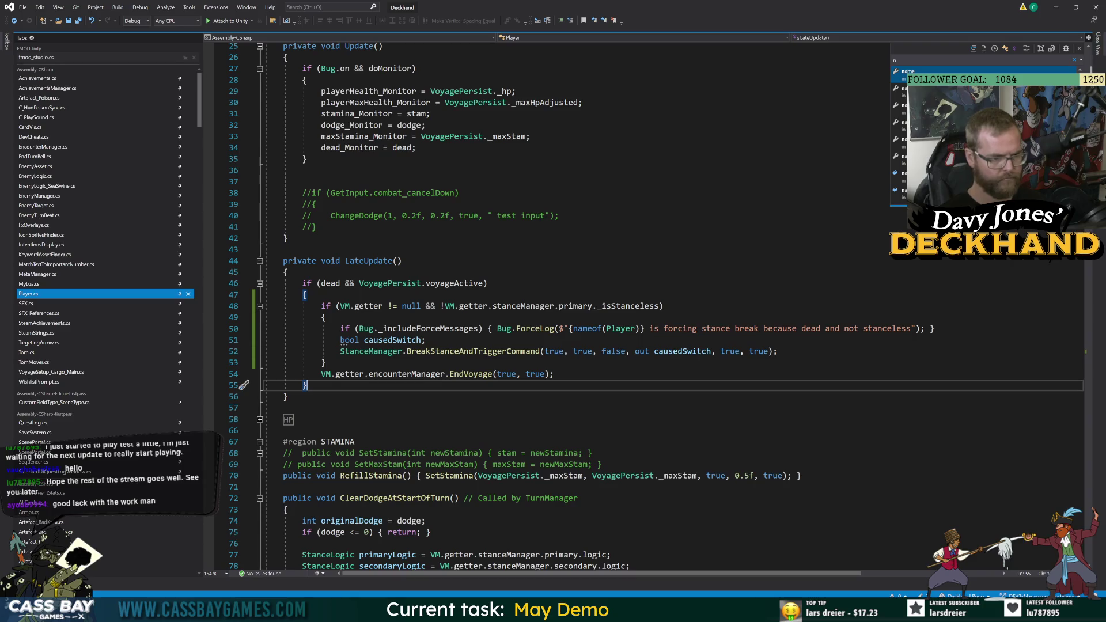
{"action": "left_click", "coordinate": [283, 249]}
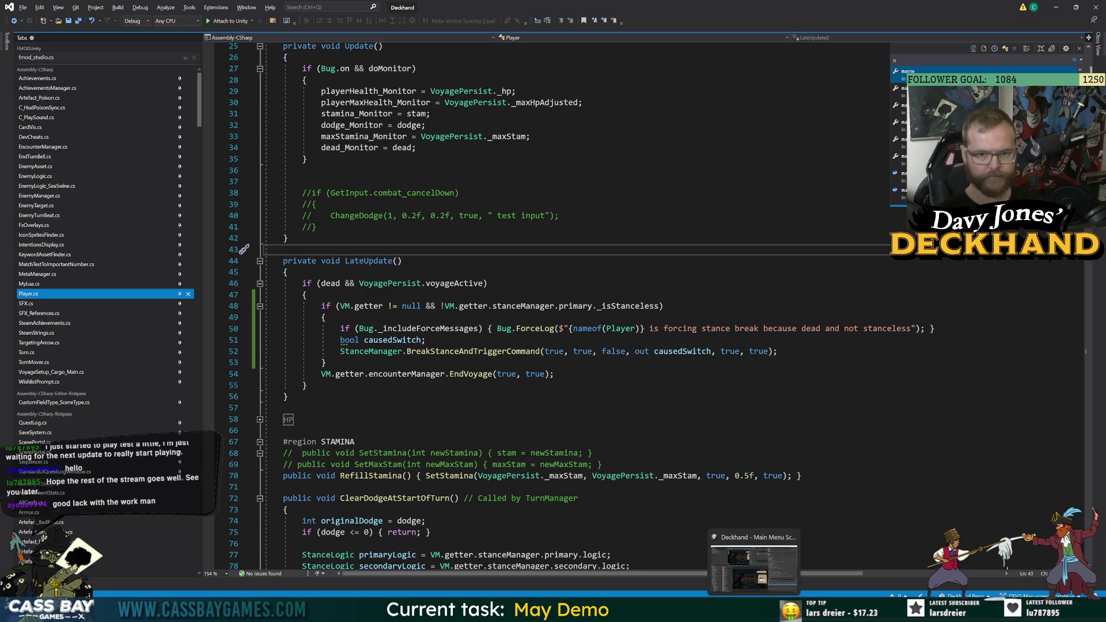
Switch to Unity, clear the old console errors and widen the Game view.
{"action": "key", "text": "alt+Tab"}
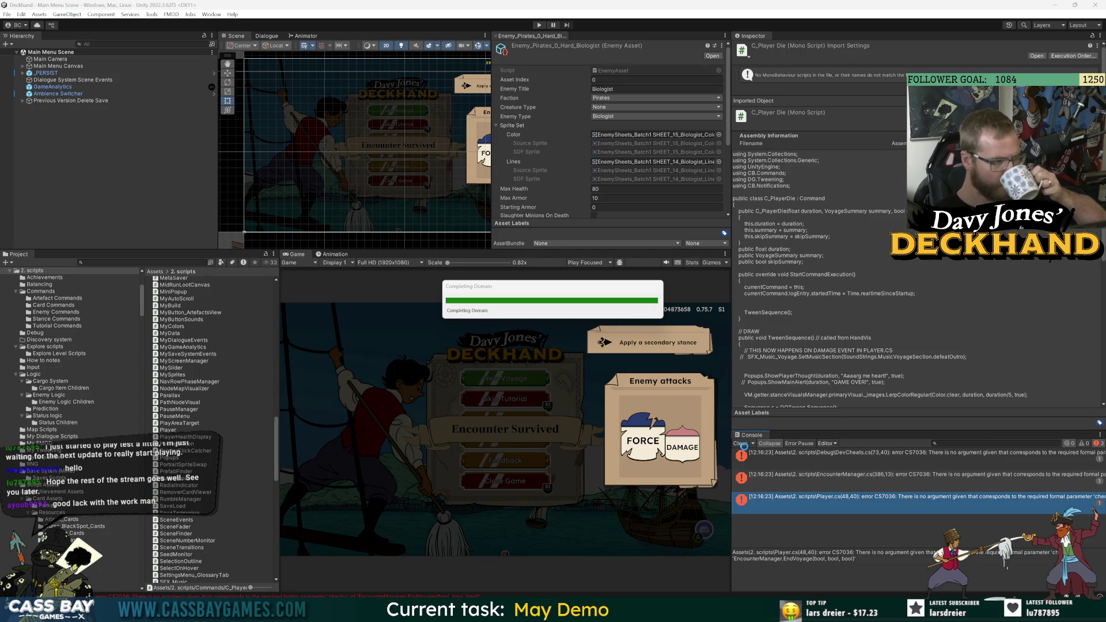
{"action": "left_click", "coordinate": [741, 445]}
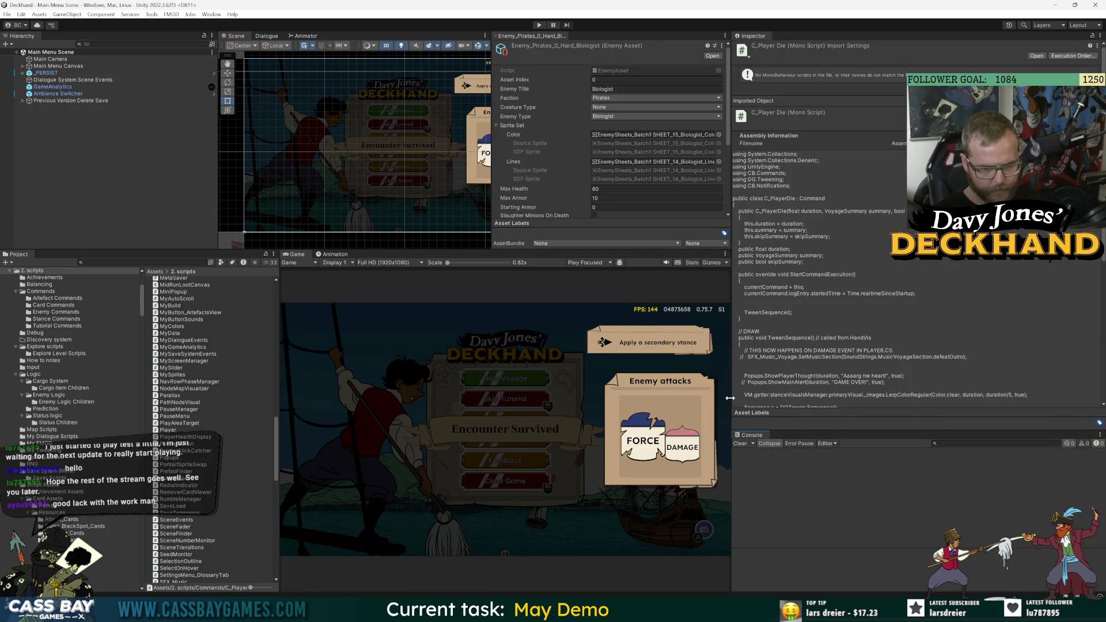
{"action": "left_click_drag", "start_coordinate": [730, 398], "coordinate": [850, 404]}
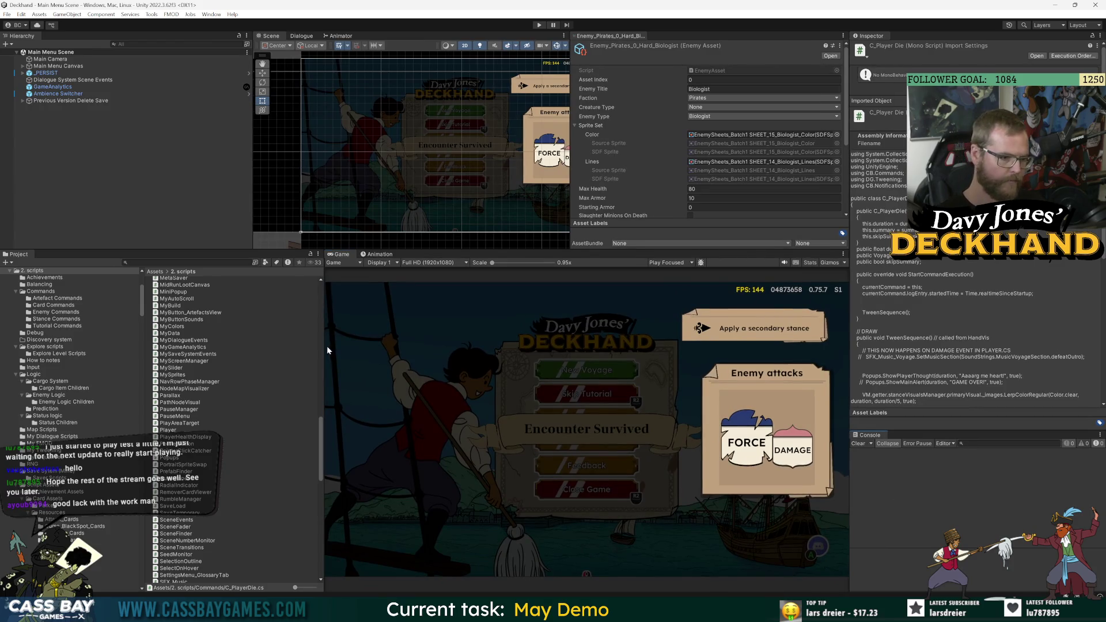
{"action": "left_click_drag", "start_coordinate": [325, 350], "coordinate": [275, 357]}
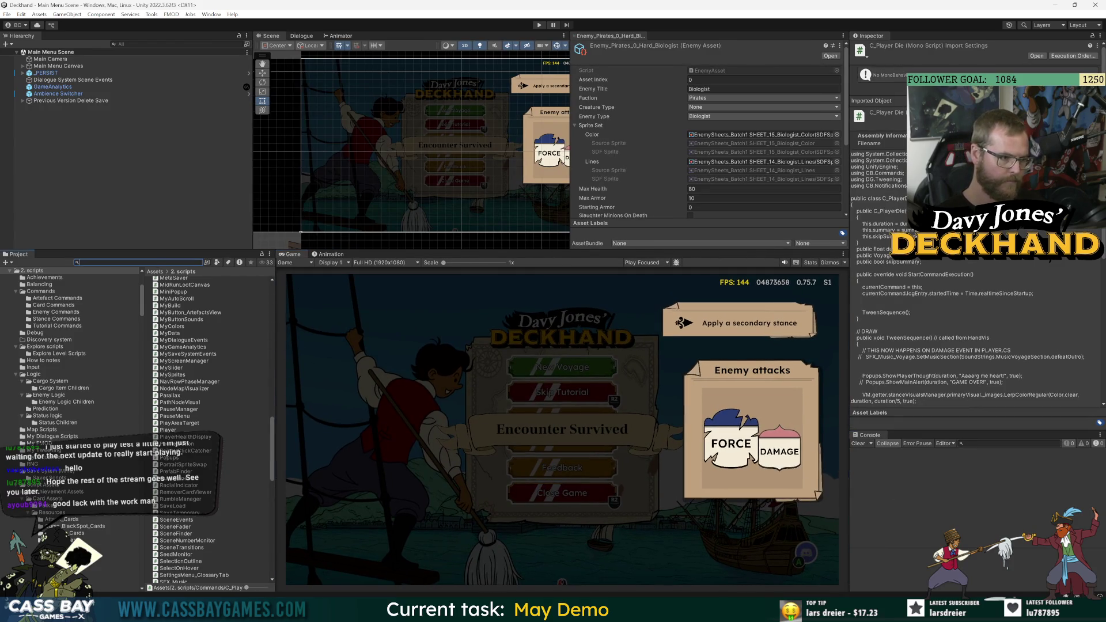
Select Weapon_3_Saber via a 'weapon sab' search, enter Play mode and start a New Voyage.
{"action": "type", "text": "weapon sab"}
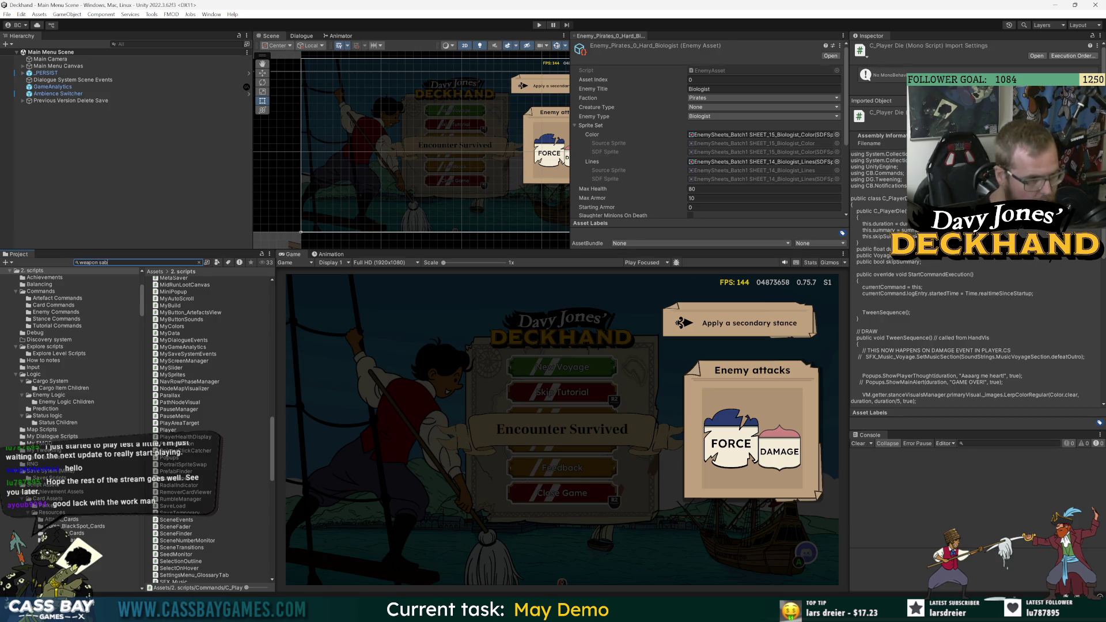
{"action": "left_click", "coordinate": [181, 280]}
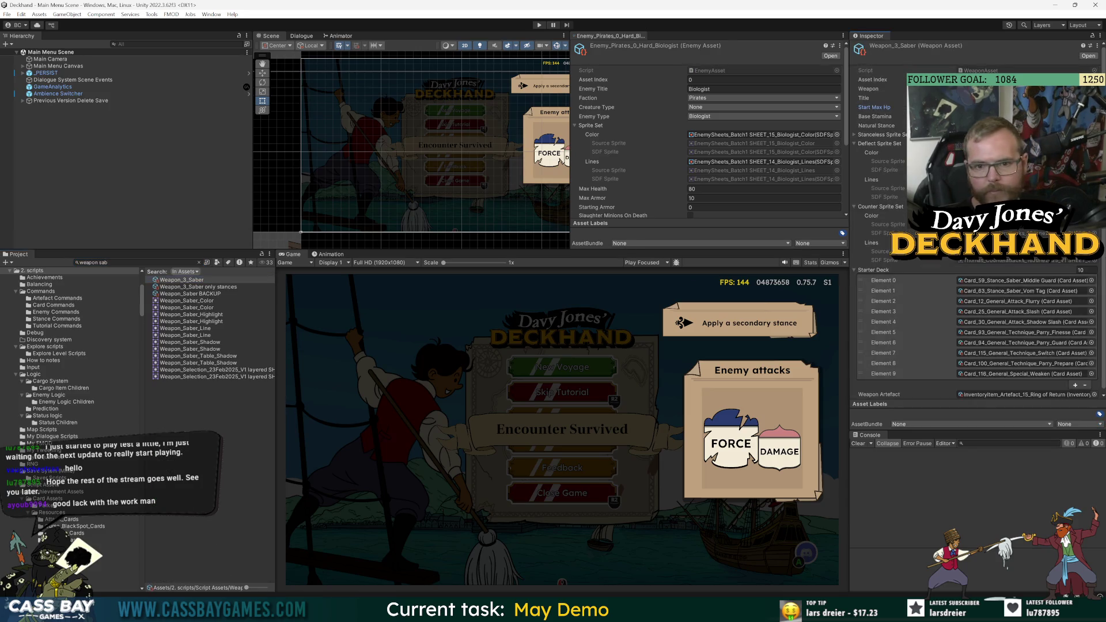
{"action": "left_click", "coordinate": [540, 26]}
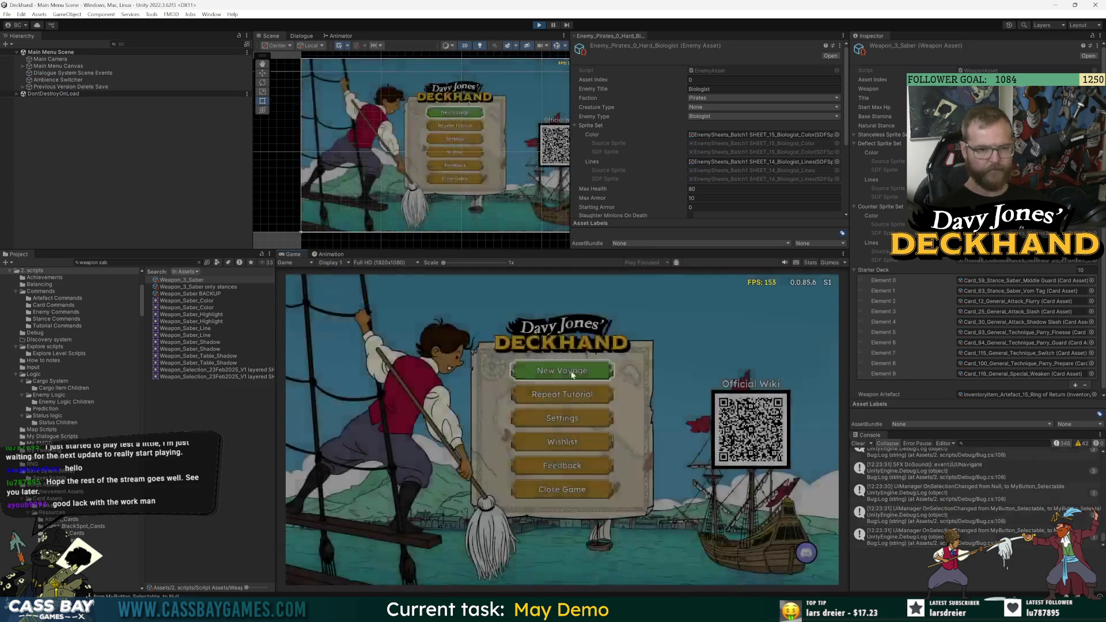
{"action": "left_click", "coordinate": [572, 372]}
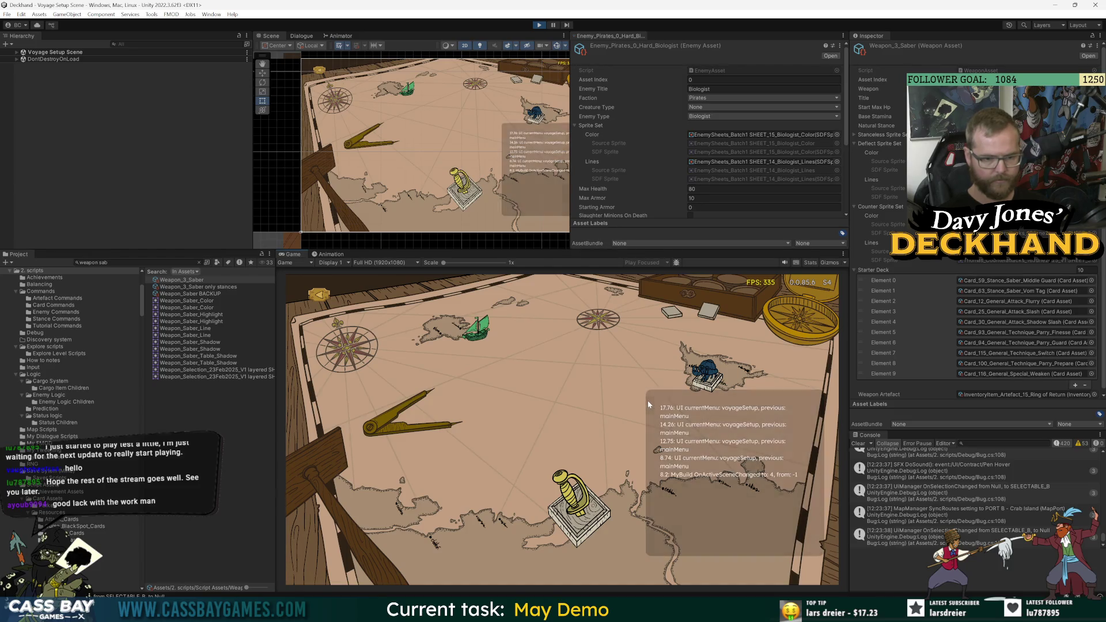
Choose the Isle Sainte Marie to Nosy Bugle voyage, accept the Saber, load chest and jar, and set sail.
{"action": "left_click", "coordinate": [572, 533]}
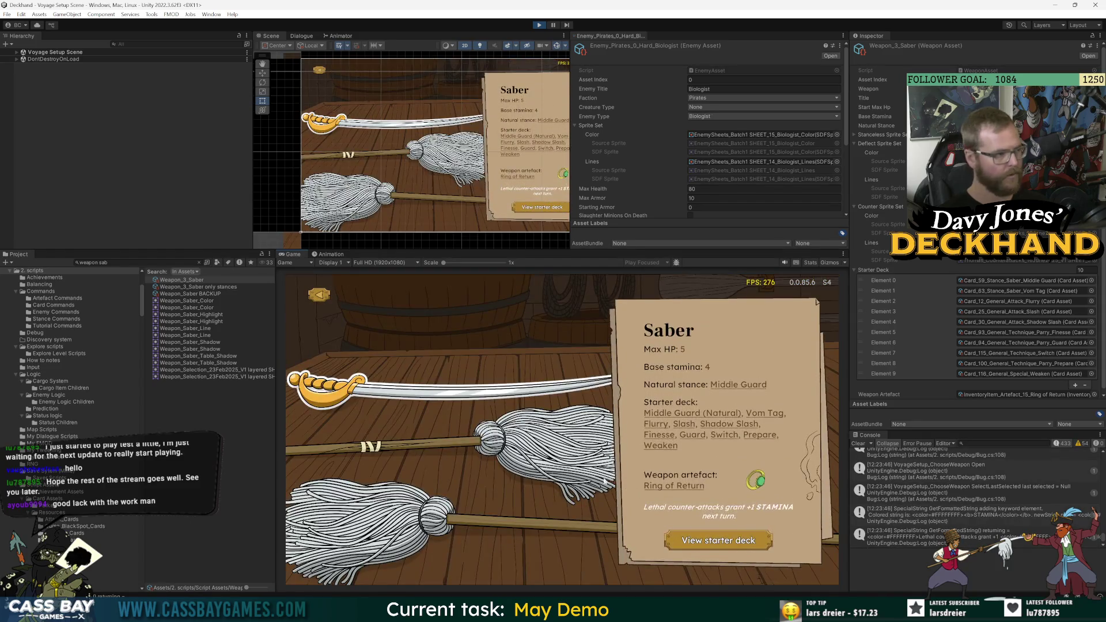
{"action": "left_click", "coordinate": [766, 542]}
{"action": "left_click", "coordinate": [663, 372]}
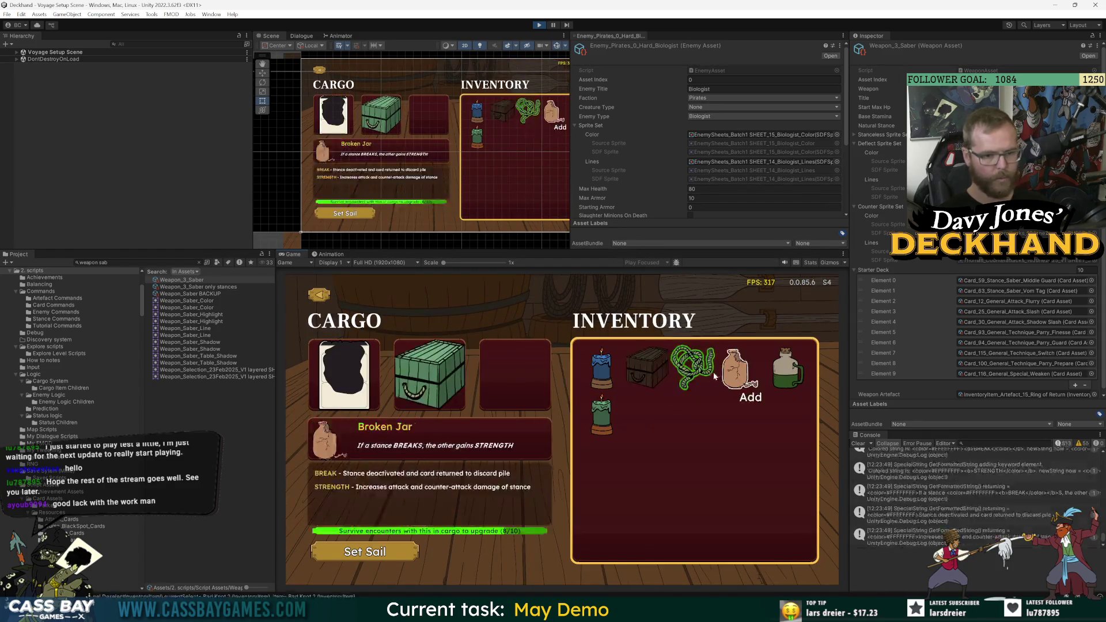
{"action": "left_click", "coordinate": [733, 370]}
{"action": "left_click", "coordinate": [394, 555]}
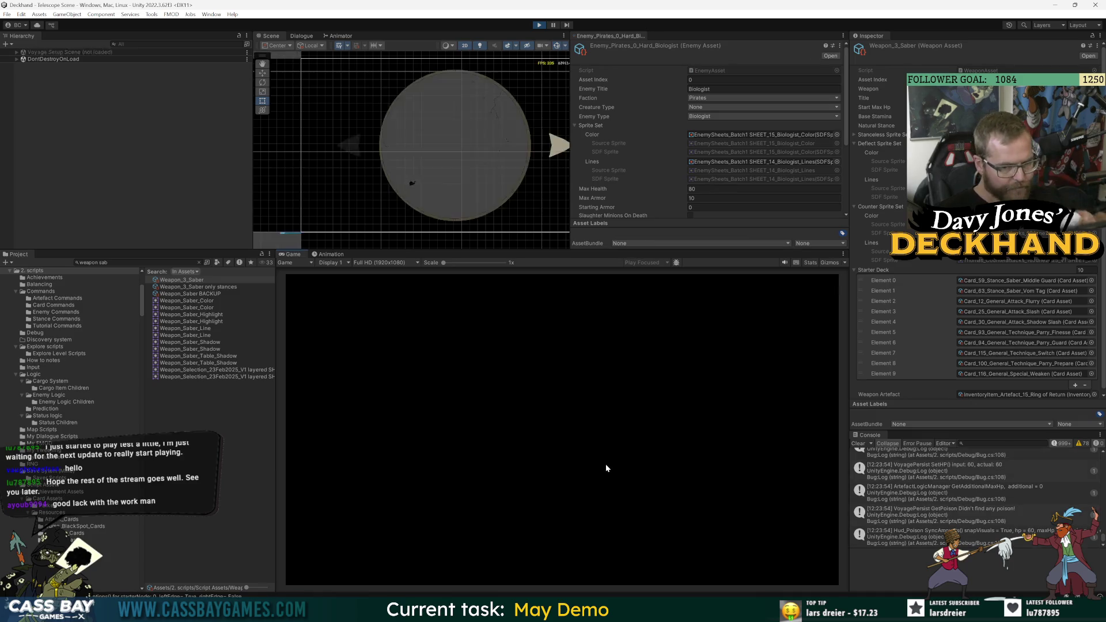
Check both sighted ships in the telescope and sail toward one to start combat.
{"action": "left_click", "coordinate": [756, 432]}
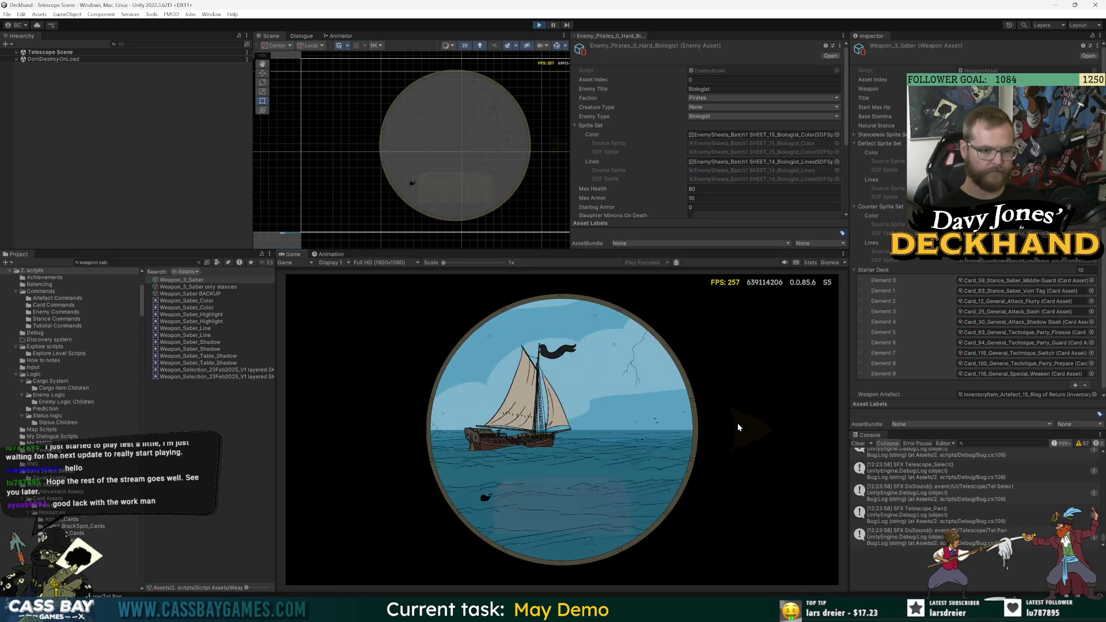
{"action": "left_click", "coordinate": [756, 425]}
{"action": "left_click", "coordinate": [552, 403]}
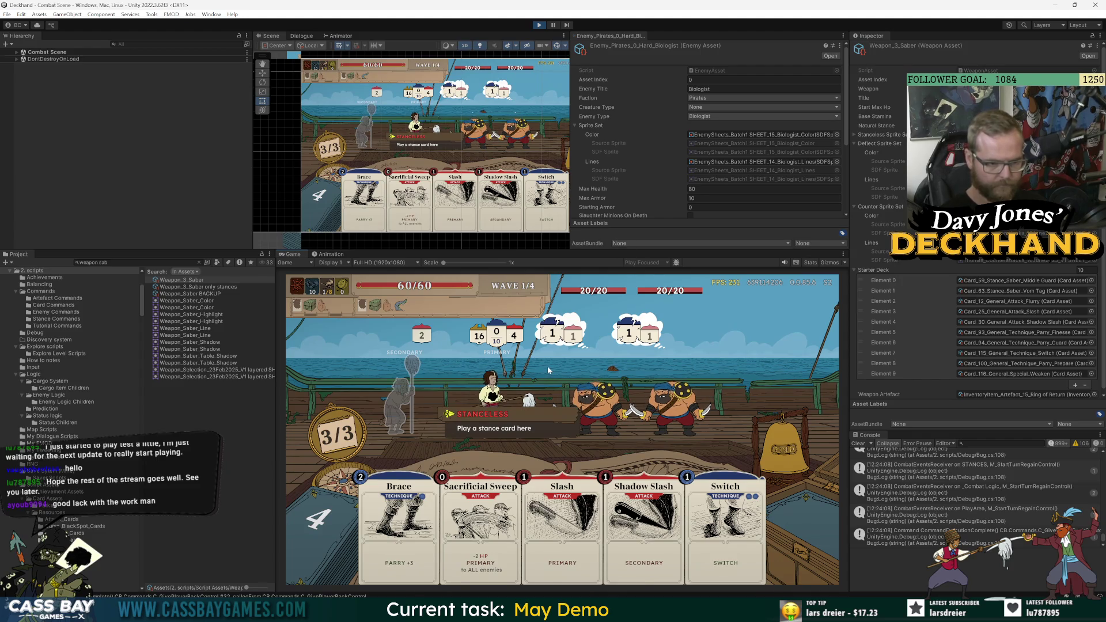
End the turn without playing cards, toggle the pause menu, and continue past the upgrade and run summary.
{"action": "left_click", "coordinate": [790, 451]}
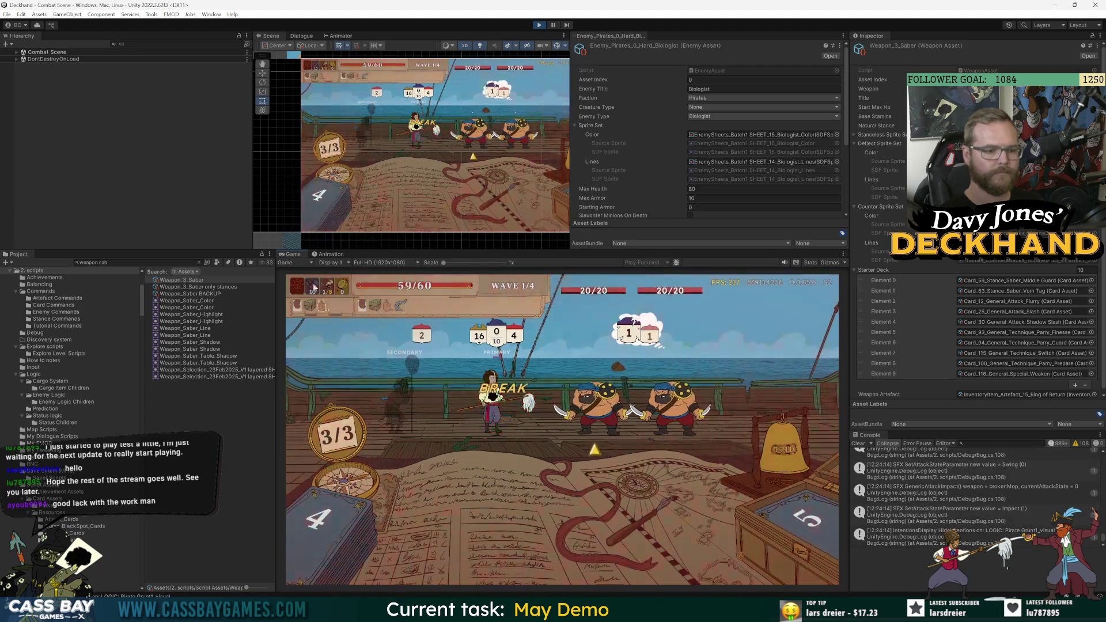
{"action": "key", "text": "Escape"}
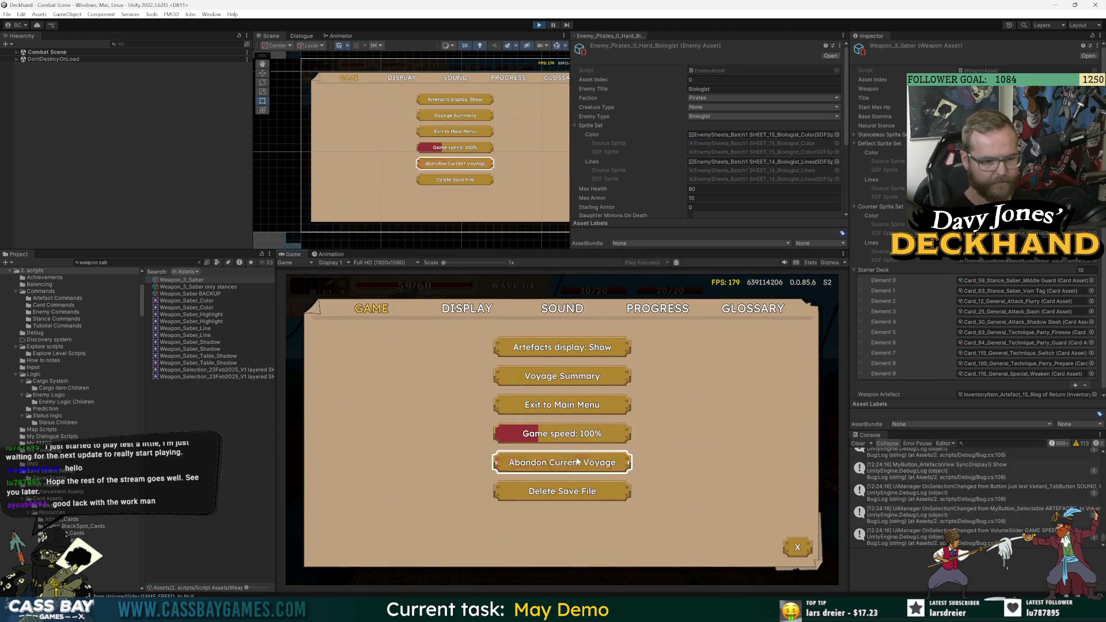
{"action": "key", "text": "Escape"}
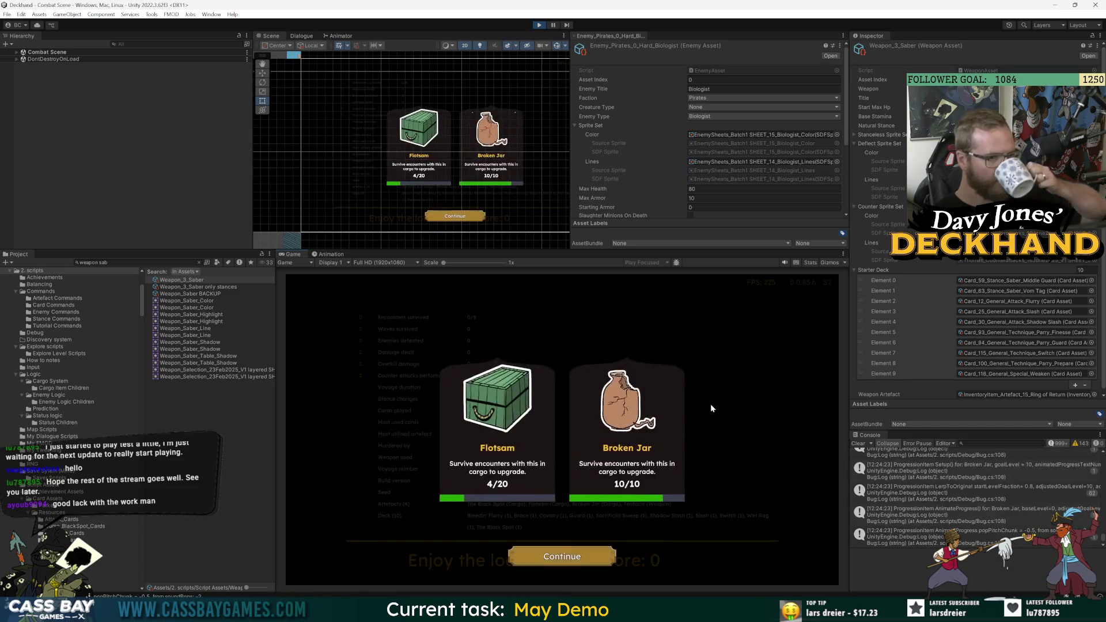
{"action": "left_click", "coordinate": [595, 559]}
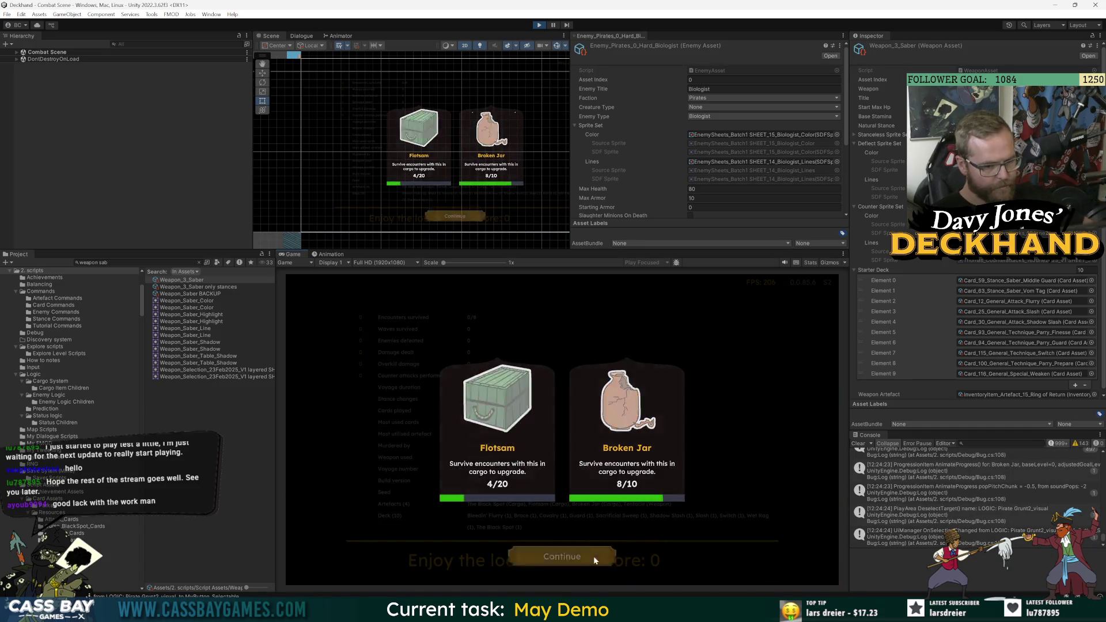
{"action": "left_click", "coordinate": [703, 569]}
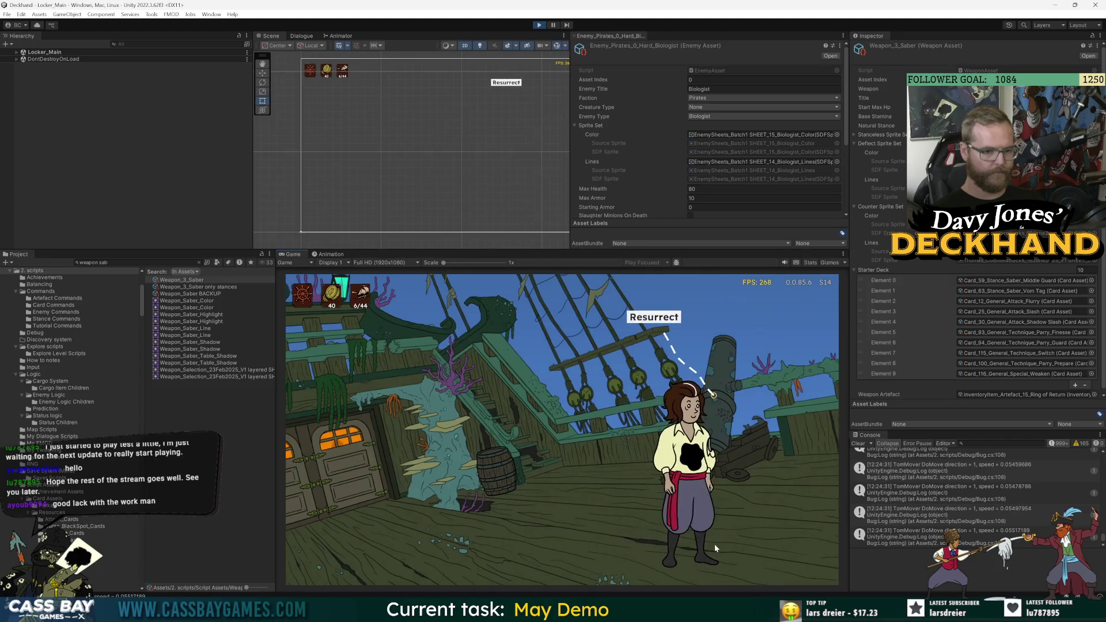
Resurrect and sail the sword-node voyage with the Saber, Scurvy Boost and Broken Jar, then scan the telescope.
{"action": "left_click", "coordinate": [656, 319]}
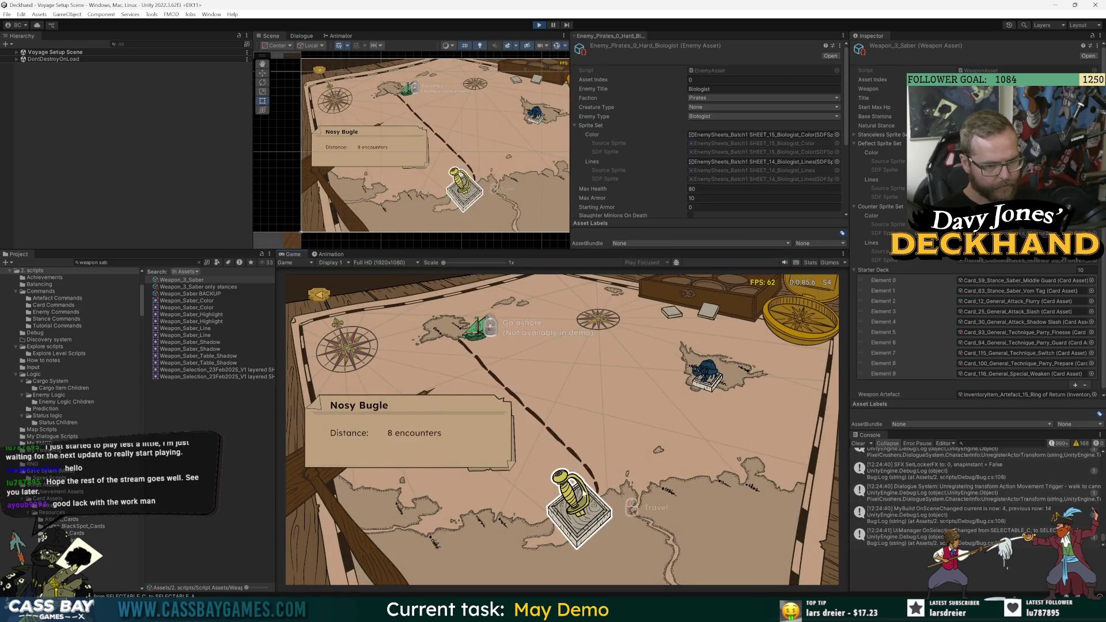
{"action": "left_click", "coordinate": [577, 498]}
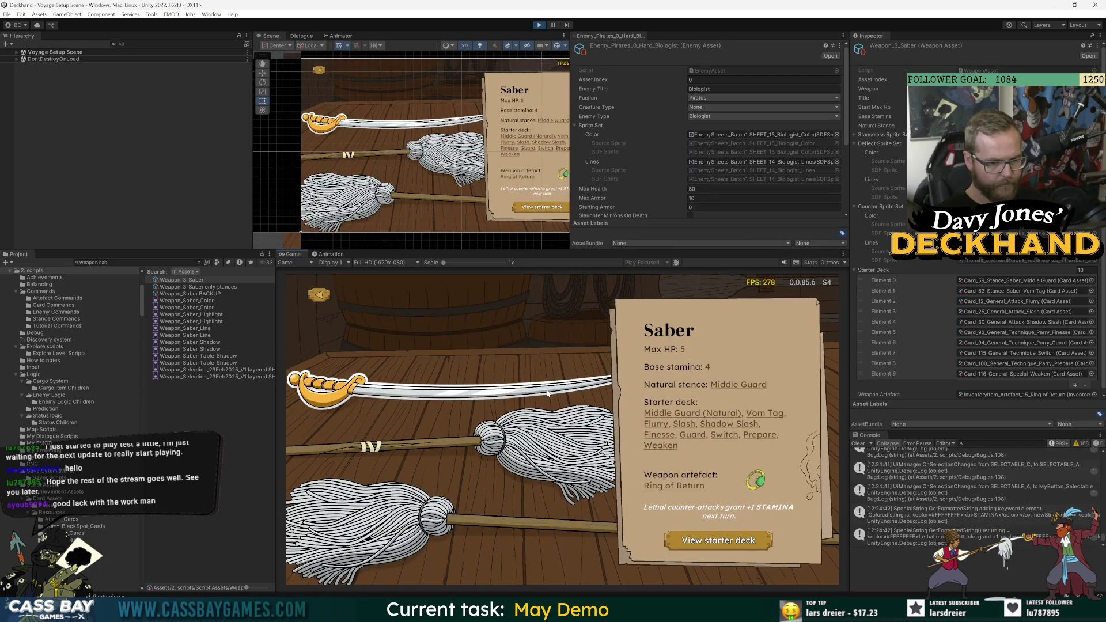
{"action": "left_click", "coordinate": [548, 393]}
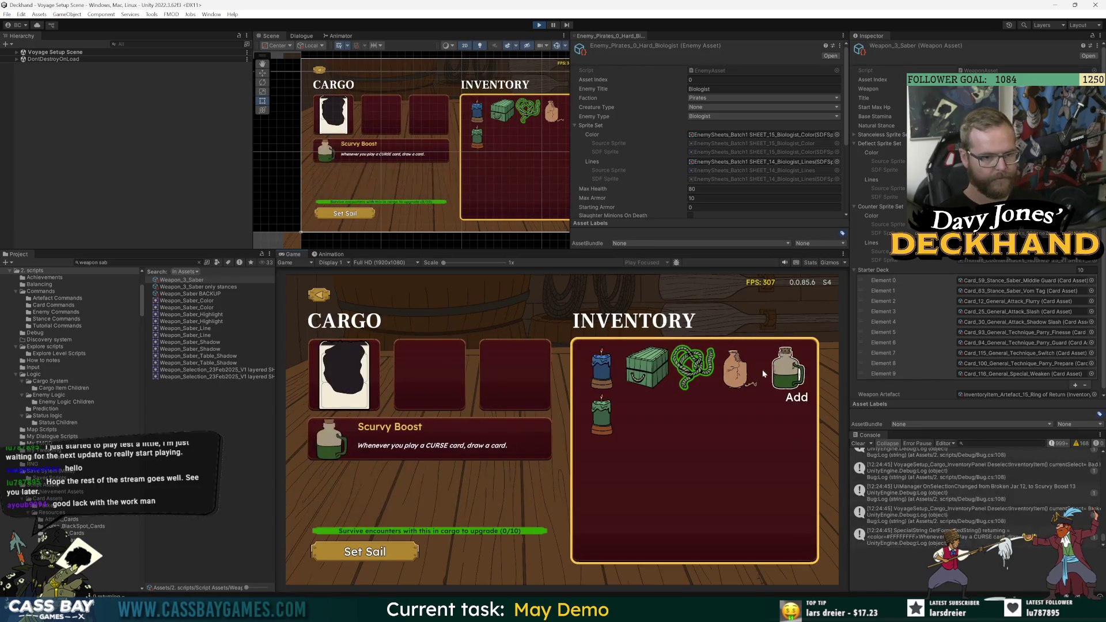
{"action": "left_click", "coordinate": [762, 369]}
{"action": "left_click", "coordinate": [738, 370]}
{"action": "left_click", "coordinate": [365, 551]}
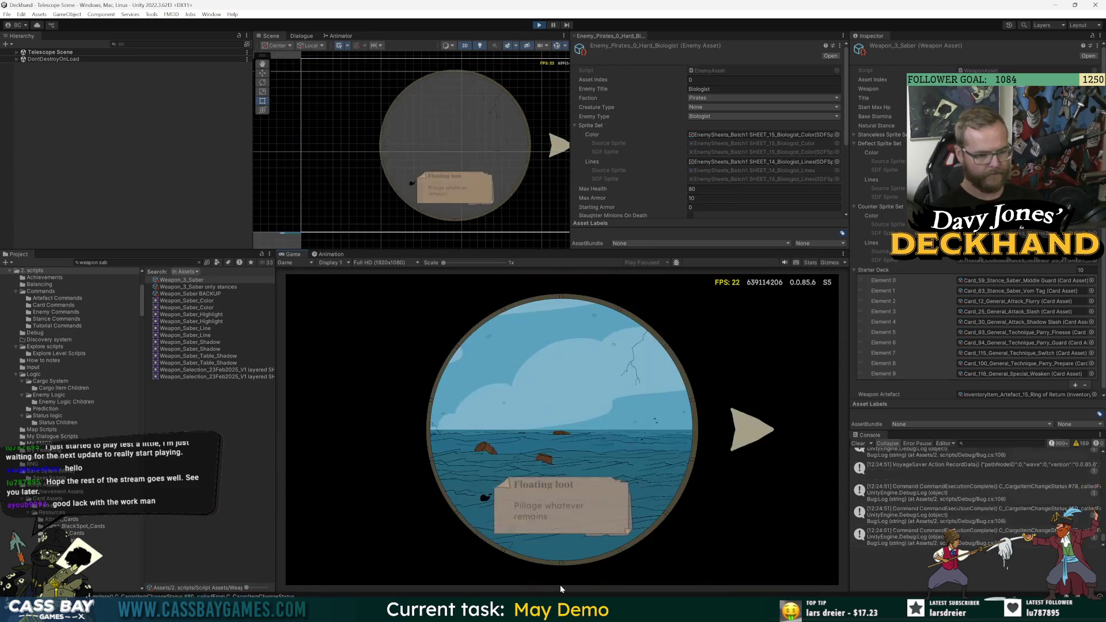
{"action": "left_click", "coordinate": [753, 446]}
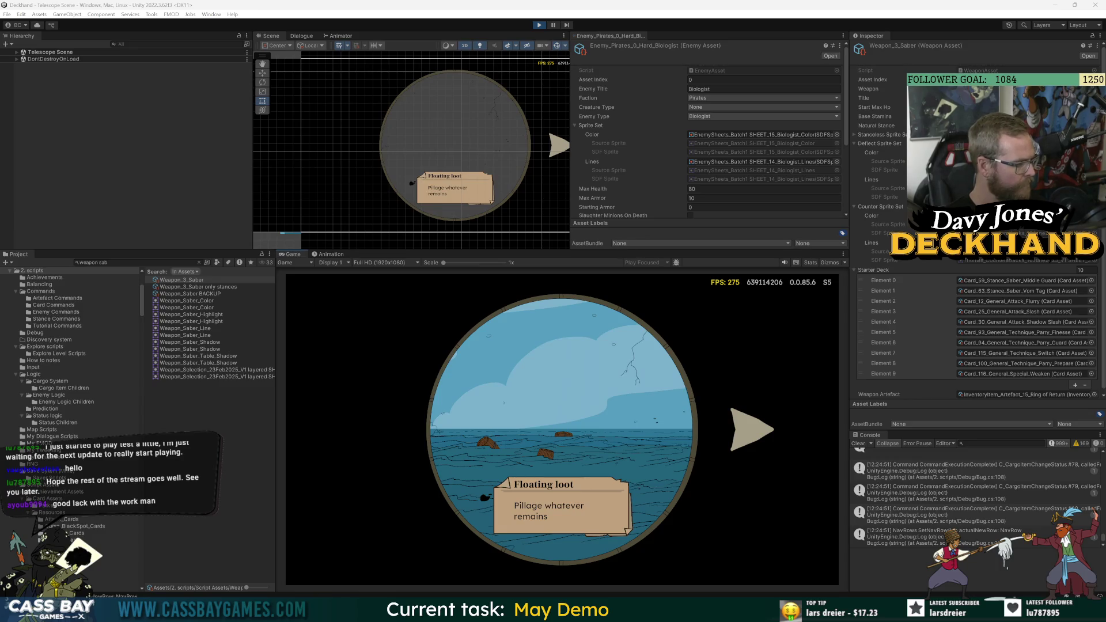
{"action": "left_click", "coordinate": [750, 426]}
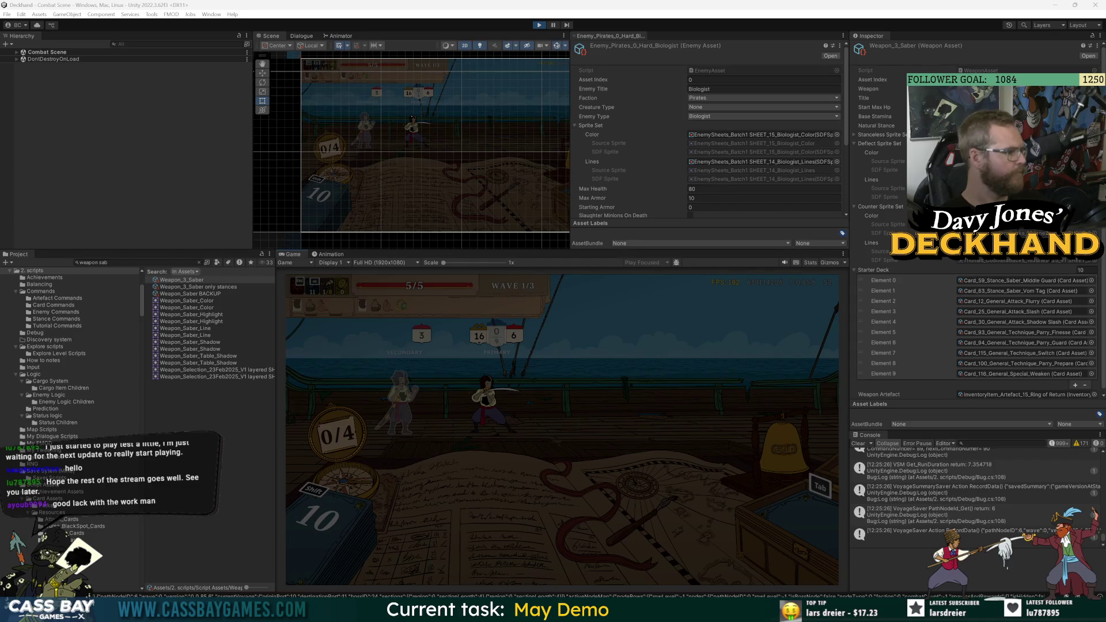
Switch to Chrome and scroll down through the DJD Team Board's Completed this sprint list.
{"action": "key", "text": "alt+Tab"}
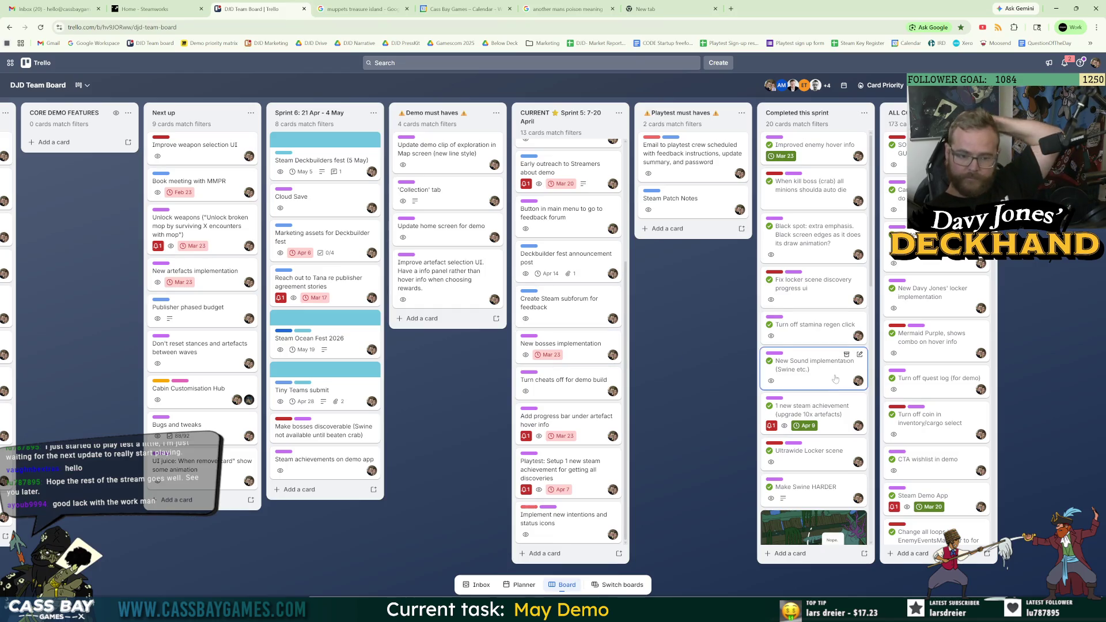
{"action": "scroll", "coordinate": [836, 370], "scroll_direction": "down", "scroll_amount": 6}
{"action": "scroll", "coordinate": [836, 370], "scroll_direction": "down", "scroll_amount": 2}
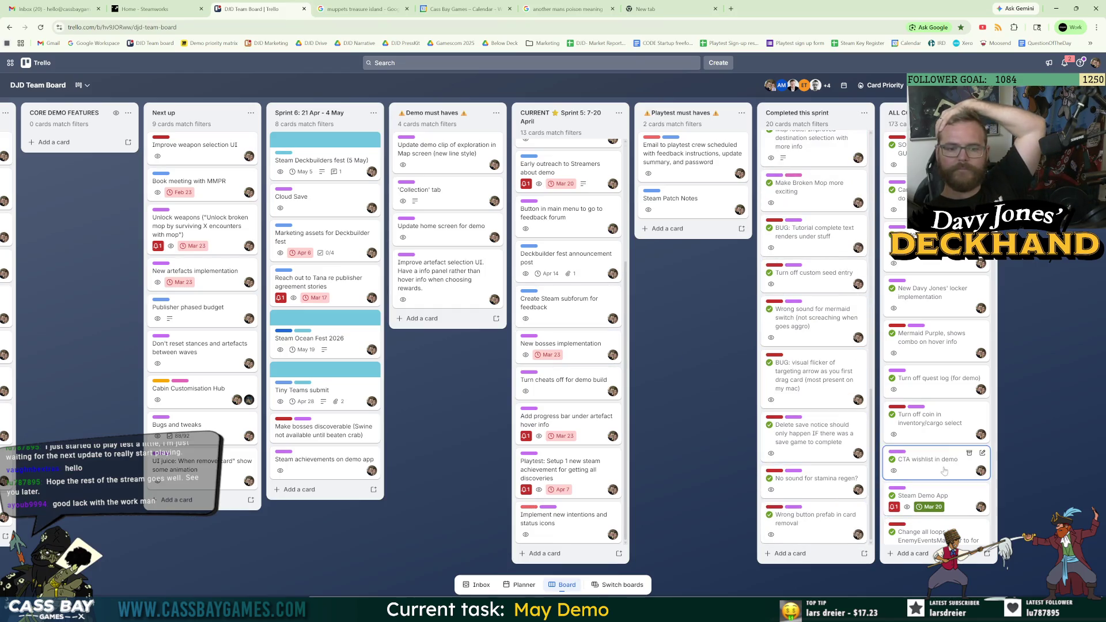
{"action": "scroll", "coordinate": [949, 476], "scroll_direction": "down", "scroll_amount": 5}
{"action": "scroll", "coordinate": [949, 476], "scroll_direction": "down", "scroll_amount": 5}
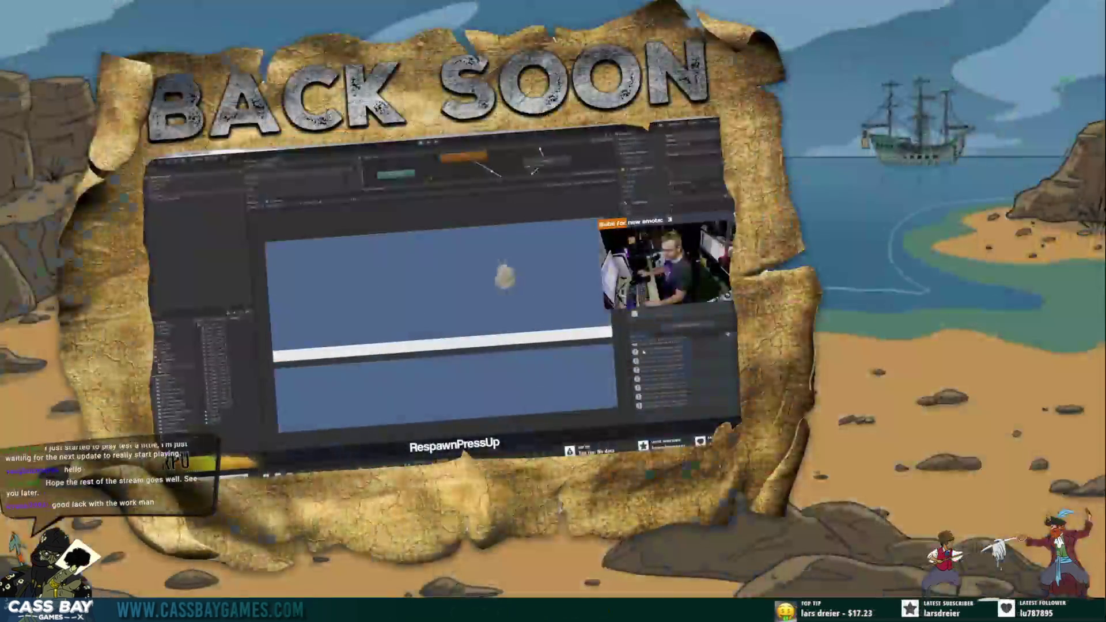
{"action": "left_click_drag", "start_coordinate": [323, 203], "coordinate": [325, 202]}
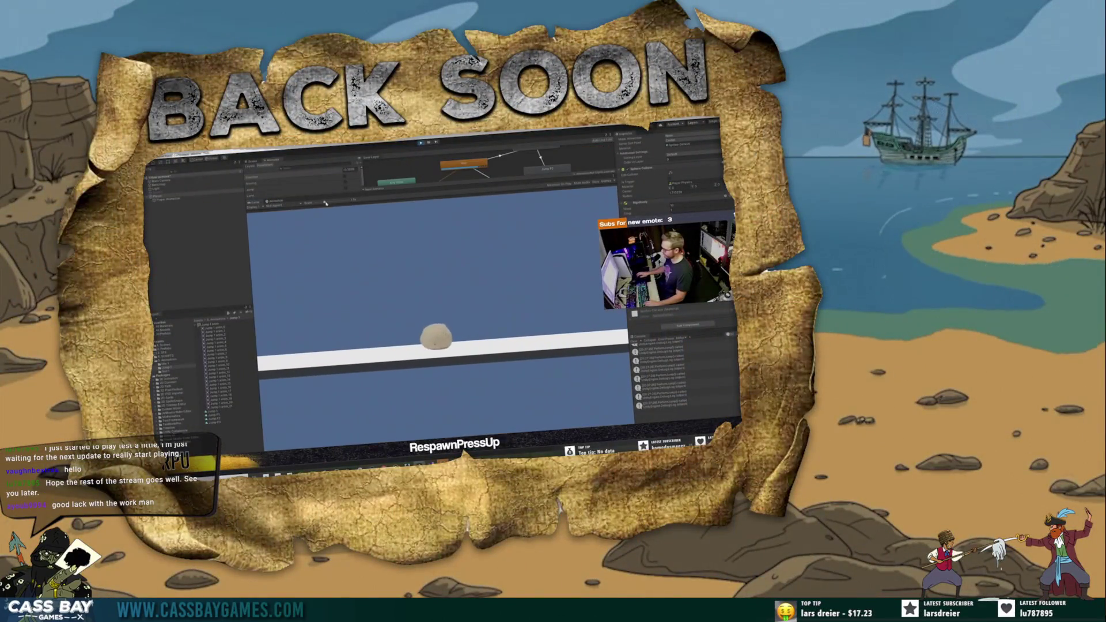
{"action": "key", "text": "space"}
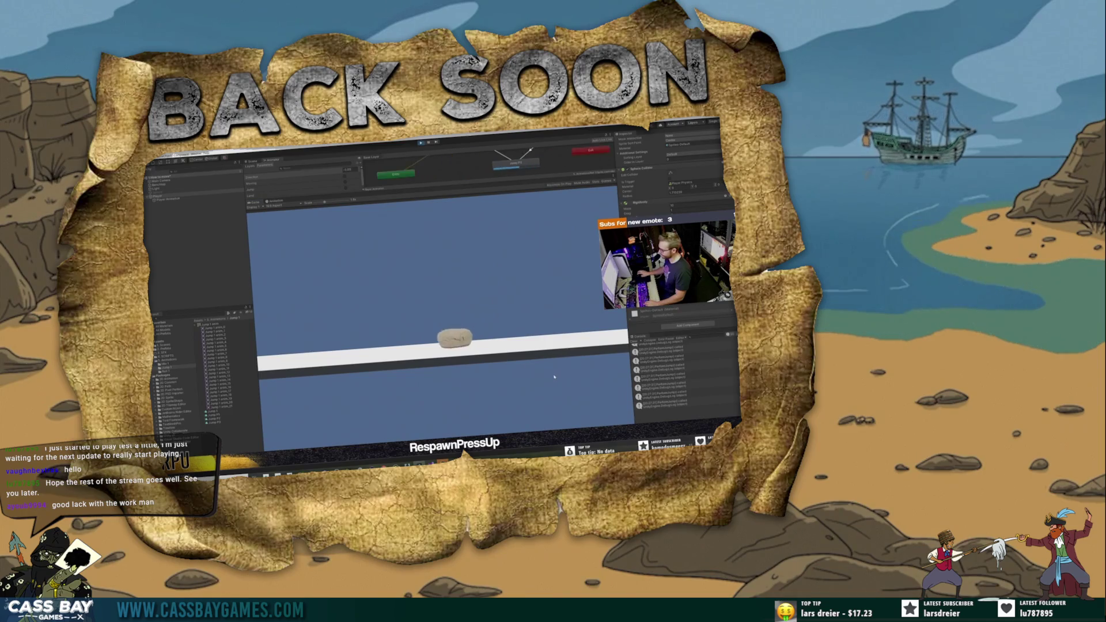
{"action": "key", "text": "d"}
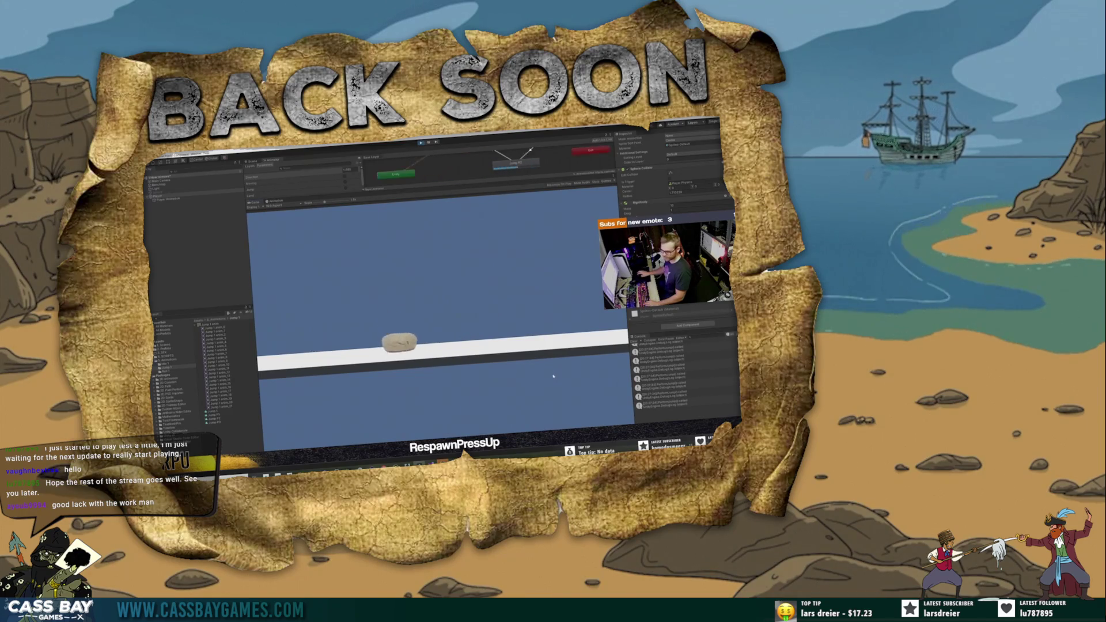
{"action": "key", "text": "space"}
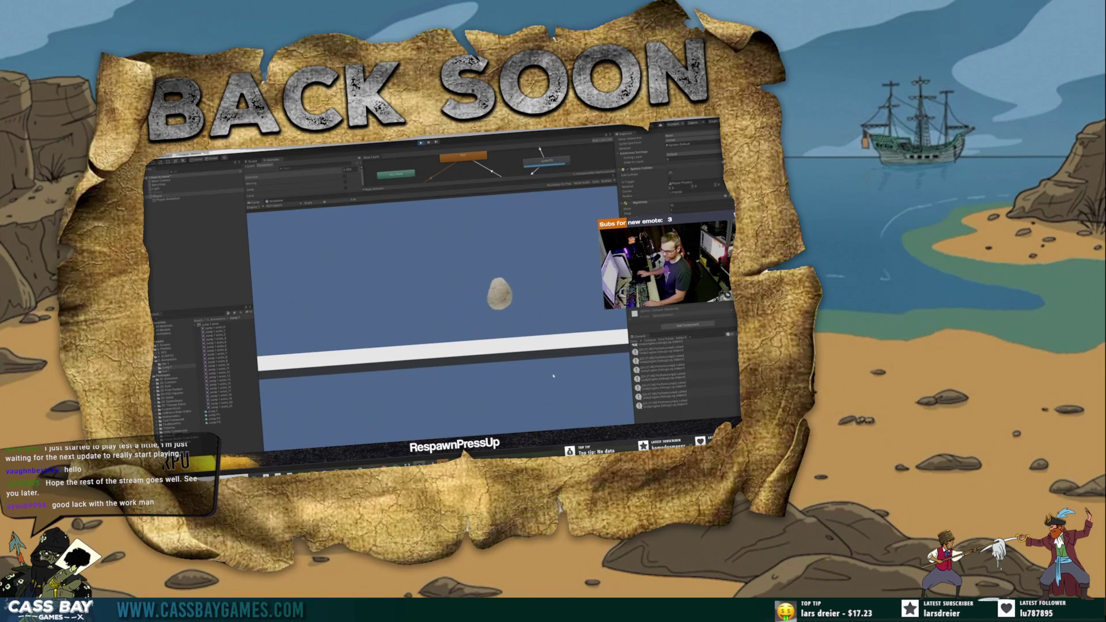
{"action": "key", "text": "alt+Tab"}
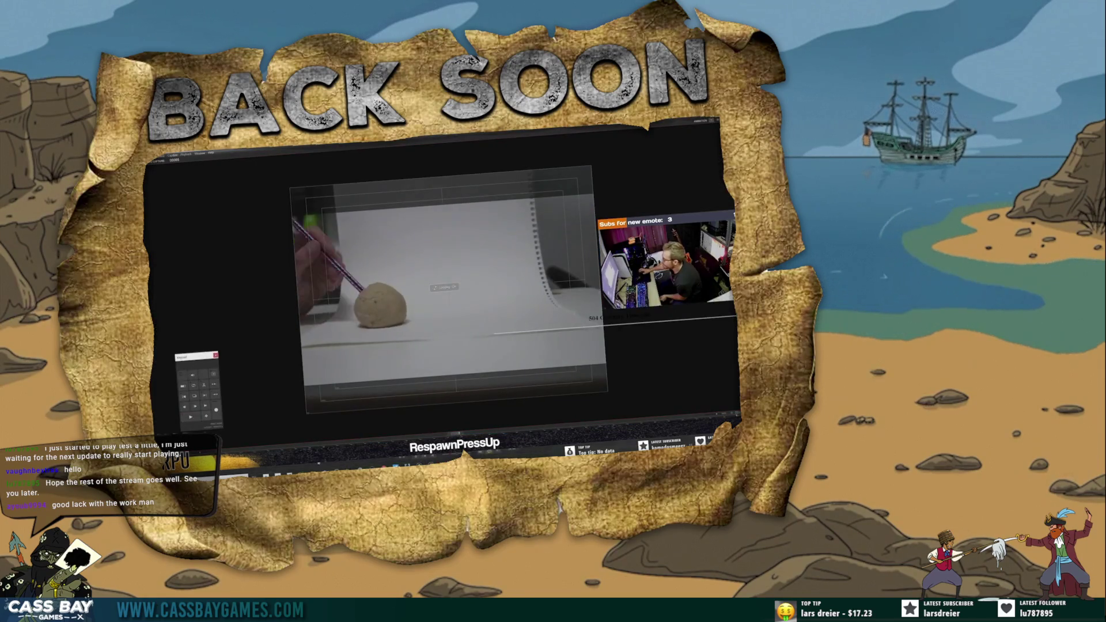
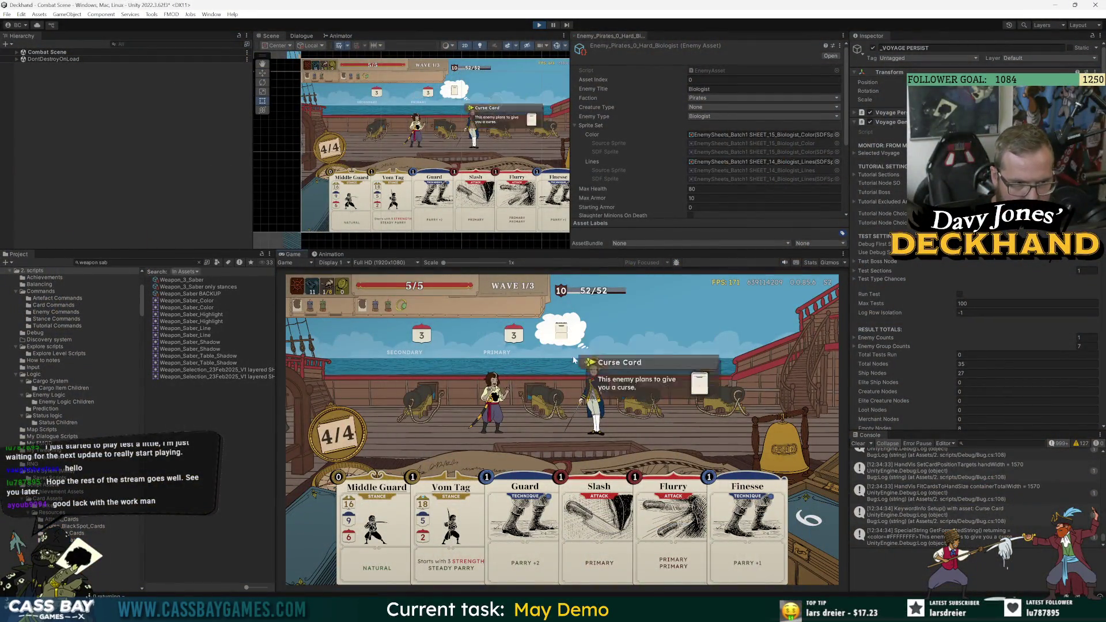
Play Flurry against the Snob and end the turn.
{"action": "mouse_move", "coordinate": [588, 412]}
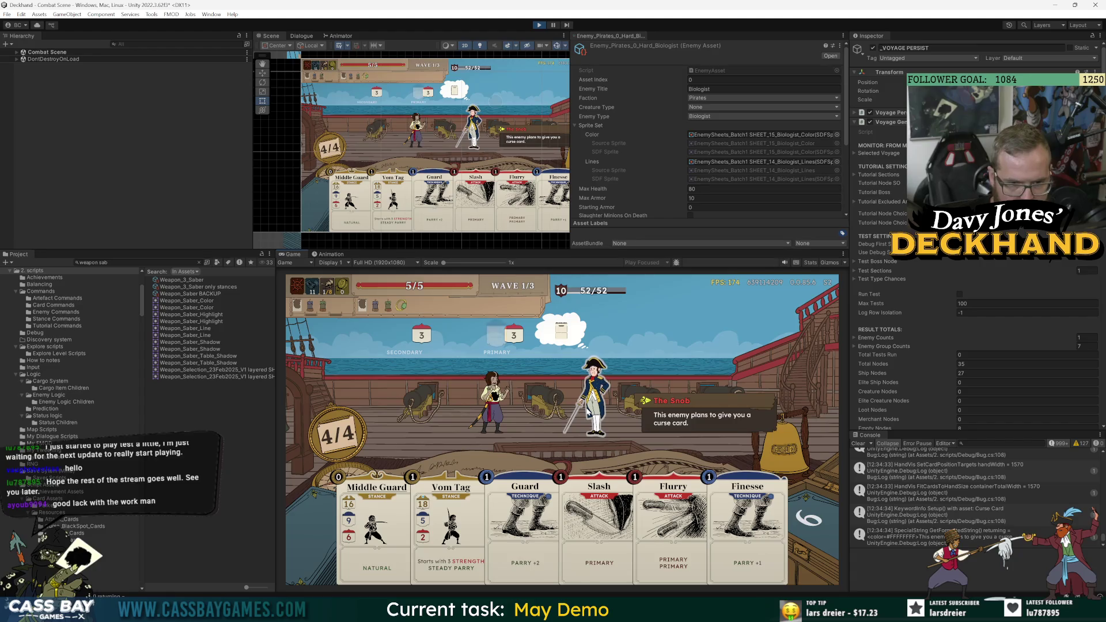
{"action": "left_click", "coordinate": [673, 519]}
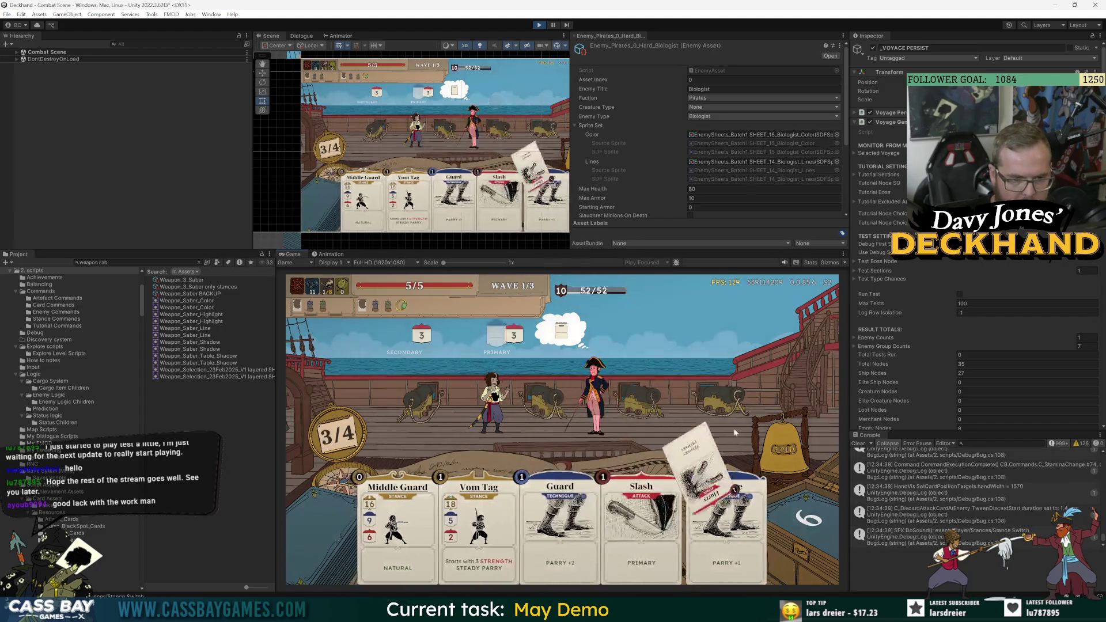
{"action": "left_click", "coordinate": [784, 449]}
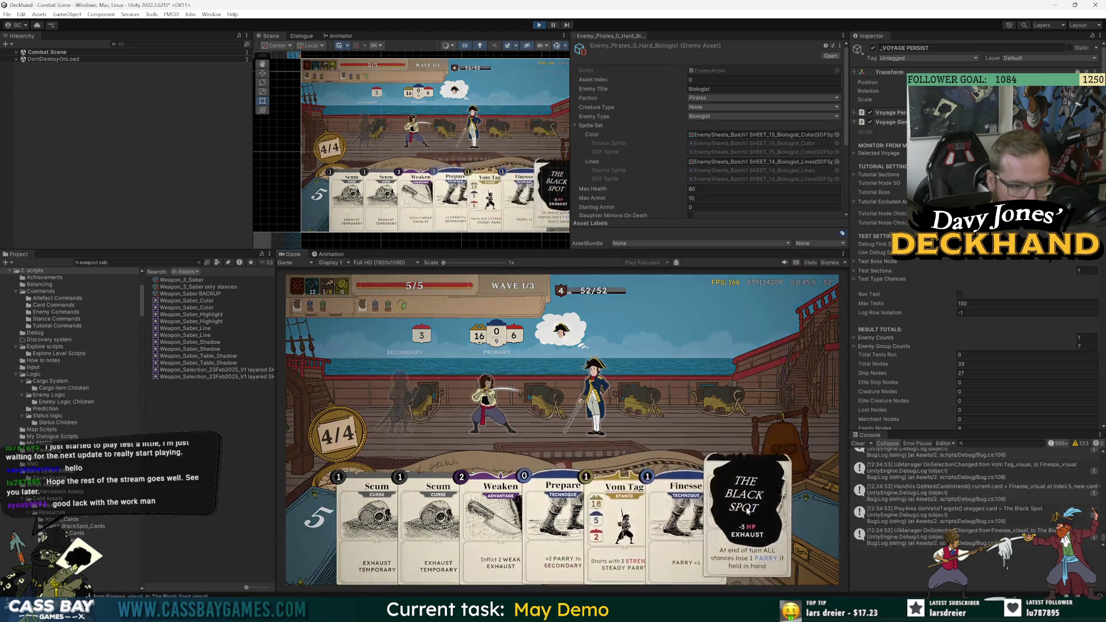
Play Weaken, then Middle Guard on the pirate into the Primary stance, and end the turn.
{"action": "left_click_drag", "start_coordinate": [498, 507], "coordinate": [639, 381]}
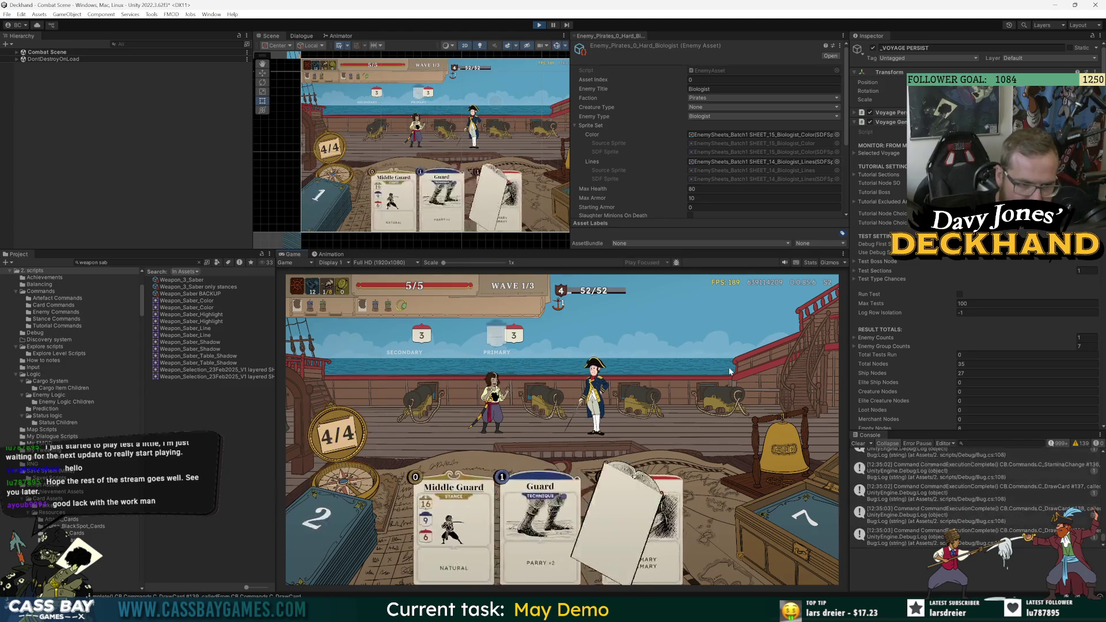
{"action": "left_click", "coordinate": [377, 518]}
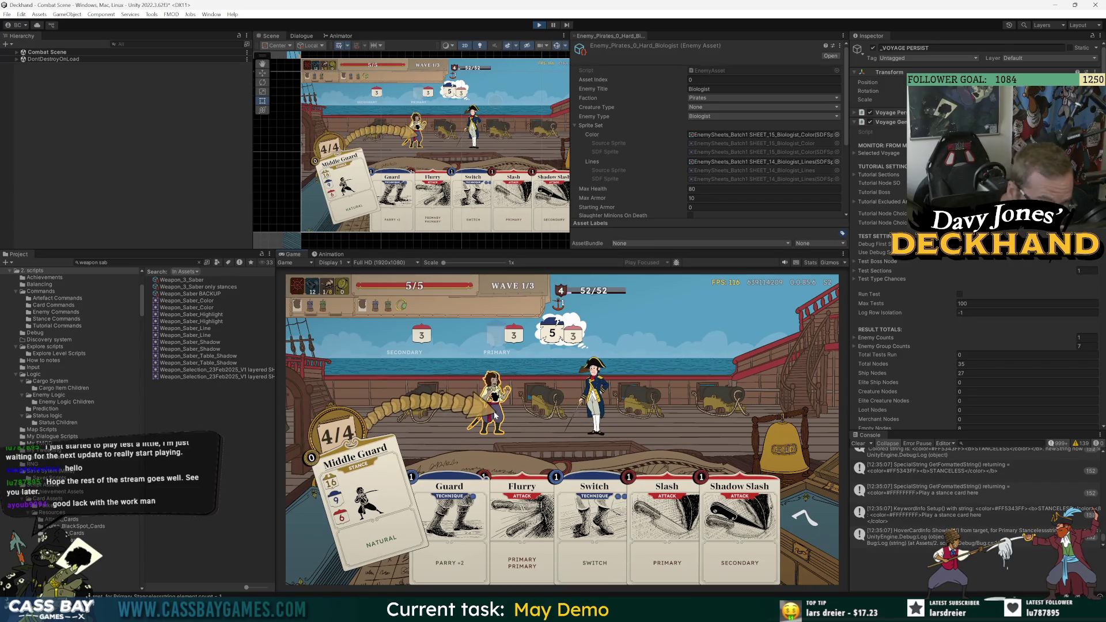
{"action": "left_click", "coordinate": [494, 414]}
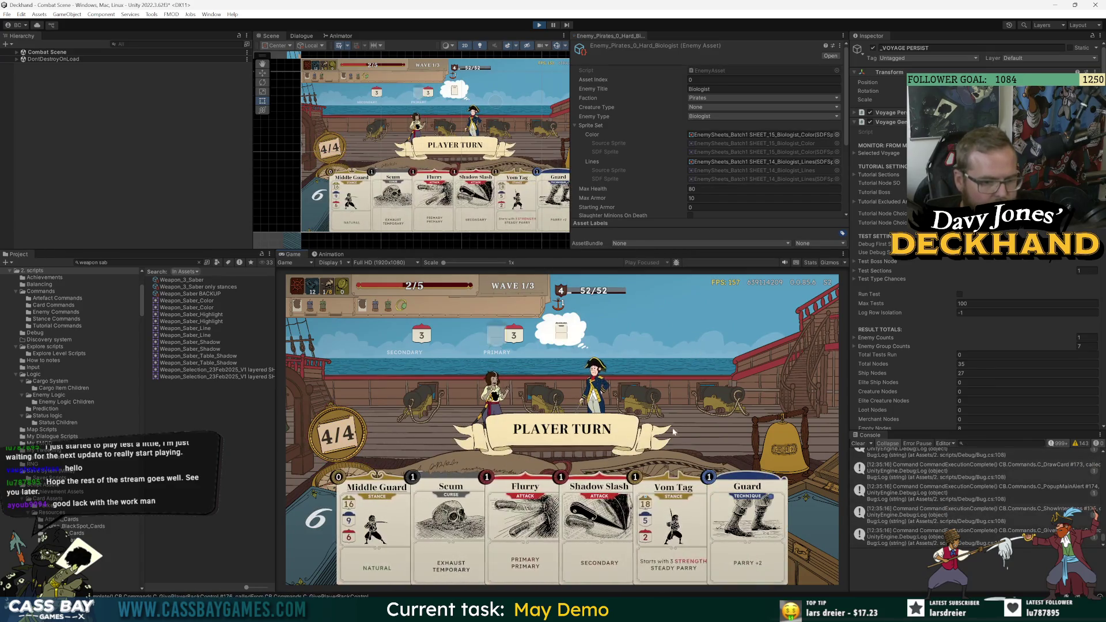
{"action": "key", "text": "Right"}
{"action": "key", "text": "Return"}
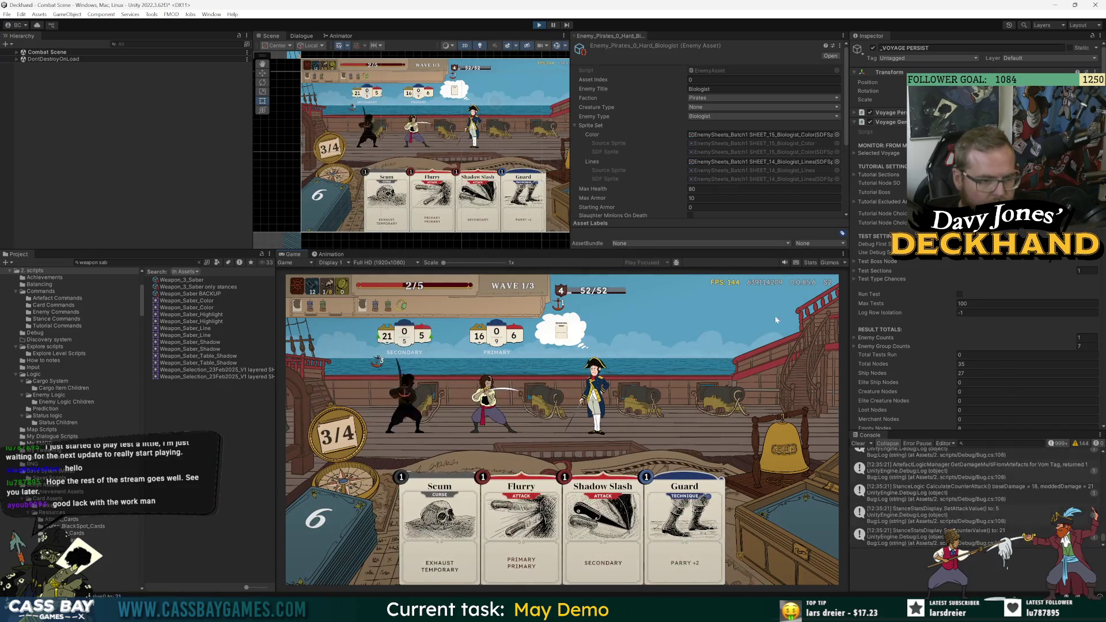
{"action": "left_click", "coordinate": [795, 454]}
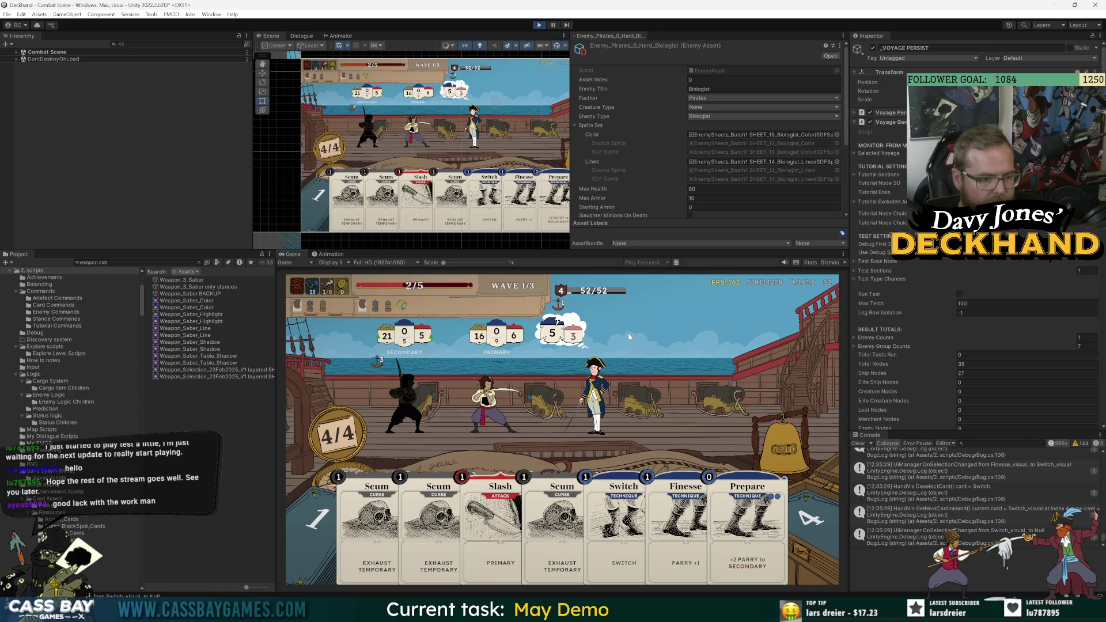
Play Prepare and Switch, end the turn, then stop the game after the defeat.
{"action": "left_click", "coordinate": [748, 508]}
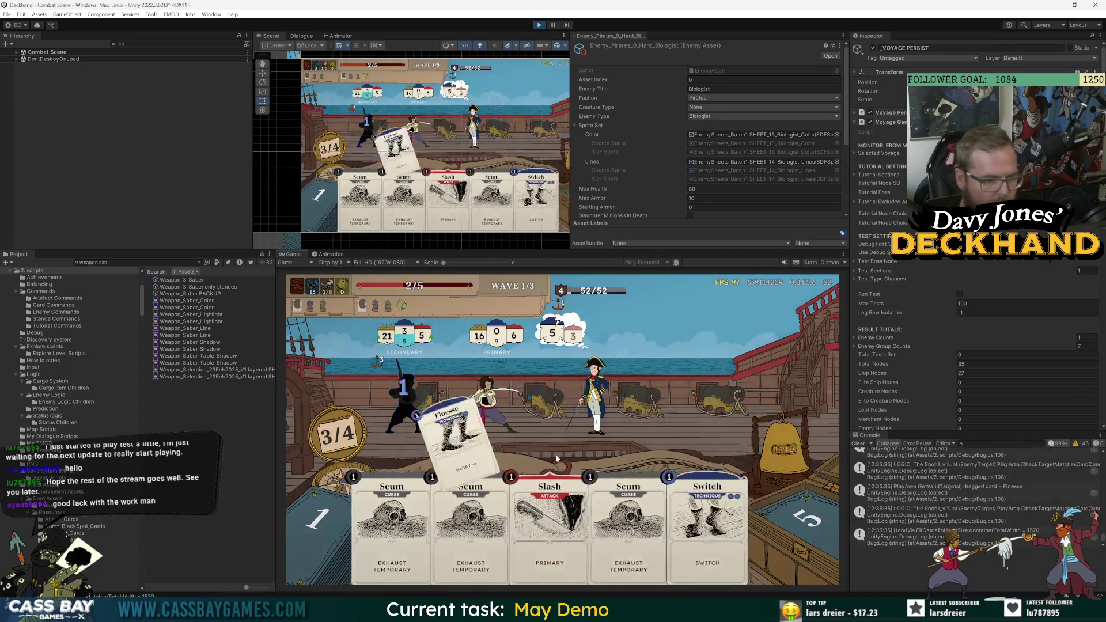
{"action": "left_click", "coordinate": [714, 508]}
{"action": "left_click", "coordinate": [774, 461]}
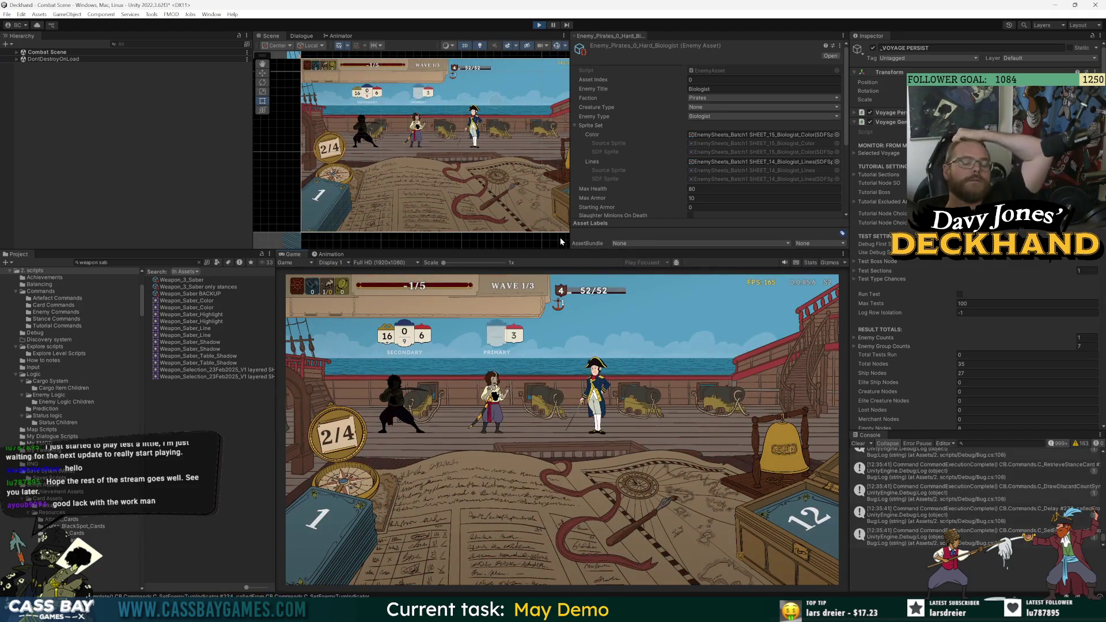
{"action": "left_click", "coordinate": [540, 26]}
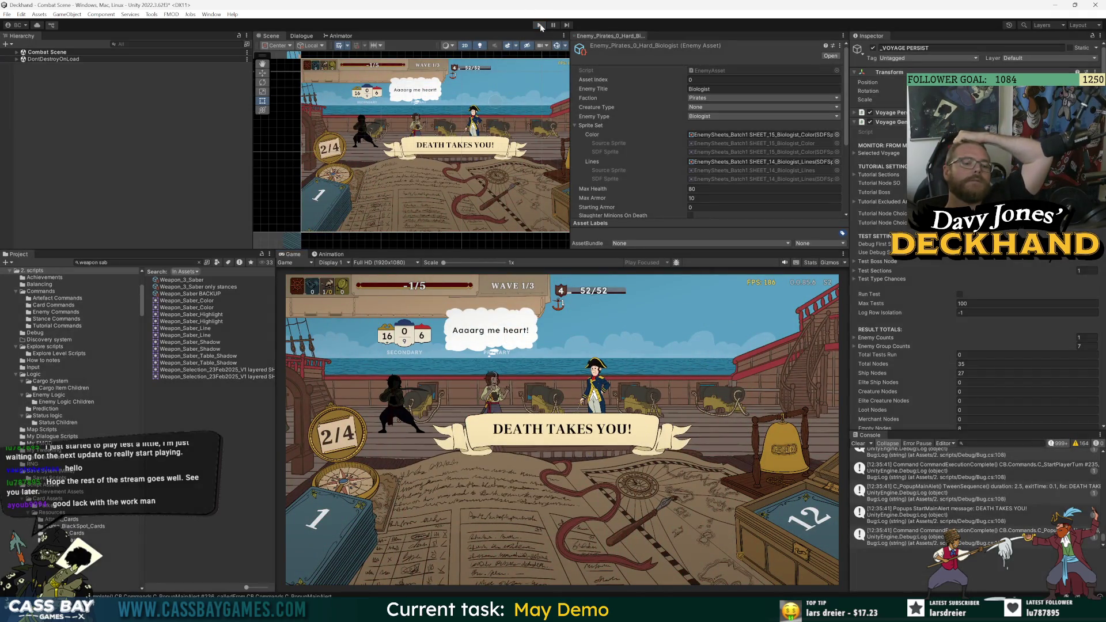
{"action": "left_click", "coordinate": [540, 27]}
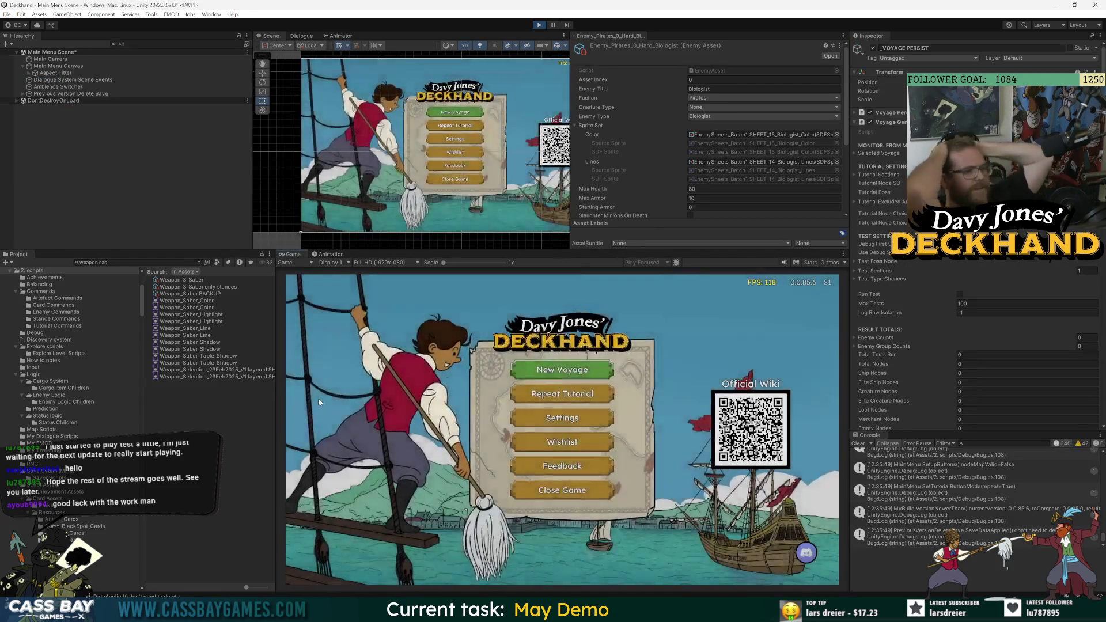
Start a New Voyage to Crab Island, accept the Saber, and set sail with the current cargo.
{"action": "left_click", "coordinate": [614, 391]}
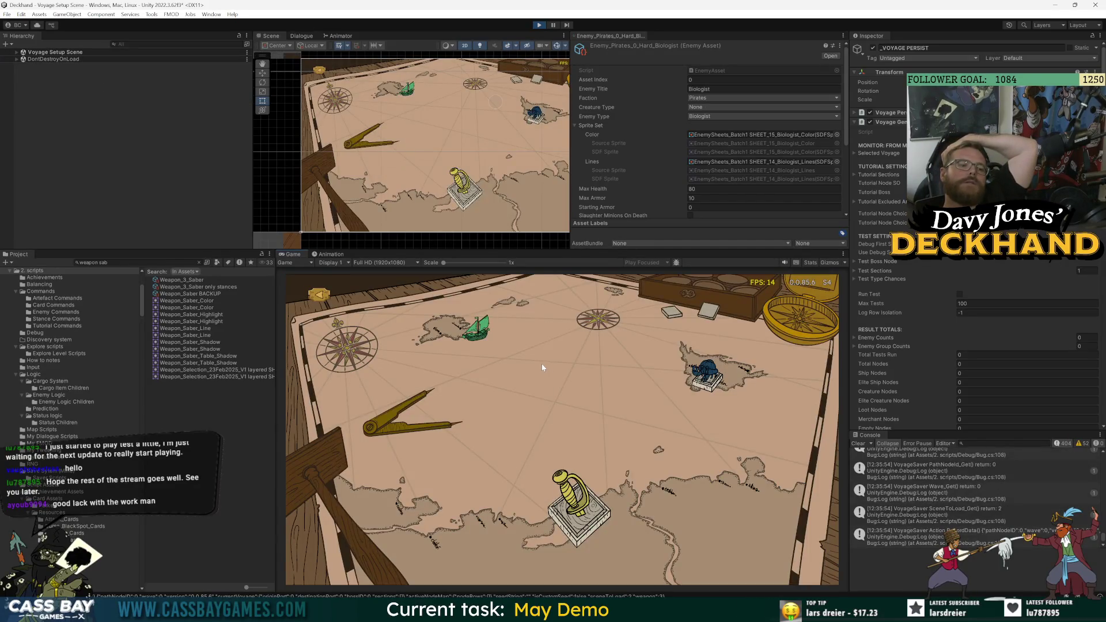
{"action": "left_click", "coordinate": [609, 517]}
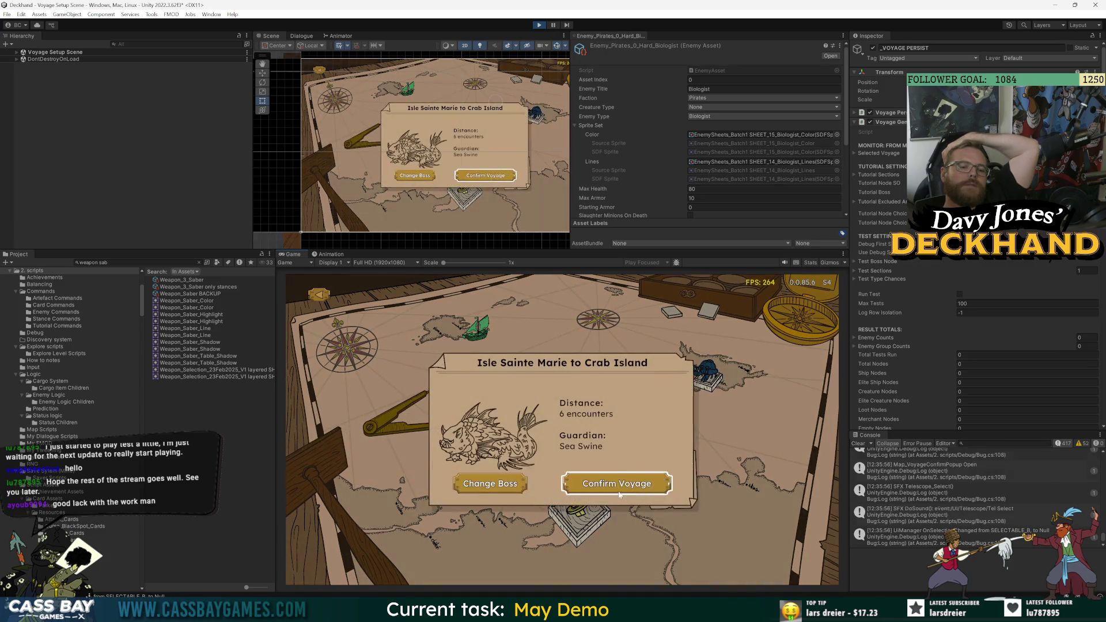
{"action": "left_click", "coordinate": [619, 492]}
{"action": "left_click", "coordinate": [485, 398]}
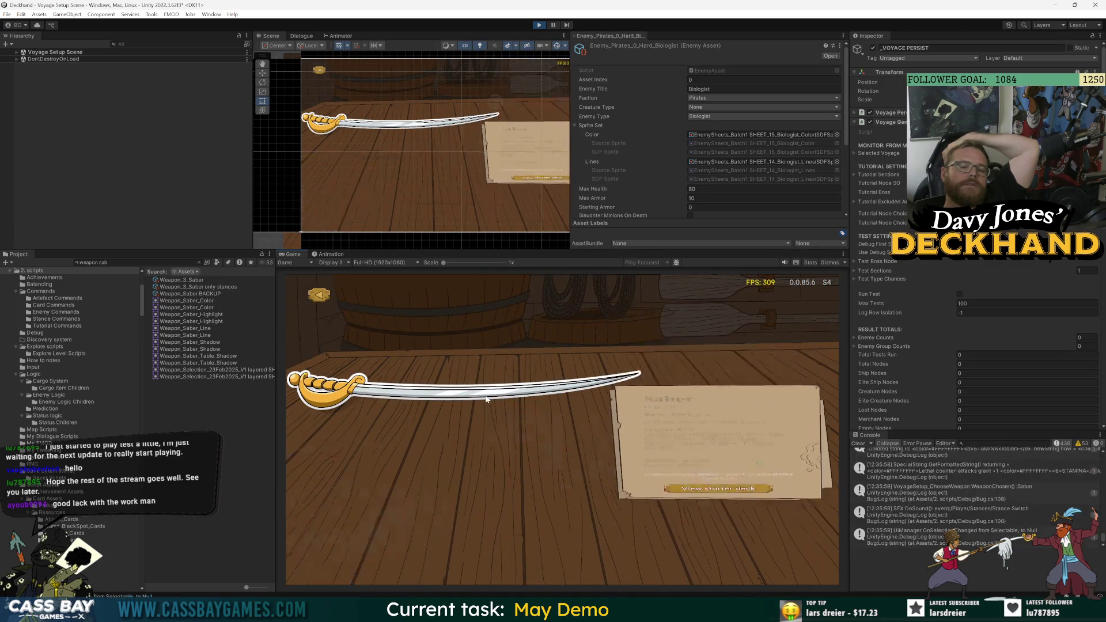
{"action": "left_click", "coordinate": [383, 553]}
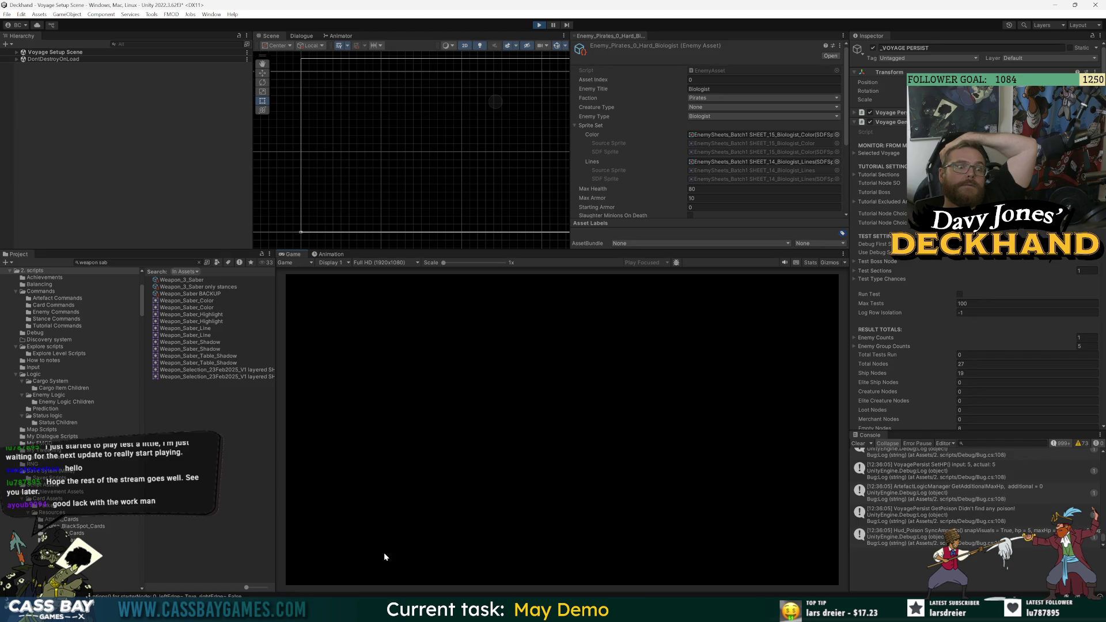
{"action": "left_click", "coordinate": [592, 401]}
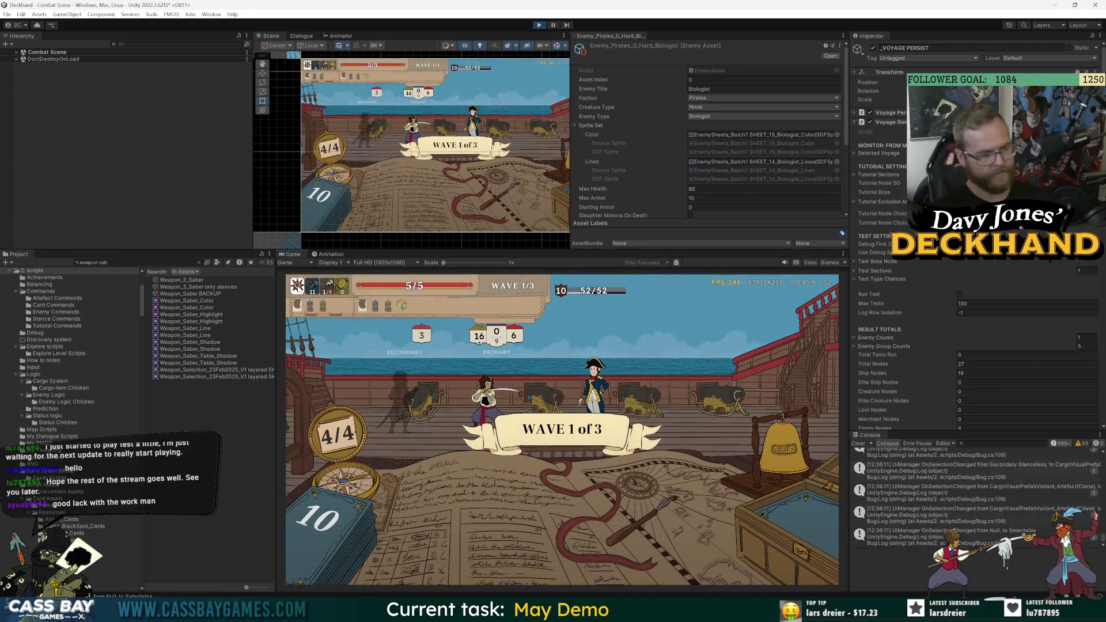
Browse the Display and Progress settings, set Game speed to 150%, and return to battle.
{"action": "left_click", "coordinate": [298, 289]}
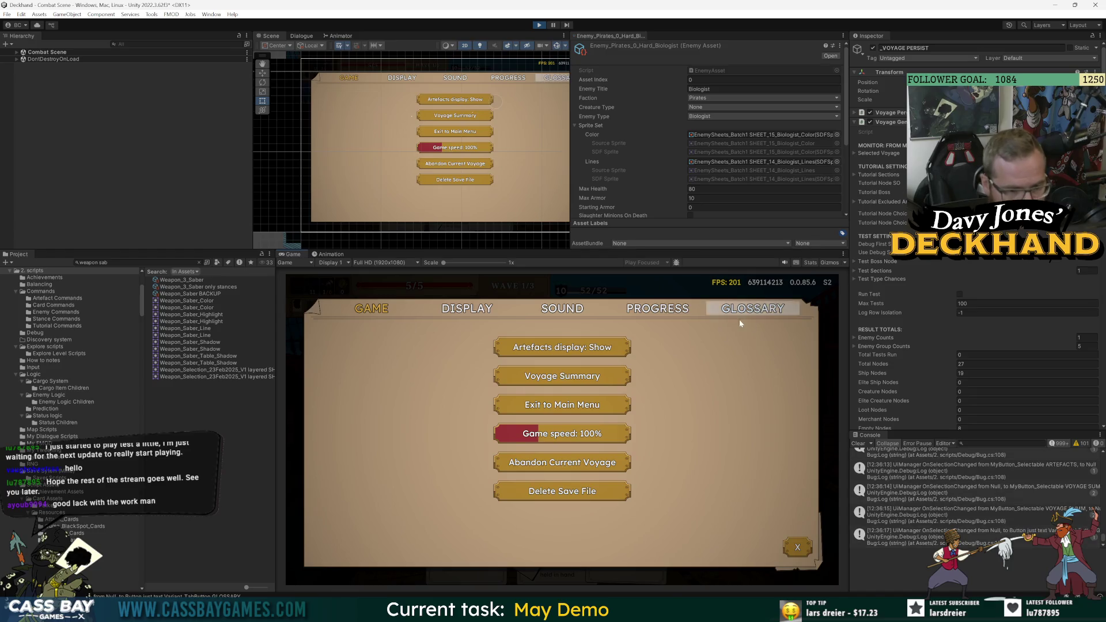
{"action": "left_click", "coordinate": [638, 313]}
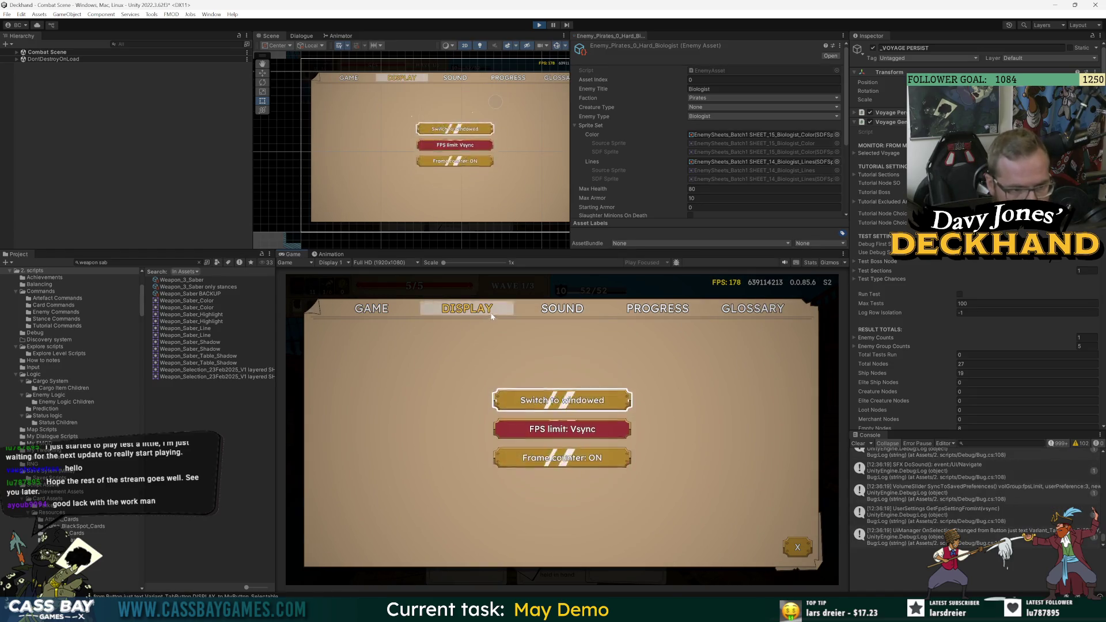
{"action": "left_click", "coordinate": [387, 312]}
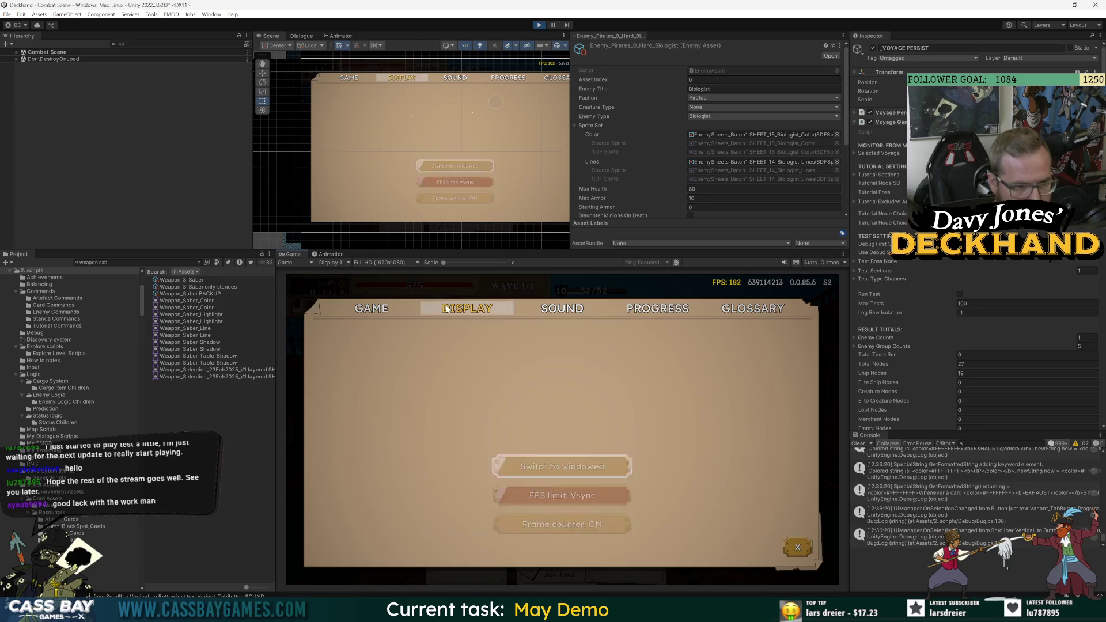
{"action": "left_click", "coordinate": [467, 308]}
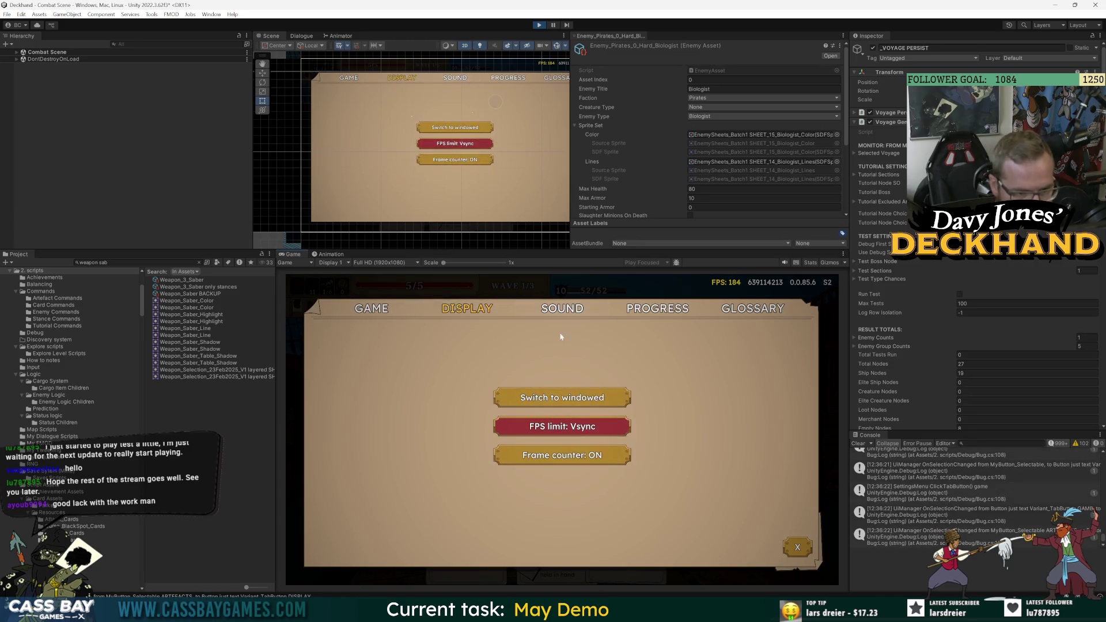
{"action": "left_click", "coordinate": [655, 312]}
{"action": "scroll", "coordinate": [618, 433], "scroll_direction": "down", "scroll_amount": 3}
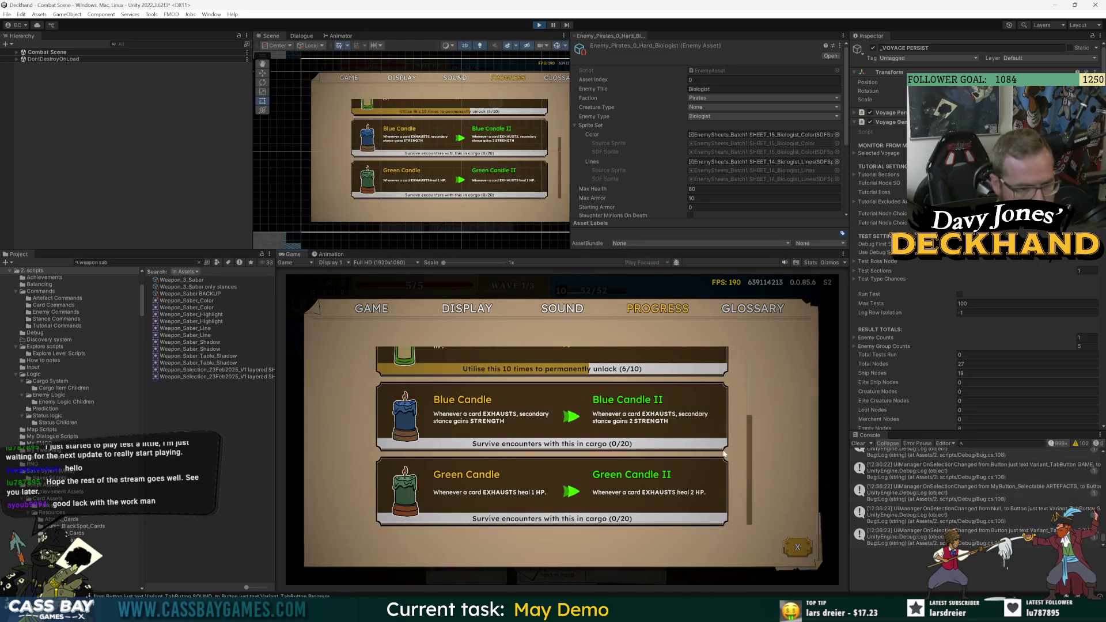
{"action": "left_click", "coordinate": [368, 311]}
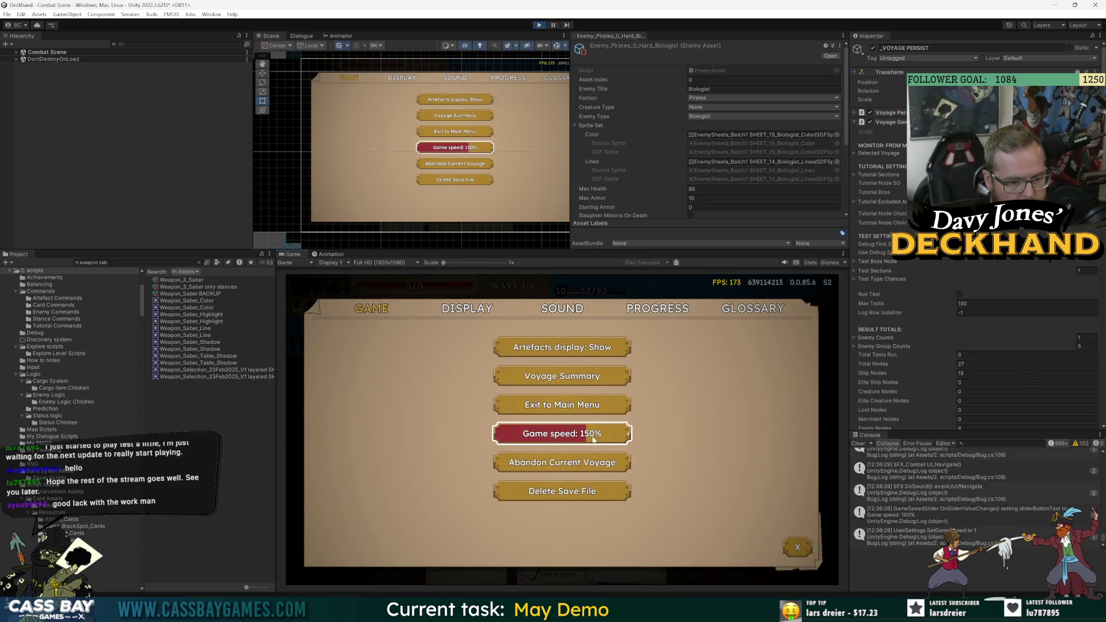
{"action": "left_click", "coordinate": [797, 545]}
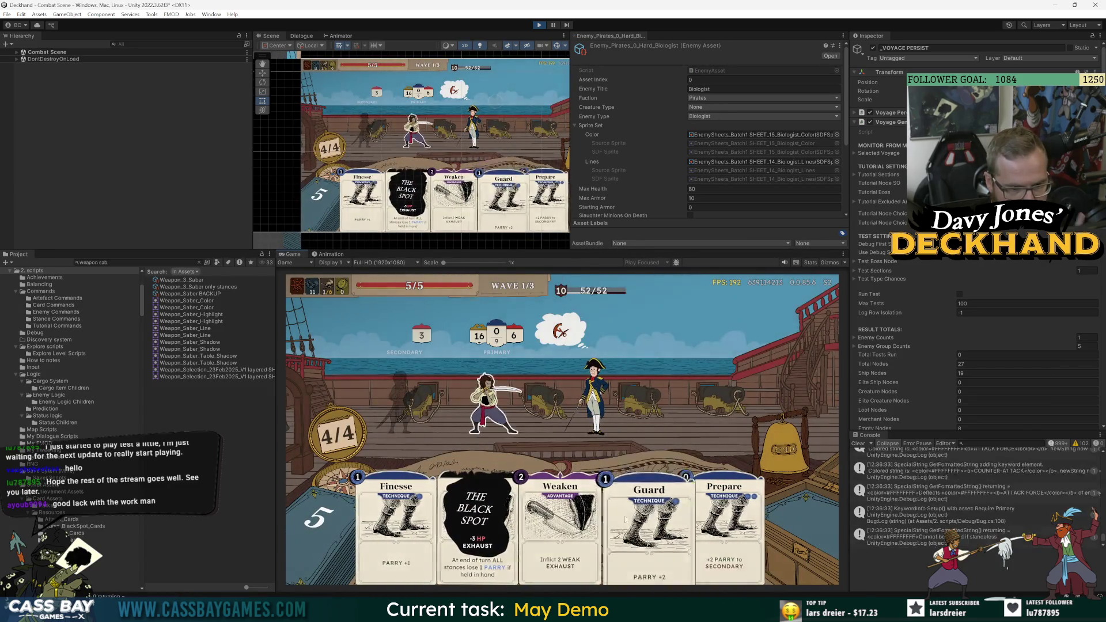
Play Guard, Finesse, Vom Tag, Flurry, Prepare and Scum across two turns.
{"action": "left_click", "coordinate": [655, 555]}
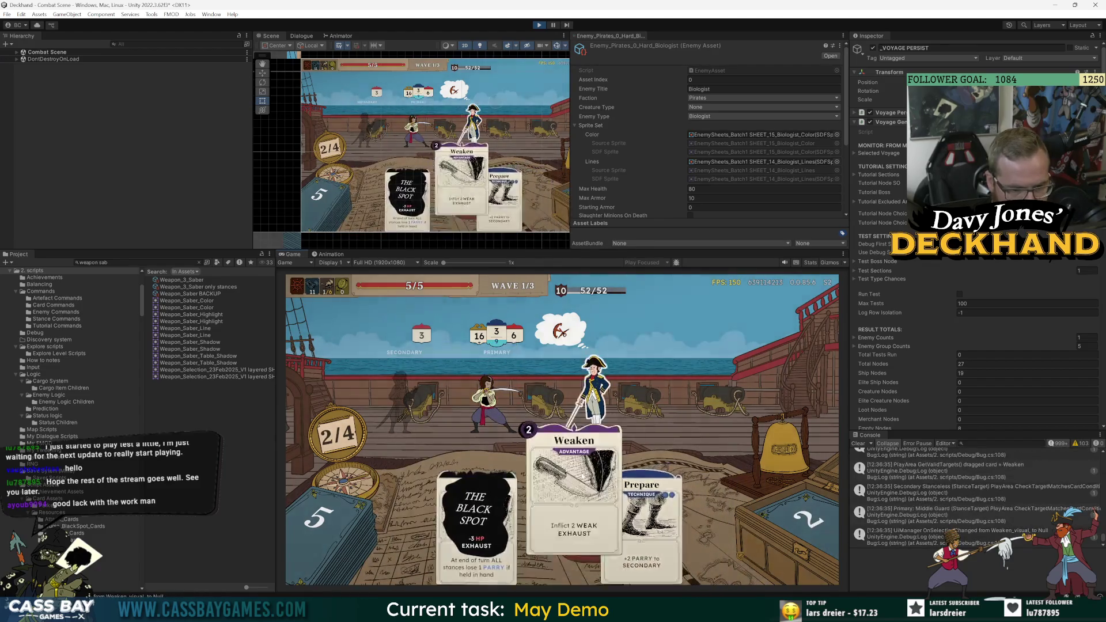
{"action": "left_click", "coordinate": [771, 449]}
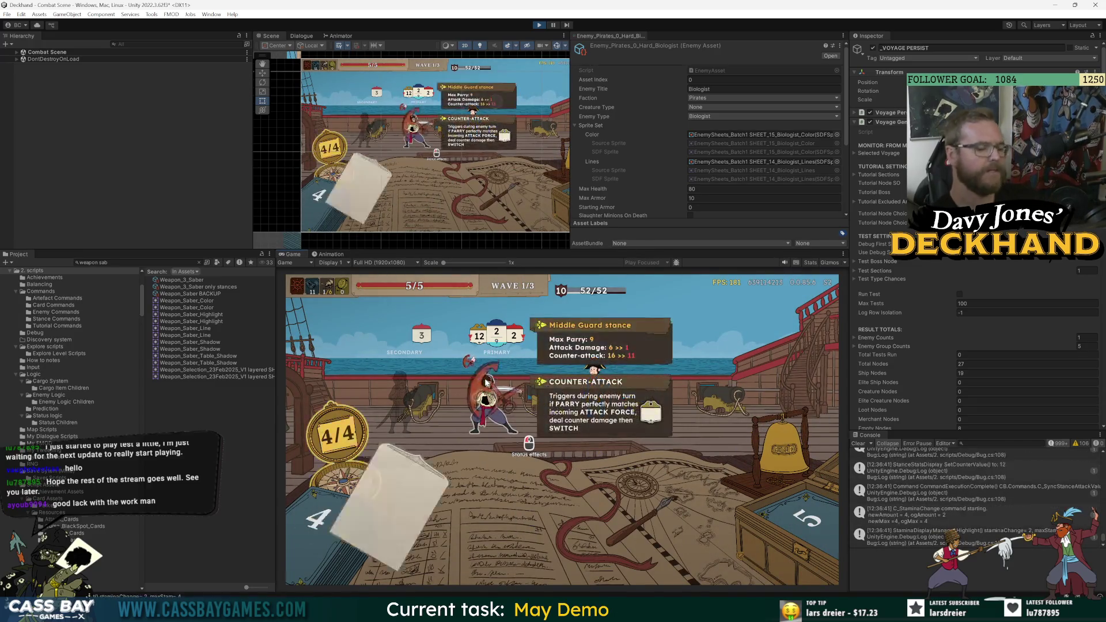
{"action": "left_click", "coordinate": [561, 533]}
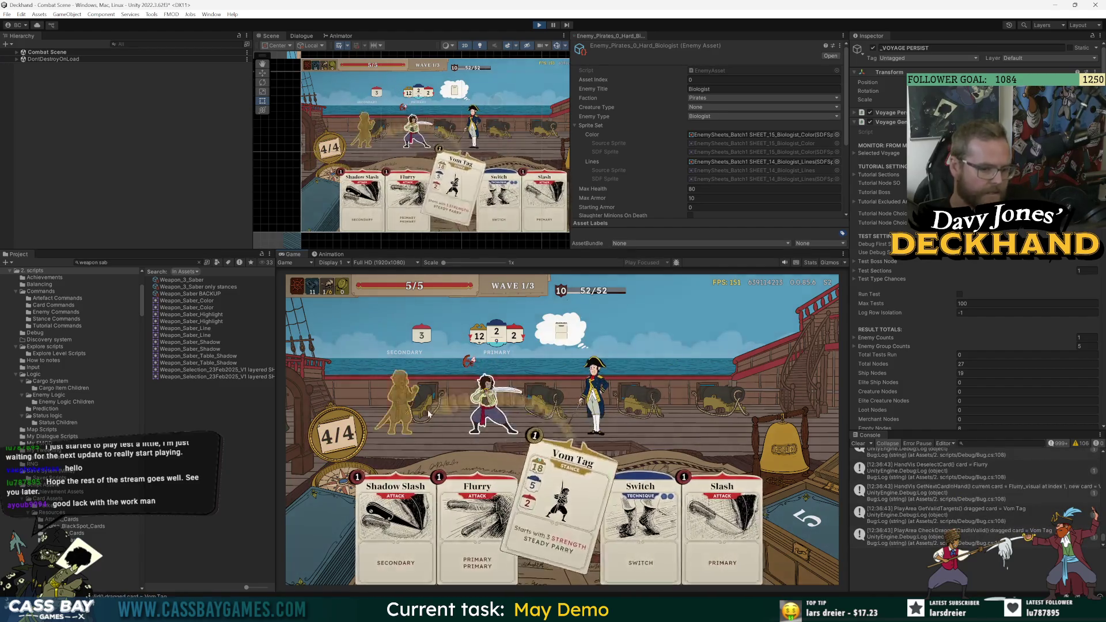
{"action": "left_click", "coordinate": [517, 547]}
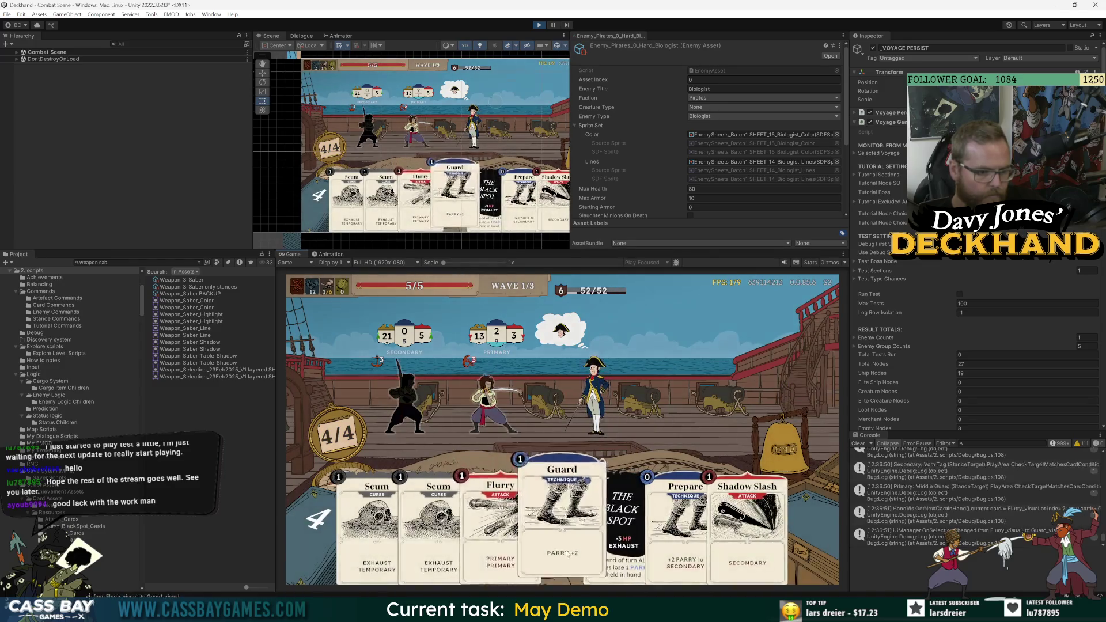
{"action": "left_click", "coordinate": [559, 524]}
{"action": "left_click_drag", "start_coordinate": [679, 519], "coordinate": [633, 357]}
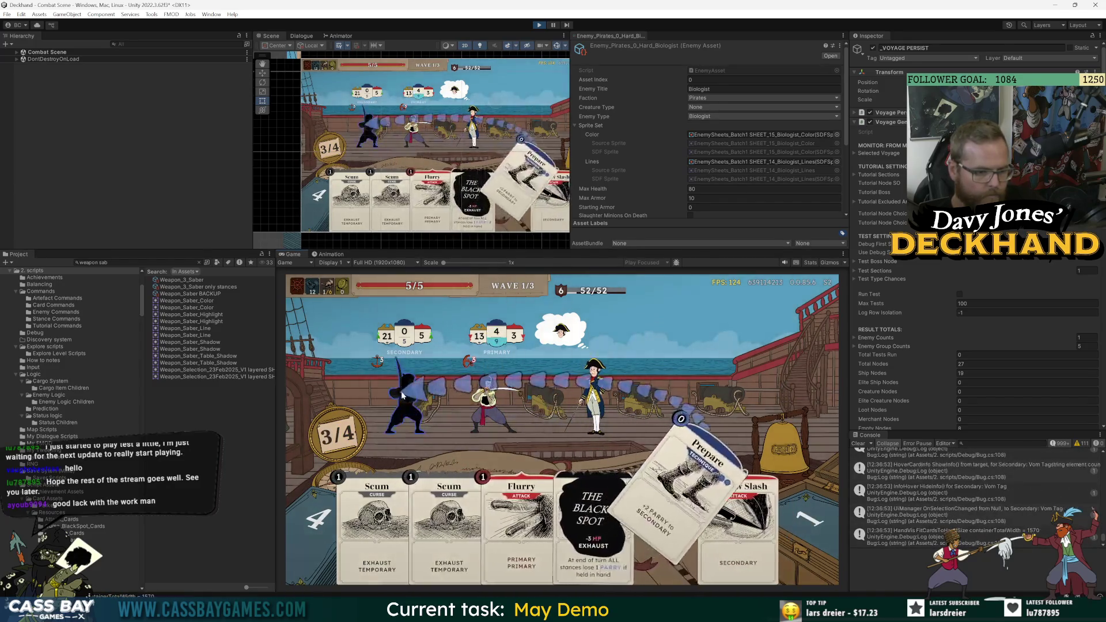
{"action": "left_click_drag", "start_coordinate": [445, 519], "coordinate": [493, 355]}
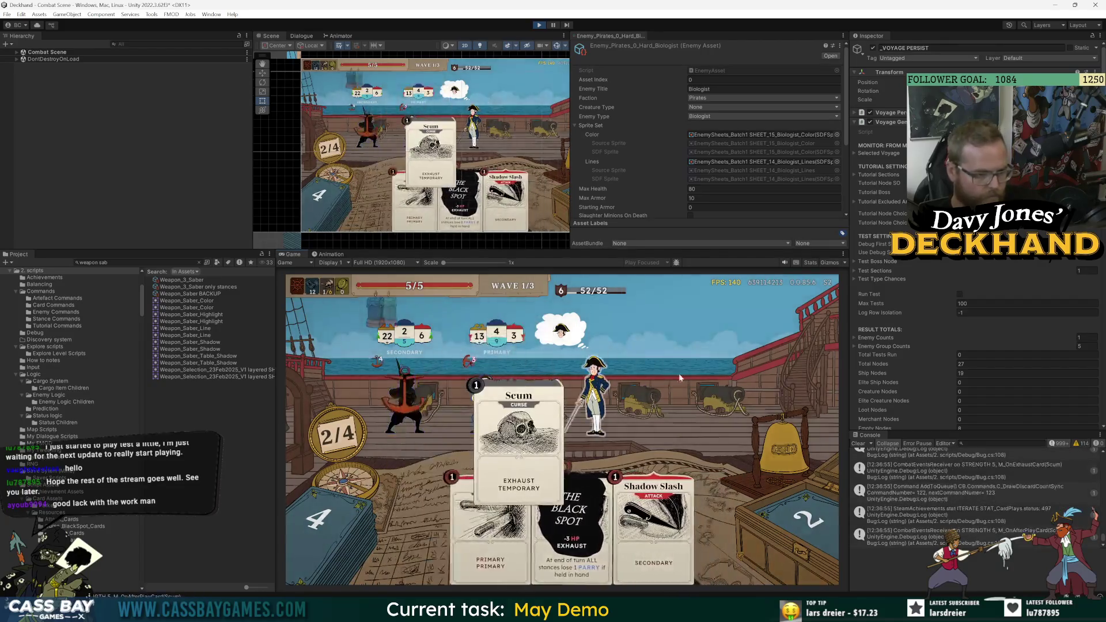
{"action": "key", "text": "e"}
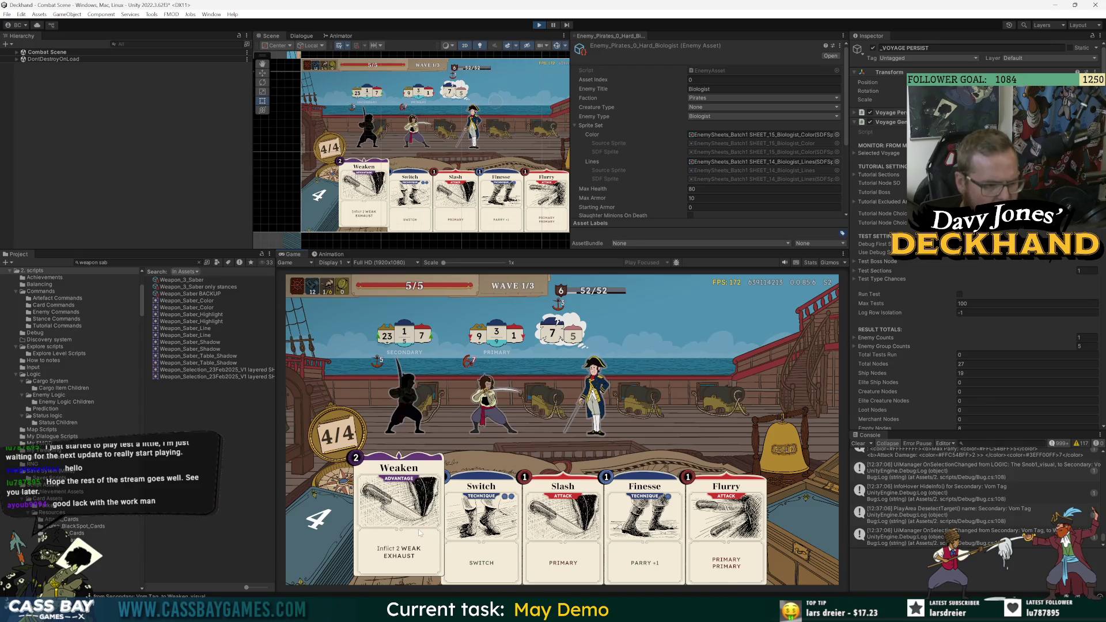
Play Weaken, end the turn, then play The Black Spot.
{"action": "left_click_drag", "start_coordinate": [420, 532], "coordinate": [609, 377]}
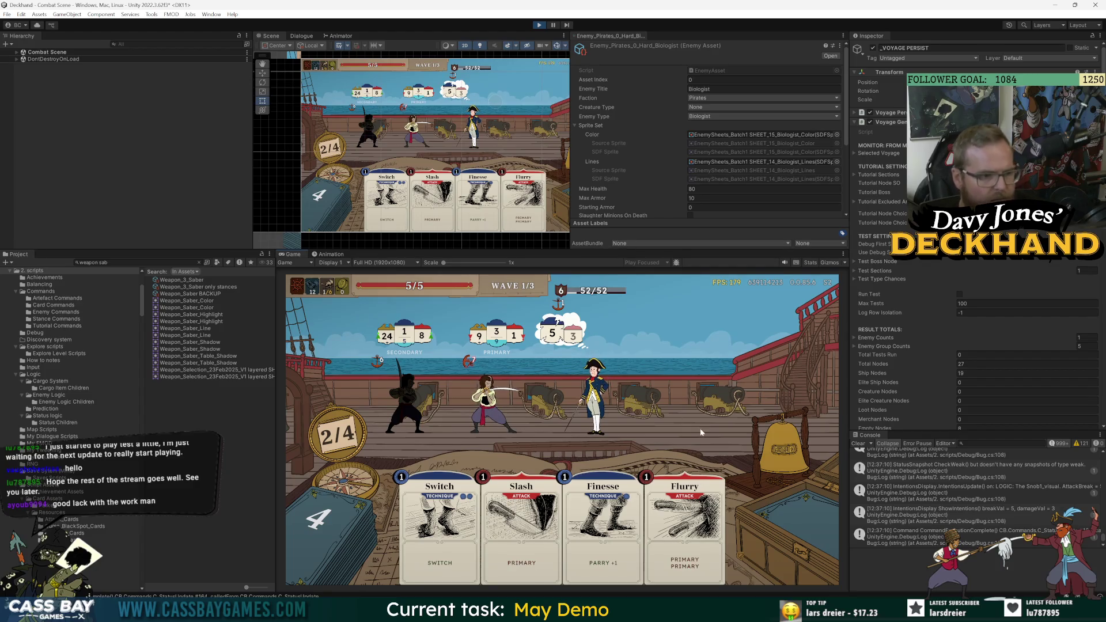
{"action": "left_click", "coordinate": [779, 466]}
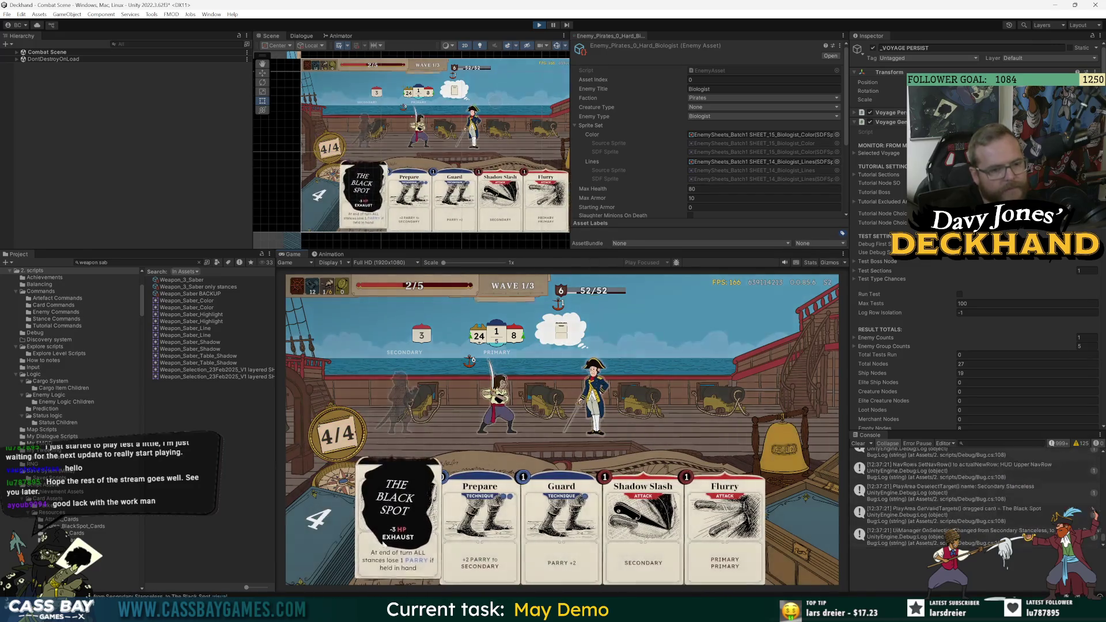
{"action": "left_click_drag", "start_coordinate": [395, 537], "coordinate": [397, 403]}
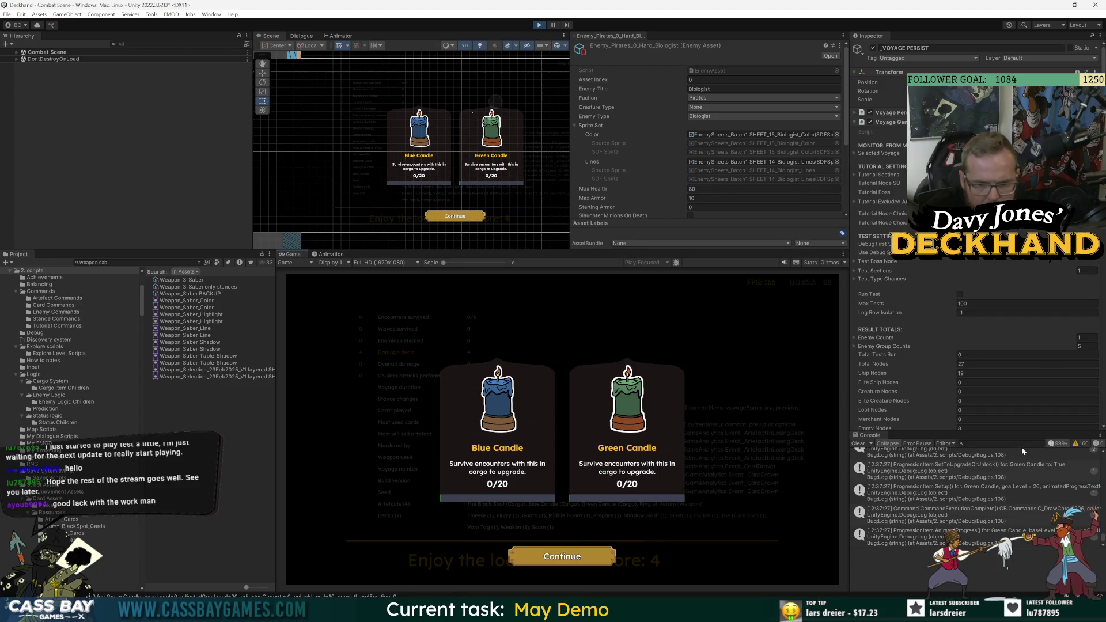
Filter the Console to 'force', read the FORCELOG and Validation fail traces, then continue past the voyage summary.
{"action": "type", "text": "force"}
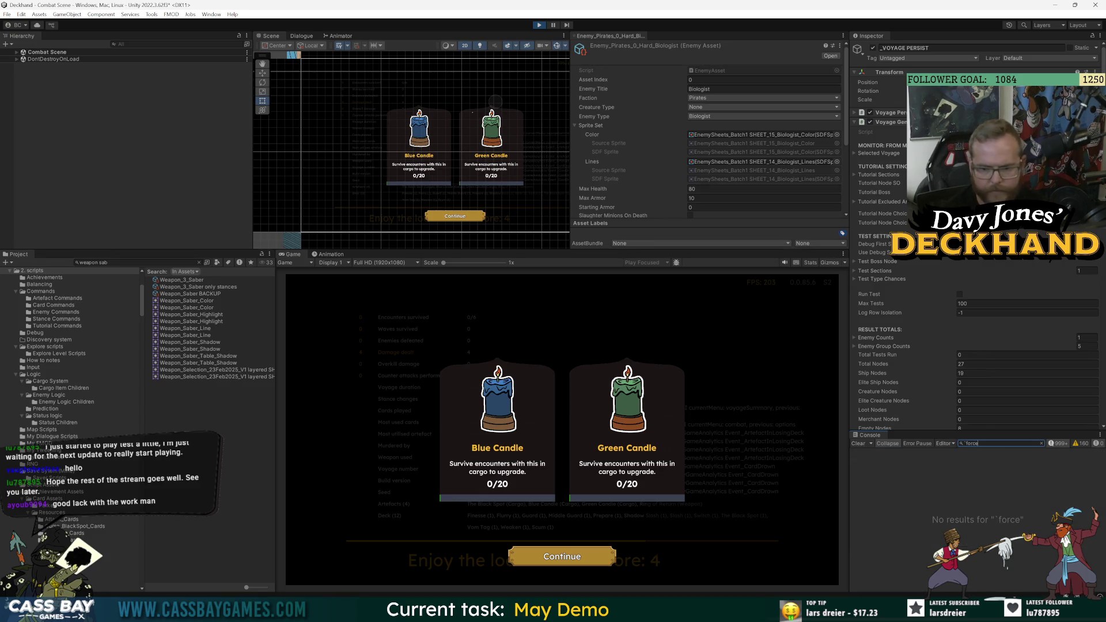
{"action": "key", "text": "Home"}
{"action": "key", "text": "Delete"}
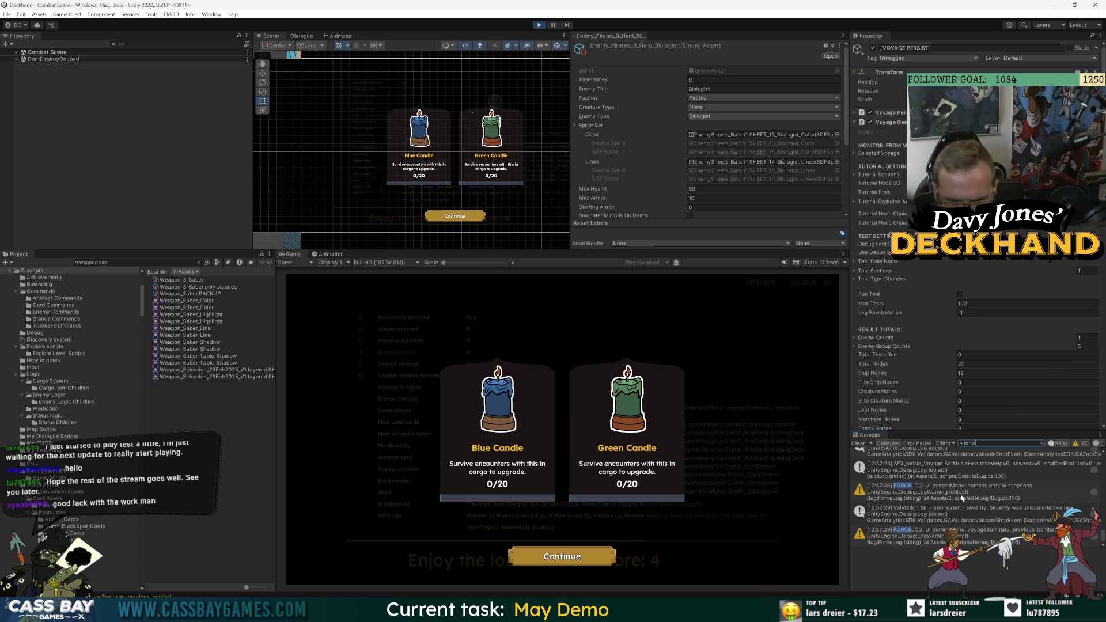
{"action": "left_click", "coordinate": [963, 497]}
{"action": "left_click", "coordinate": [957, 523]}
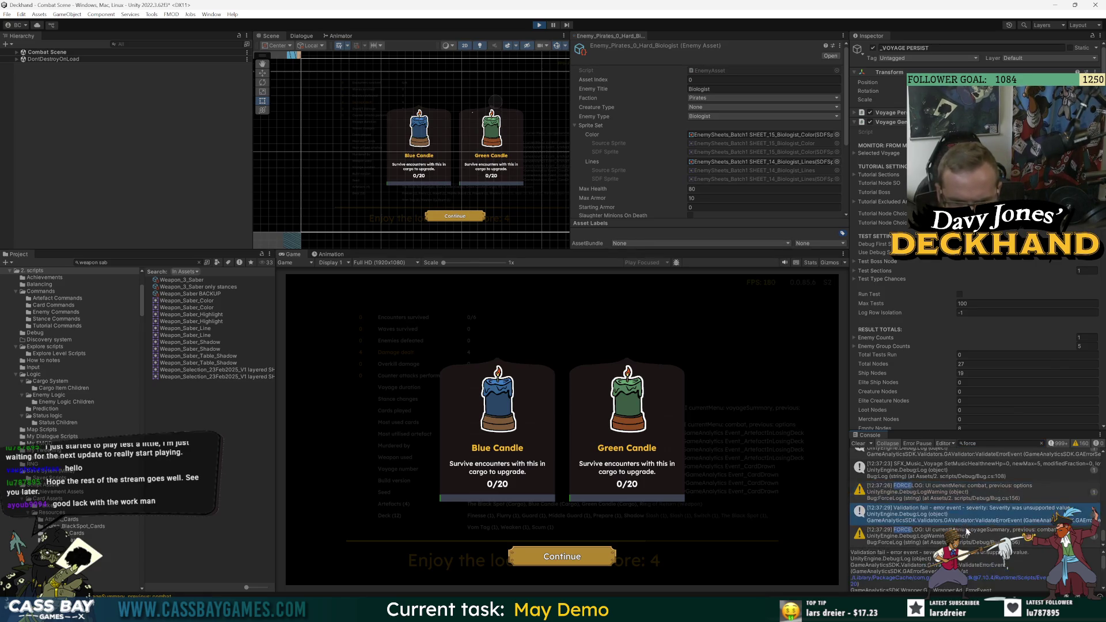
{"action": "scroll", "coordinate": [1029, 513], "scroll_direction": "up", "scroll_amount": 5}
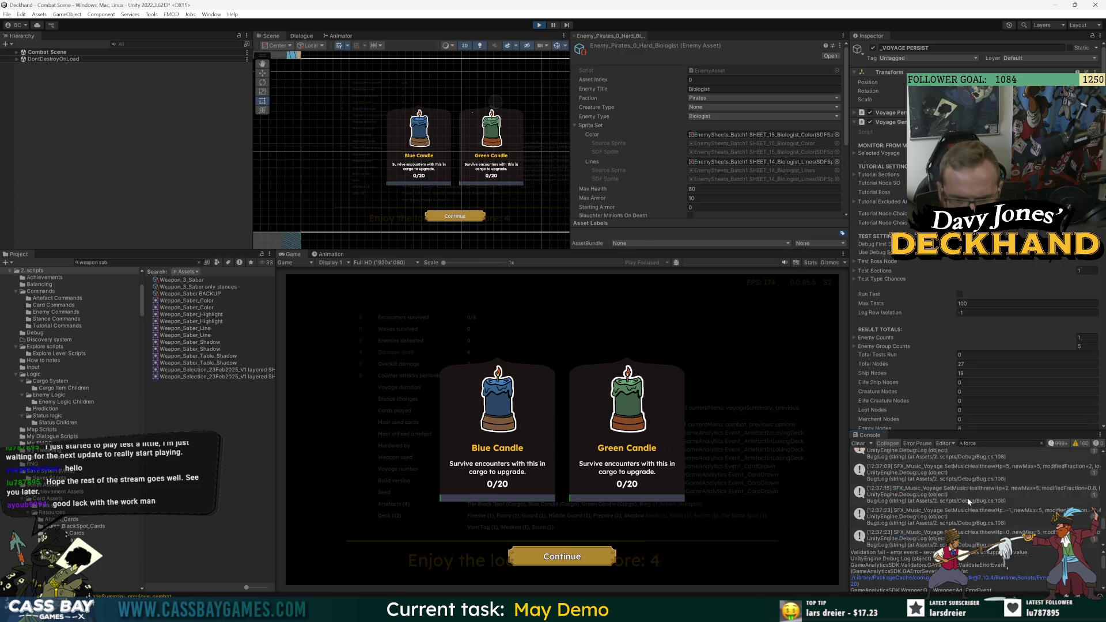
{"action": "scroll", "coordinate": [974, 495], "scroll_direction": "up", "scroll_amount": 5}
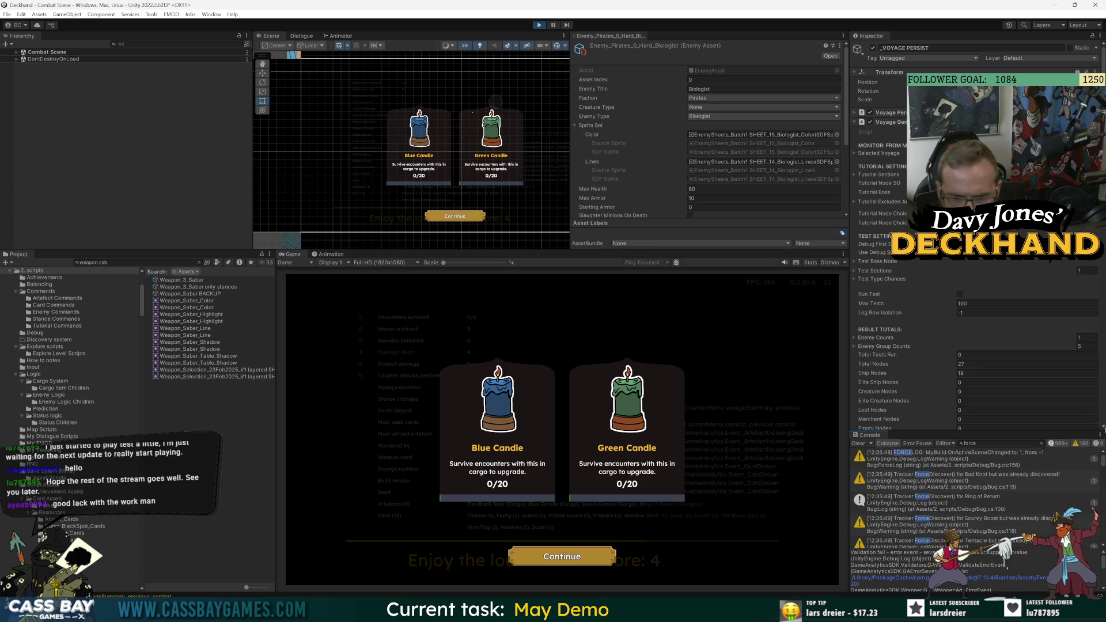
{"action": "scroll", "coordinate": [985, 544], "scroll_direction": "down", "scroll_amount": 10}
{"action": "left_click", "coordinate": [985, 540]}
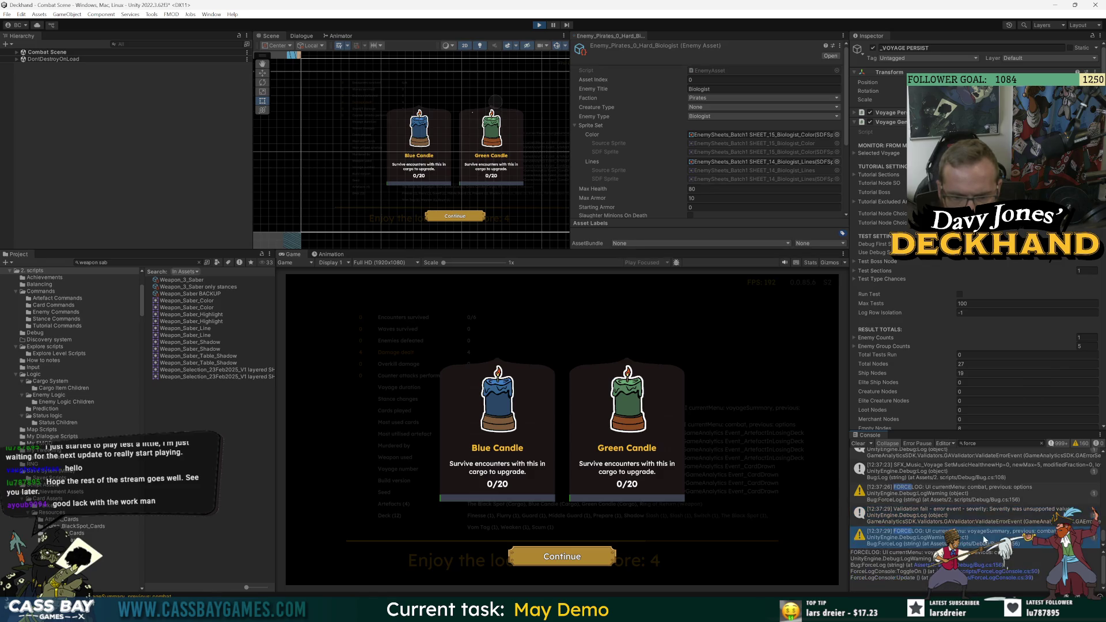
{"action": "left_click", "coordinate": [562, 554]}
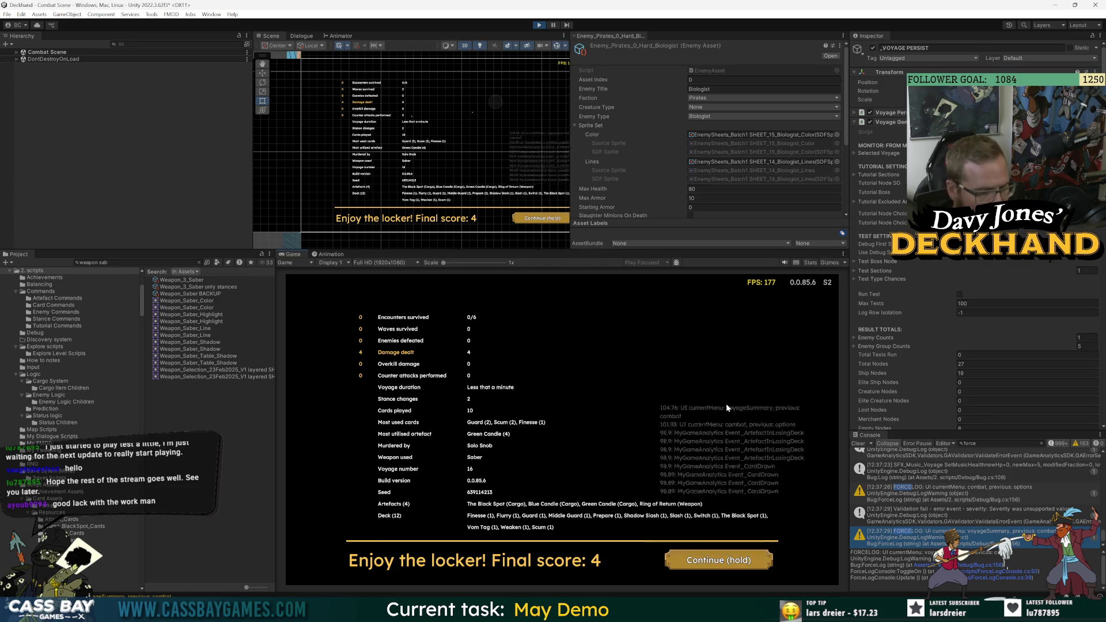
{"action": "left_click", "coordinate": [721, 566]}
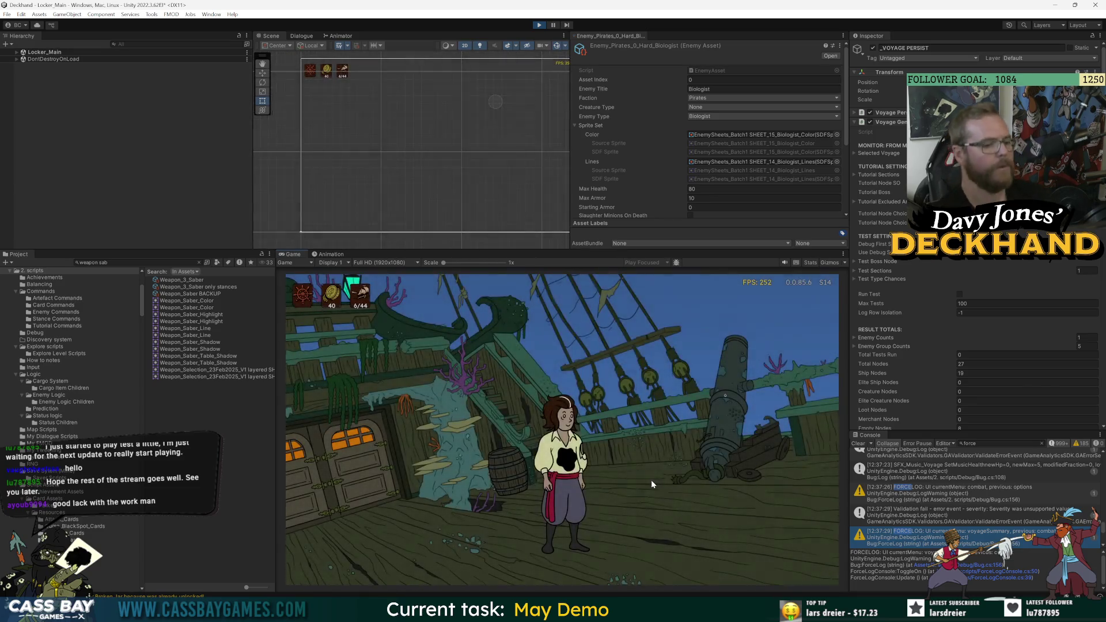
Walk Tom left to the locker door, right across the deck, and back toward the door.
{"action": "left_click", "coordinate": [360, 517]}
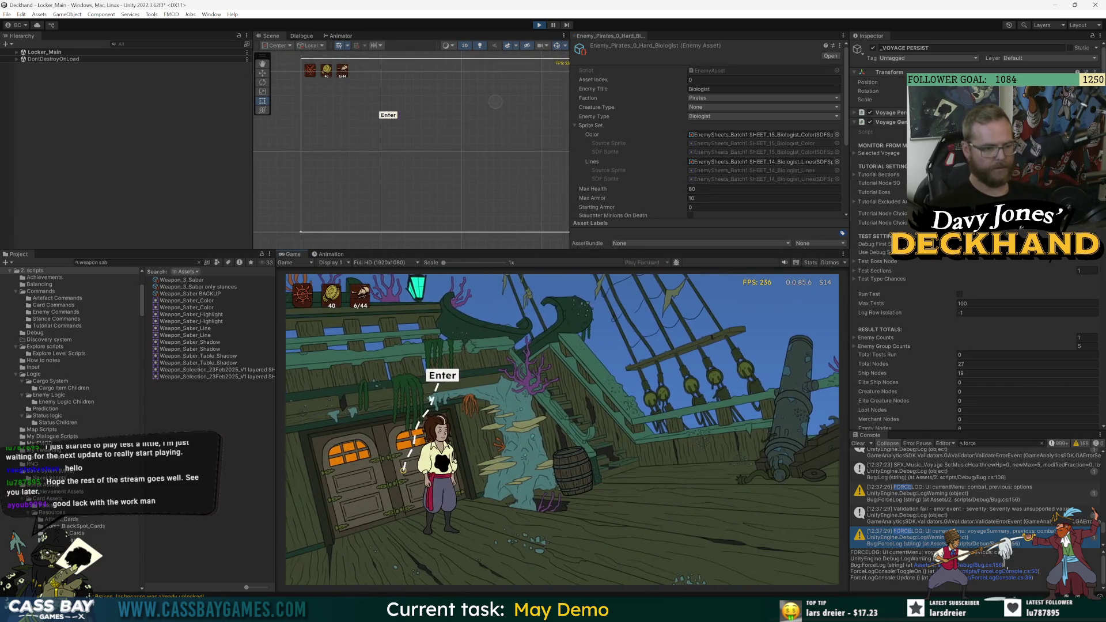
{"action": "left_click", "coordinate": [442, 377]}
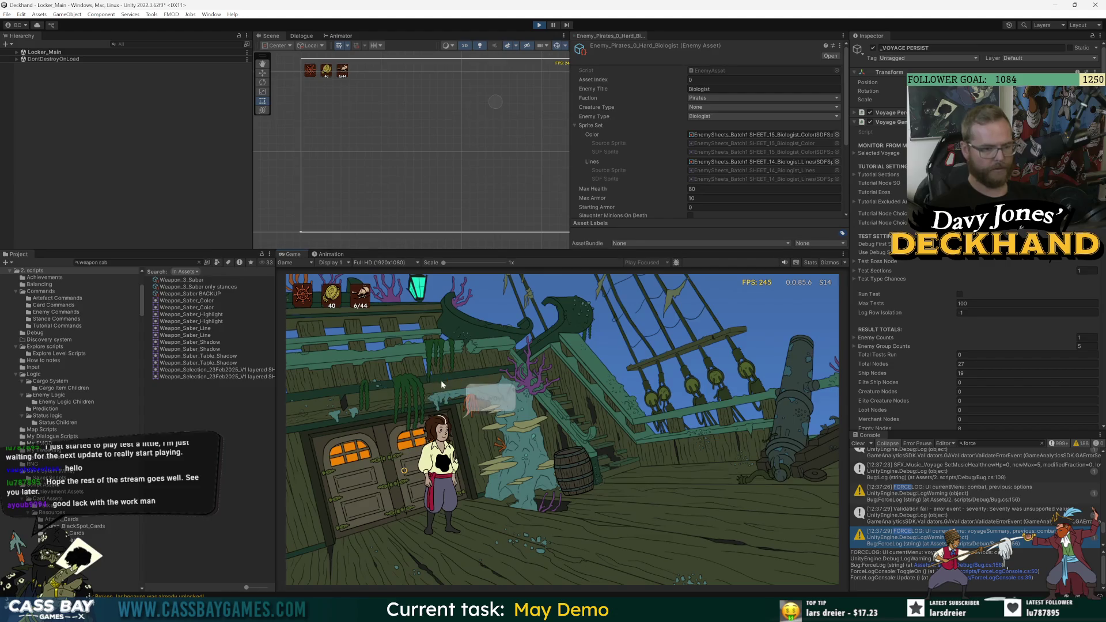
{"action": "left_click", "coordinate": [392, 517]}
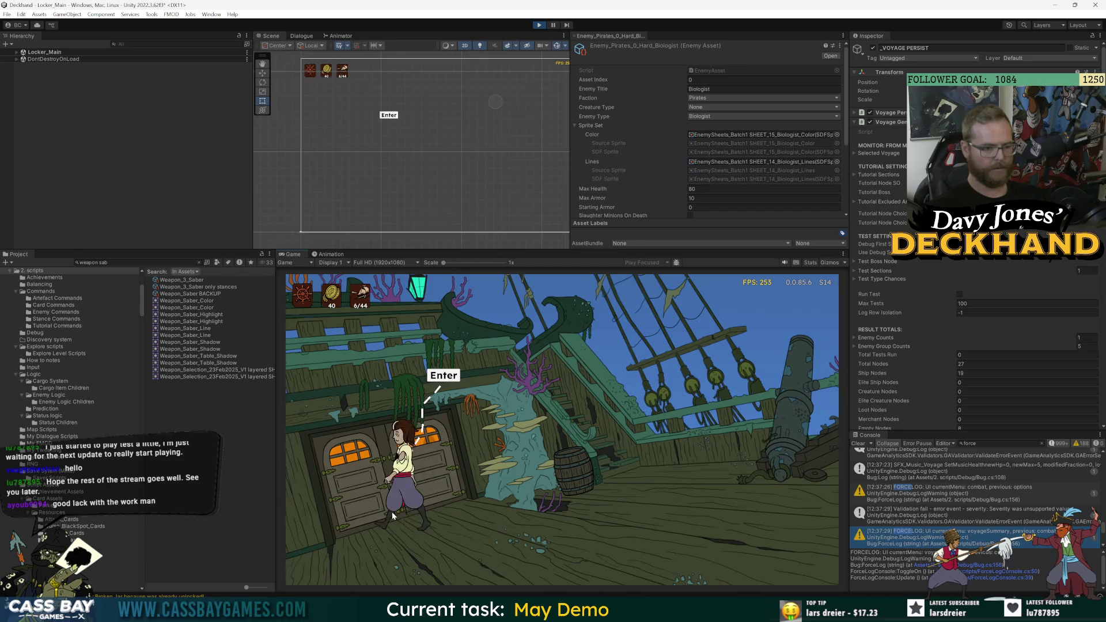
{"action": "left_click", "coordinate": [460, 515]}
{"action": "left_click", "coordinate": [424, 512]}
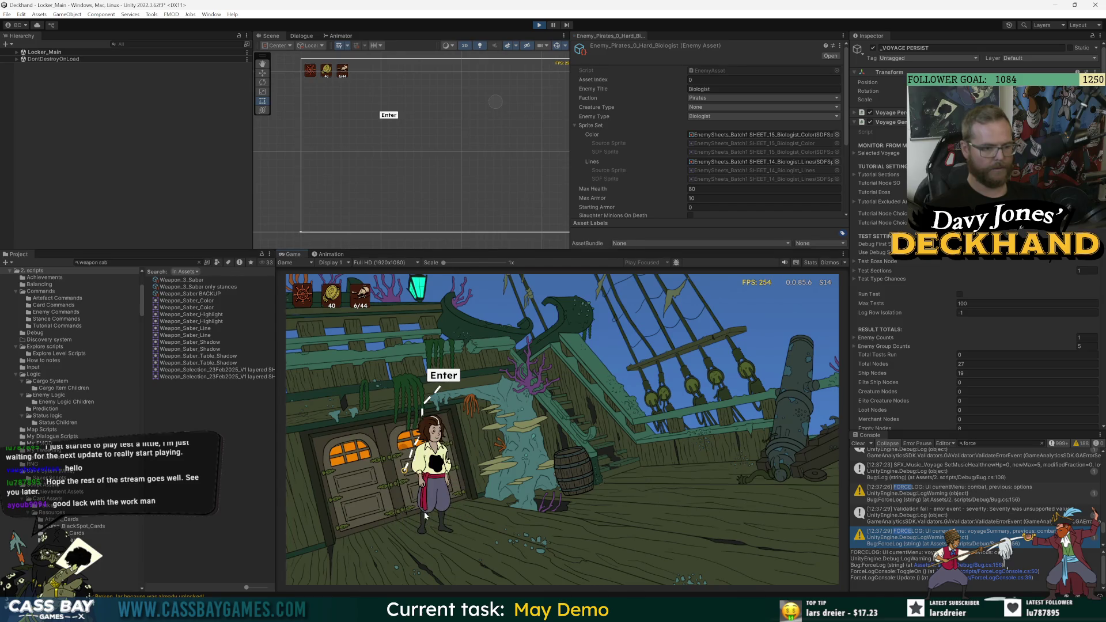
{"action": "left_click", "coordinate": [551, 513]}
{"action": "left_click", "coordinate": [435, 509]}
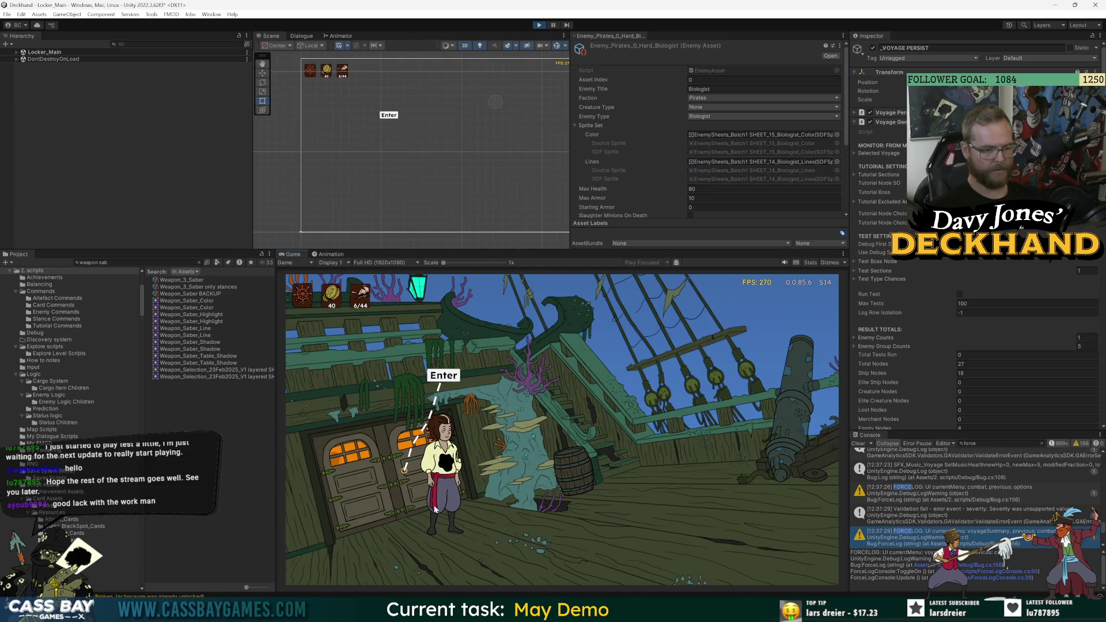
{"action": "left_click", "coordinate": [410, 505]}
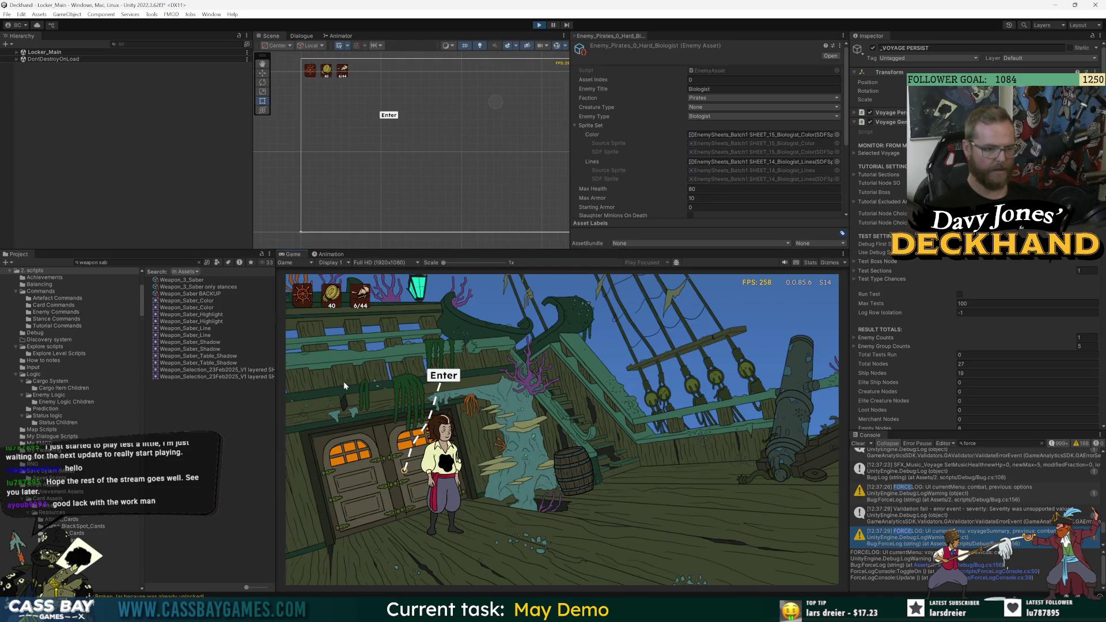
{"action": "left_click", "coordinate": [794, 458]}
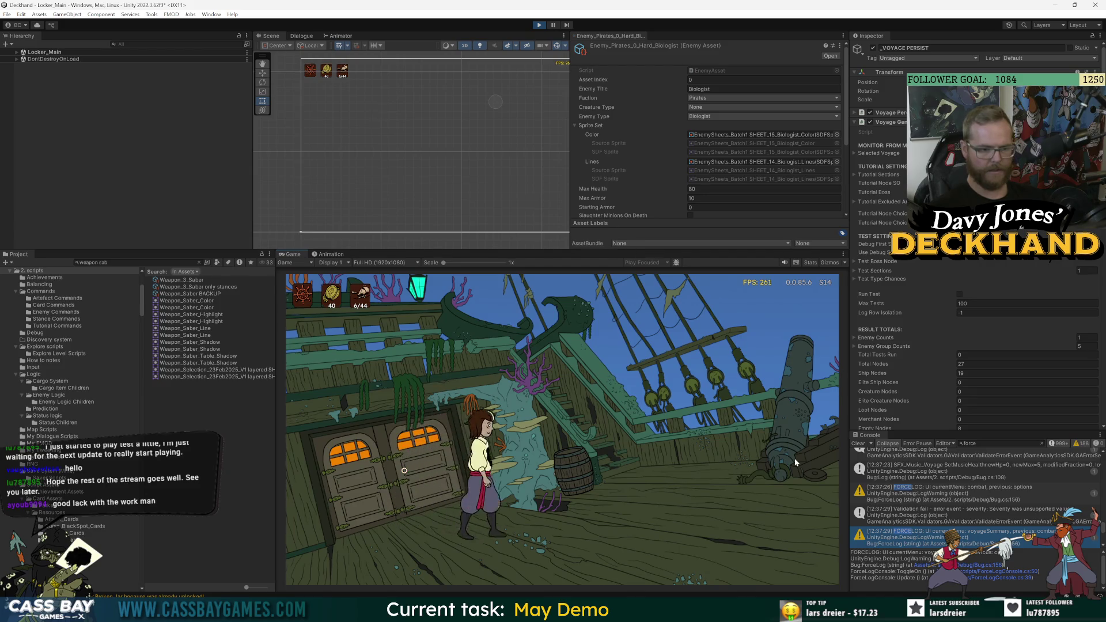
{"action": "left_click", "coordinate": [465, 509]}
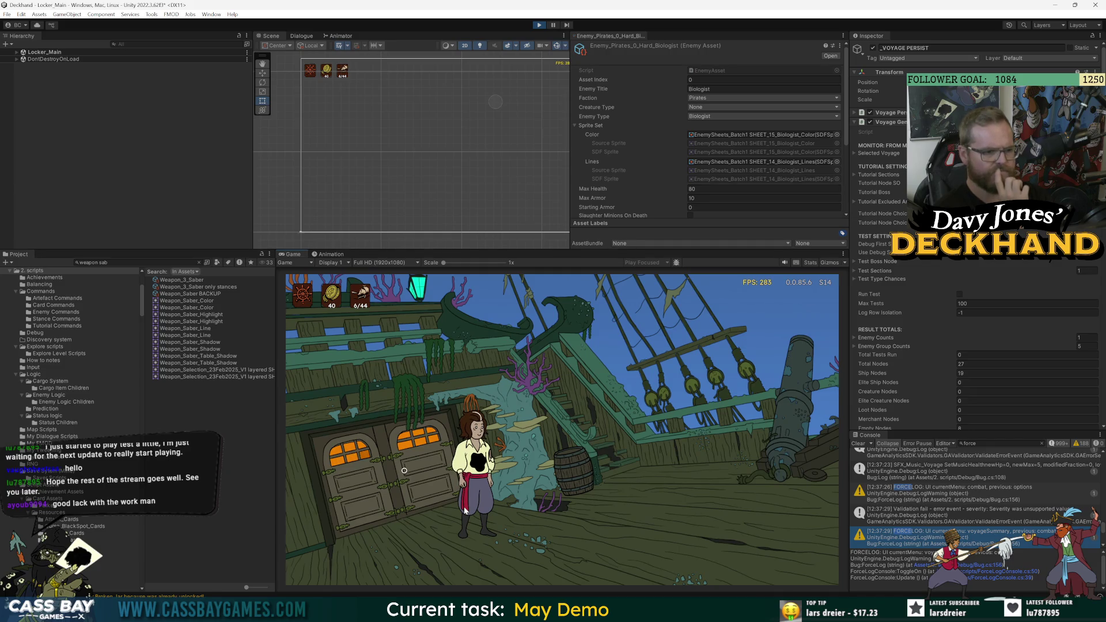
Stop the playtest and find the Main Menu Scene asset with a 'menu' Project search.
{"action": "left_click", "coordinate": [539, 26]}
{"action": "left_click", "coordinate": [125, 263]}
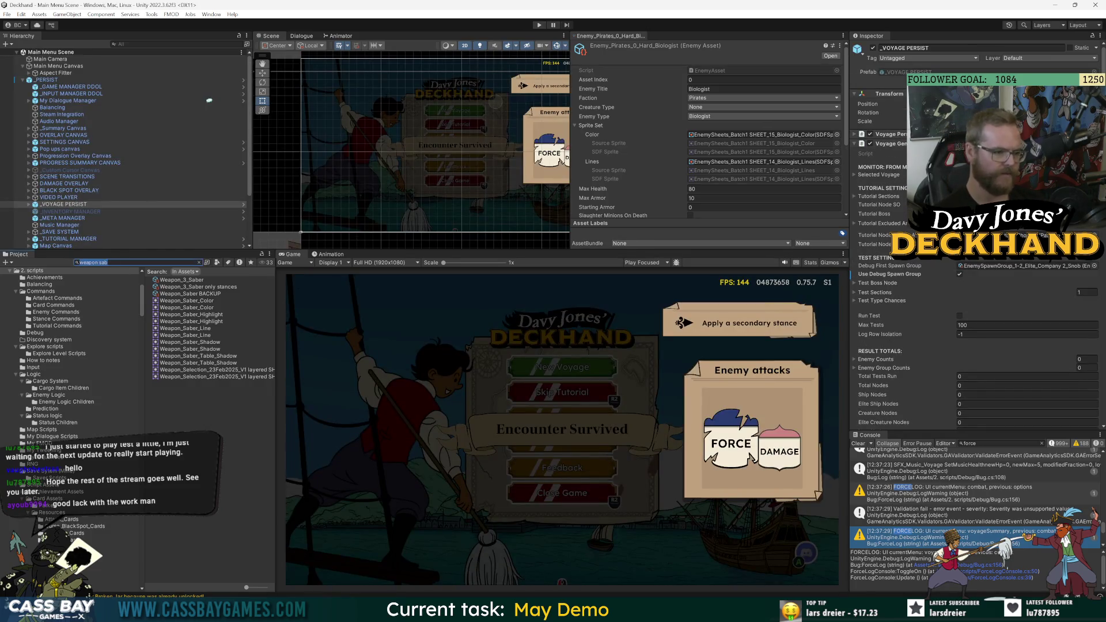
{"action": "type", "text": "ma"}
{"action": "key", "text": "BackSpace"}
{"action": "key", "text": "BackSpace"}
{"action": "type", "text": "nu"}
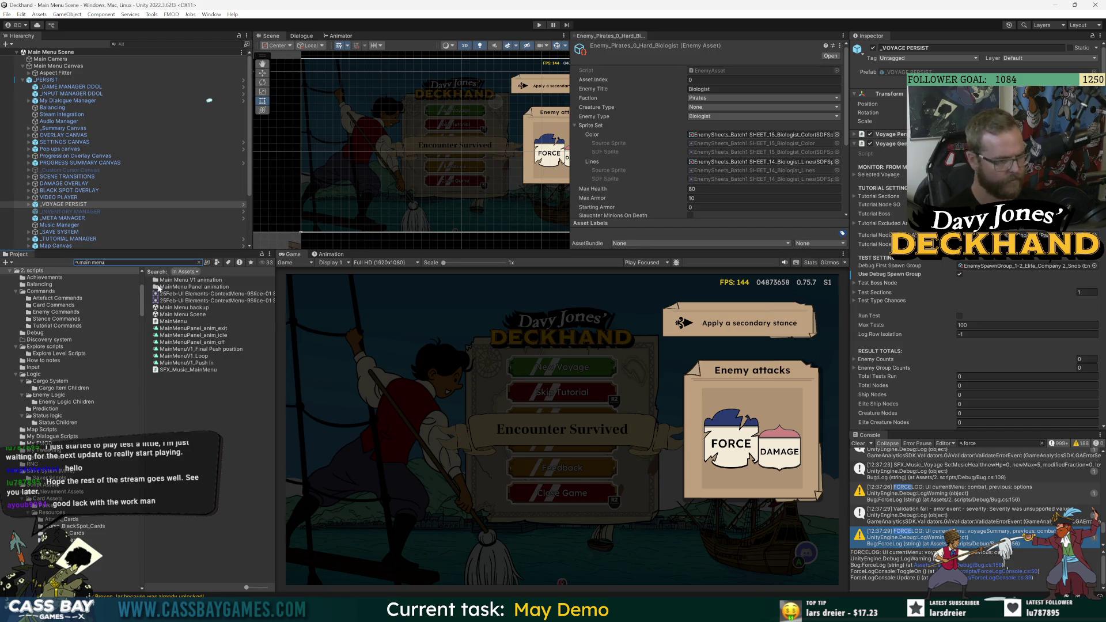
{"action": "left_click", "coordinate": [188, 314]}
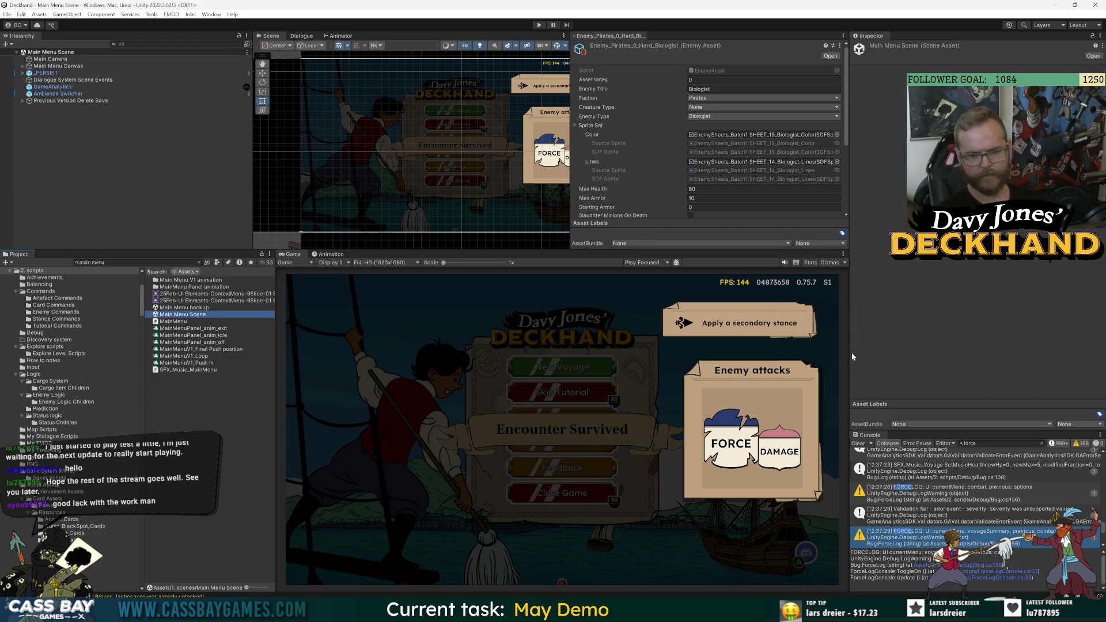
Search 'weapon sa' and inspect Weapon_3_Saber's starting stats.
{"action": "key", "text": "ctrl+f"}
{"action": "type", "text": "weap"}
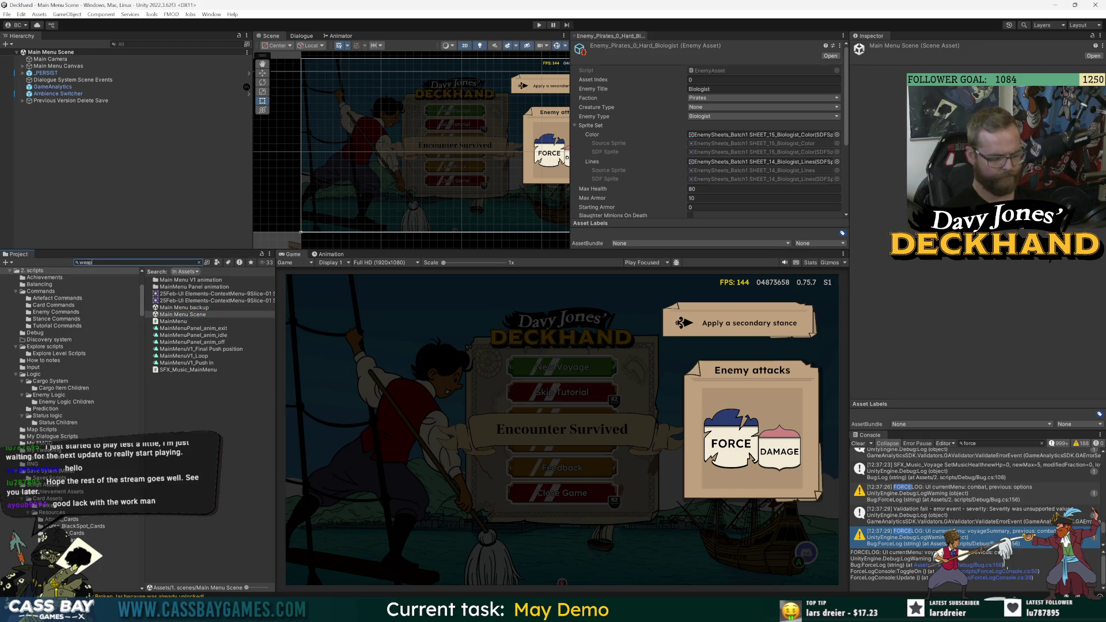
{"action": "type", "text": "on sa"}
{"action": "left_click", "coordinate": [175, 280]}
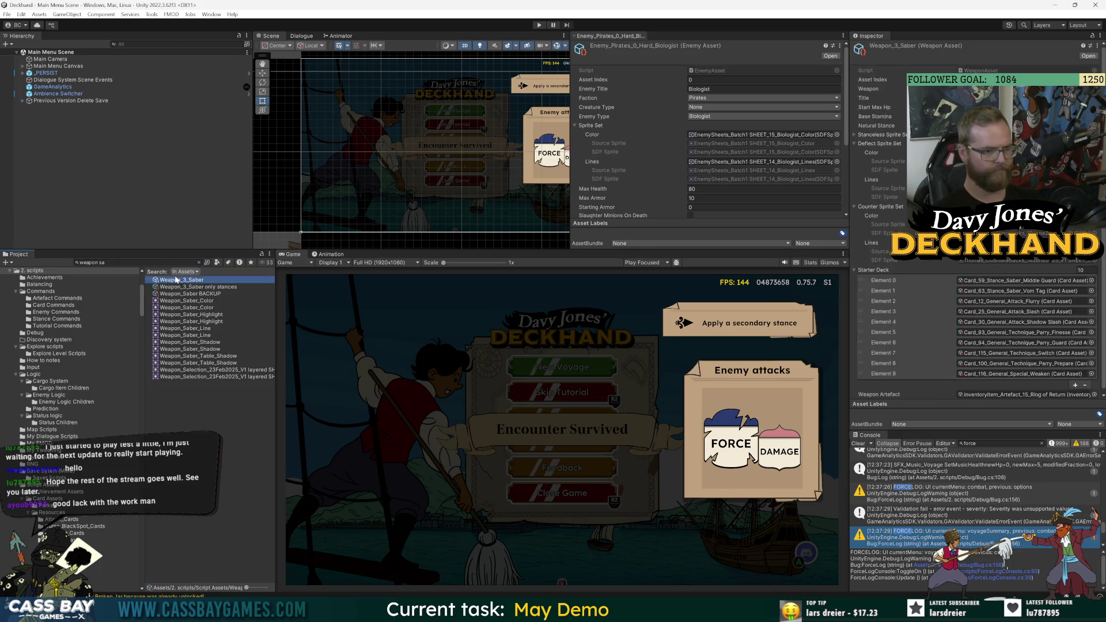
{"action": "left_click", "coordinate": [874, 107]}
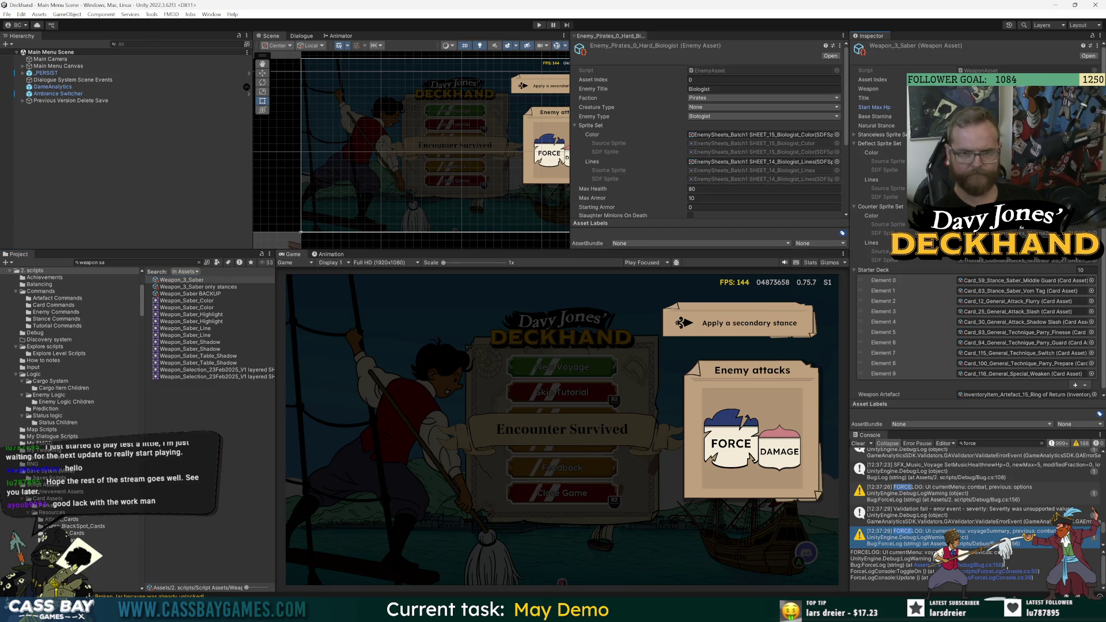
Open the Locker_Main scene, expand Tom, and select his Mover to reach TomMover.cs.
{"action": "left_click", "coordinate": [125, 262]}
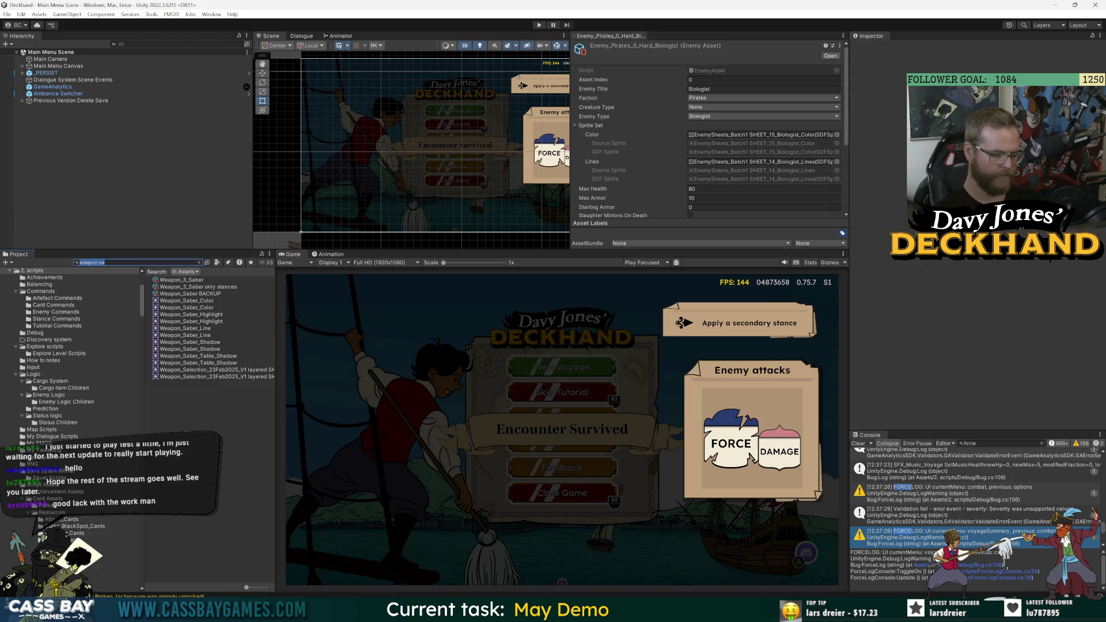
{"action": "type", "text": "locker main"}
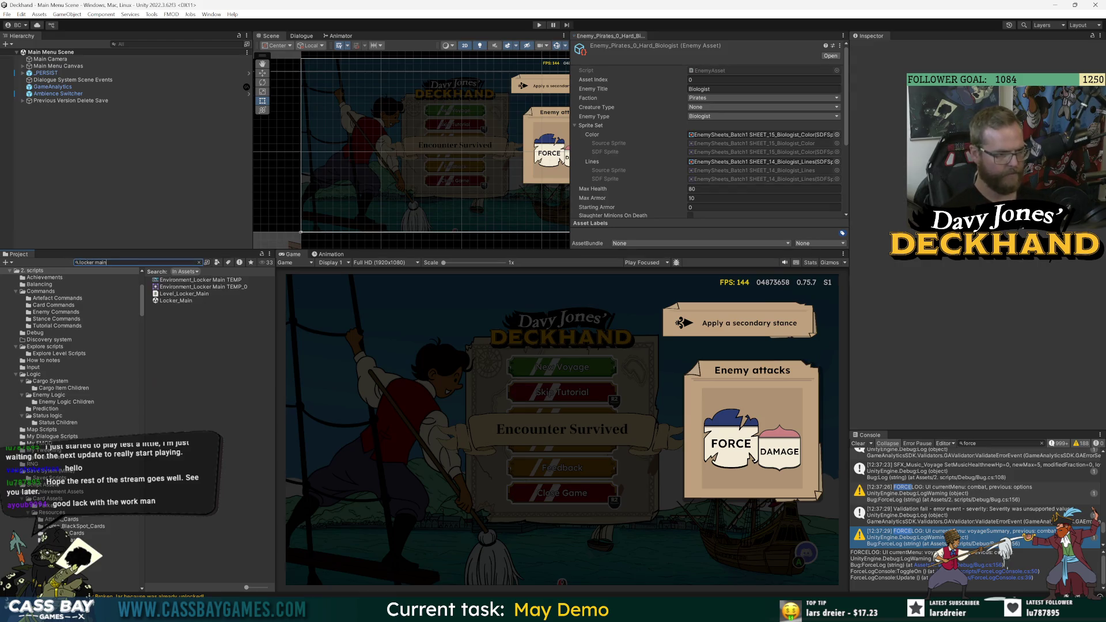
{"action": "double_click", "coordinate": [164, 301]}
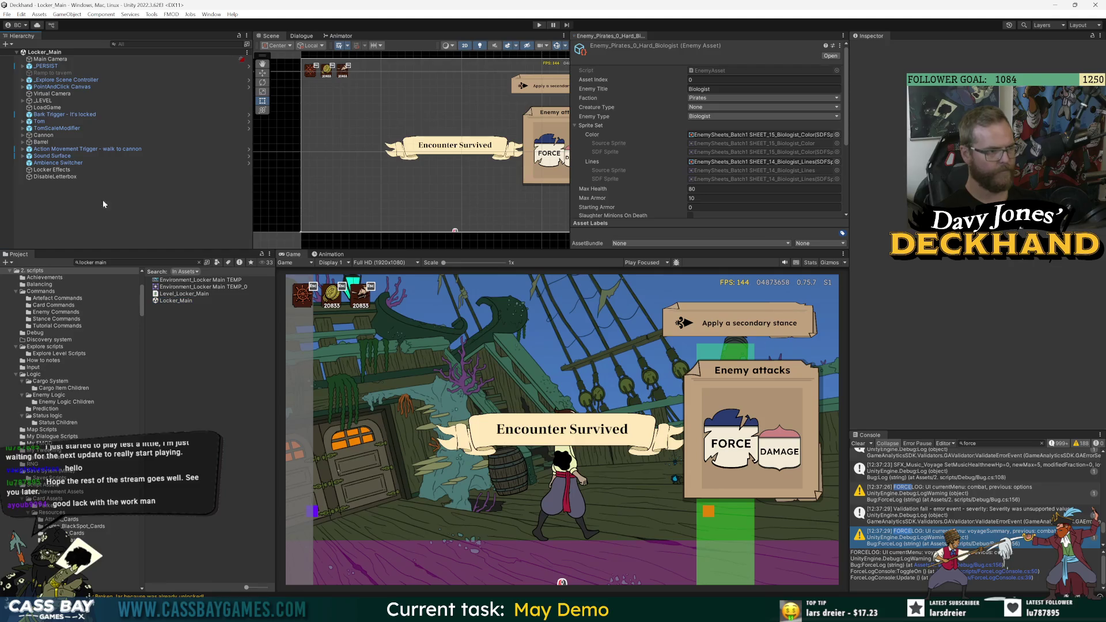
{"action": "left_click", "coordinate": [47, 123]}
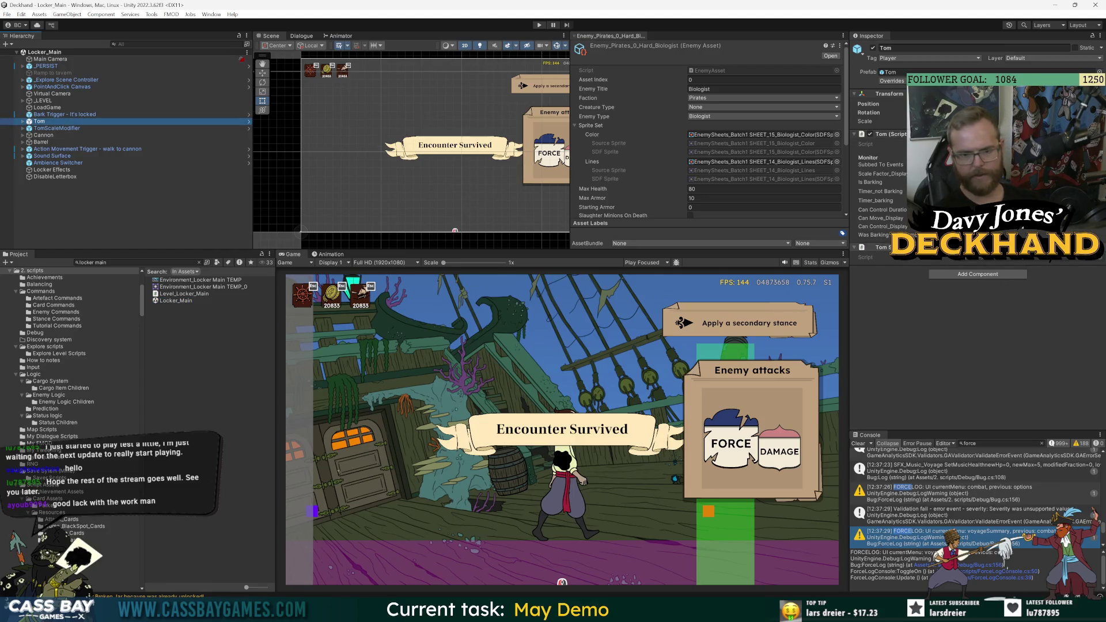
{"action": "left_click", "coordinate": [23, 121]}
{"action": "left_click", "coordinate": [48, 134]}
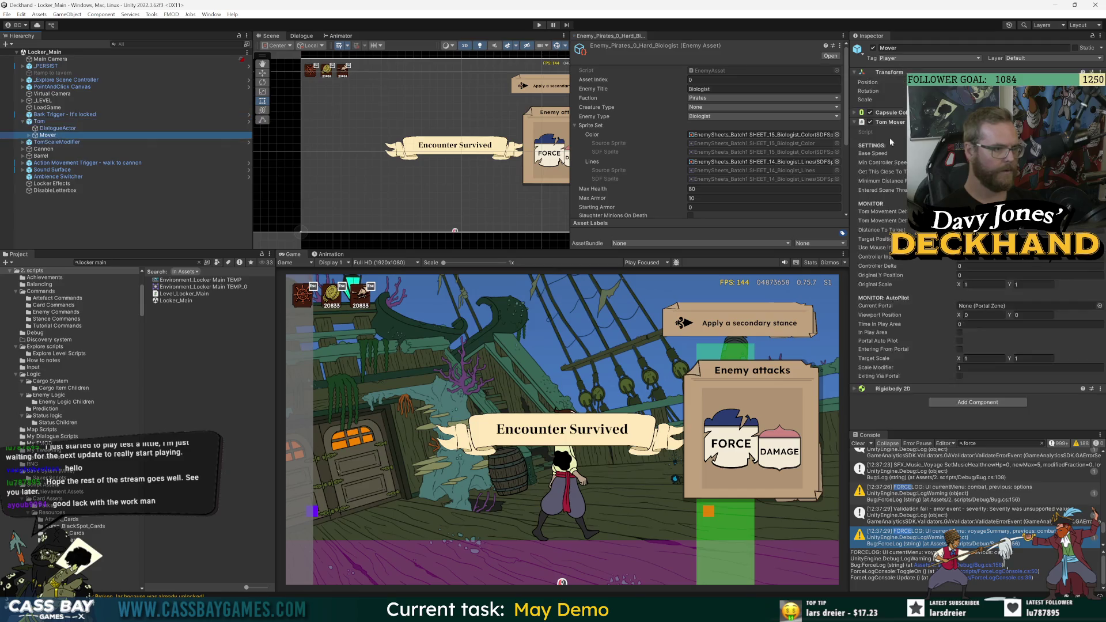
{"action": "key", "text": "alt+Tab"}
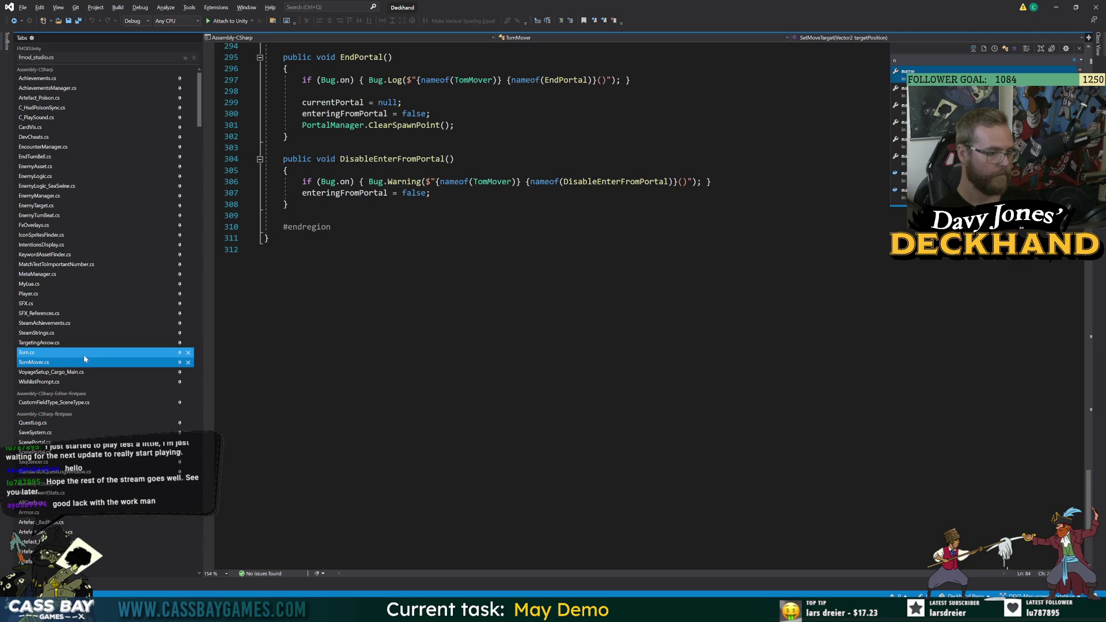
Expand Mover to its Animator and open the TomAnimation script in Visual Studio.
{"action": "key", "text": "alt+Tab"}
{"action": "left_click", "coordinate": [28, 135]}
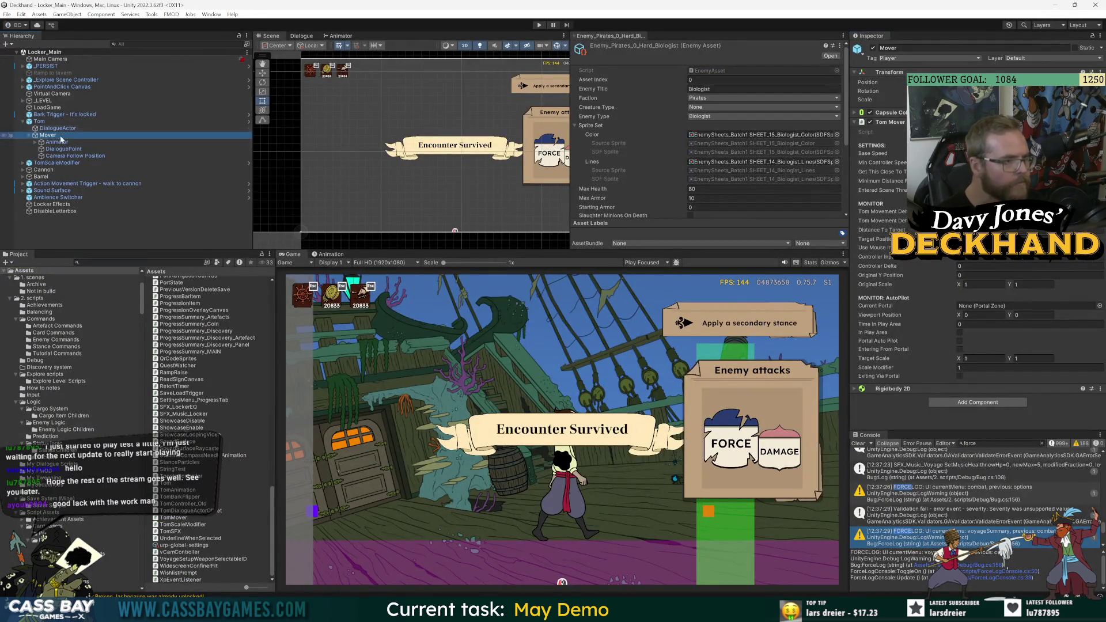
{"action": "left_click", "coordinate": [56, 142]}
{"action": "double_click", "coordinate": [980, 331]}
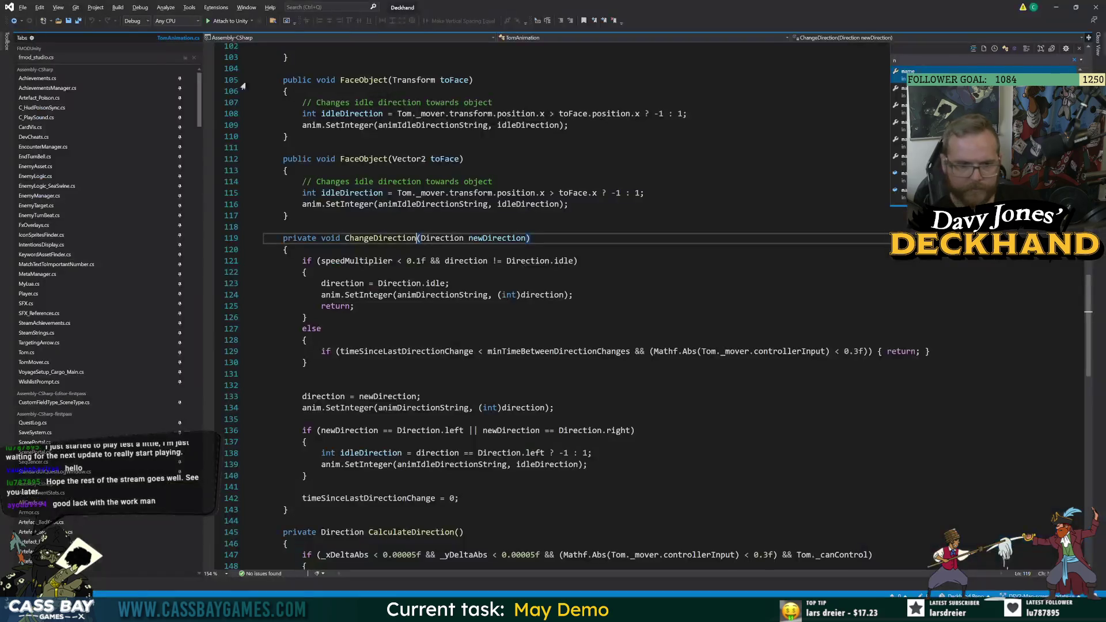
Review ChangeDirection's idle early return, else branch, and uses of the direction field.
{"action": "mouse_move", "coordinate": [201, 119]}
{"action": "left_mouse_down"}
{"action": "mouse_move", "coordinate": [185, 369]}
{"action": "mouse_move", "coordinate": [193, 425]}
{"action": "left_mouse_up"}
{"action": "scroll", "coordinate": [144, 253], "scroll_direction": "up", "scroll_amount": 6}
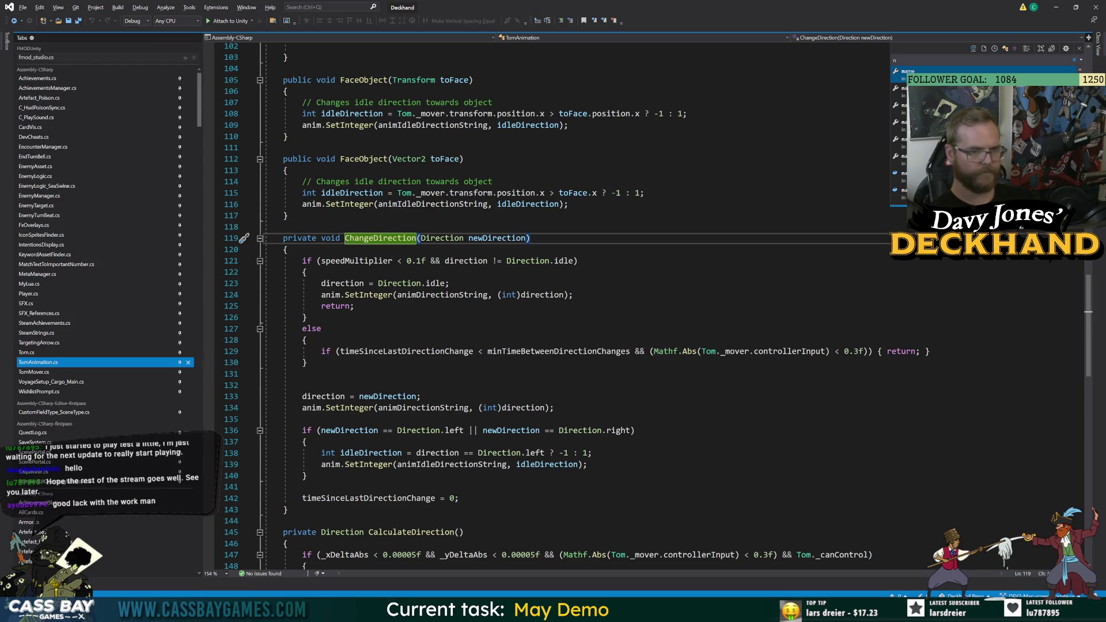
{"action": "left_click", "coordinate": [355, 306]}
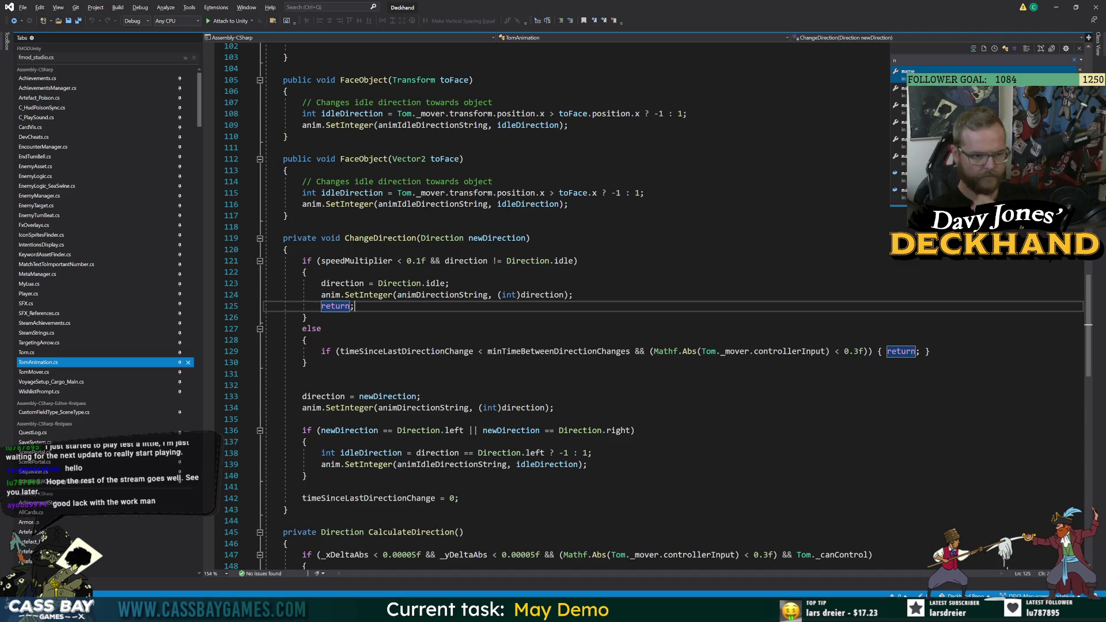
{"action": "left_click", "coordinate": [345, 283]}
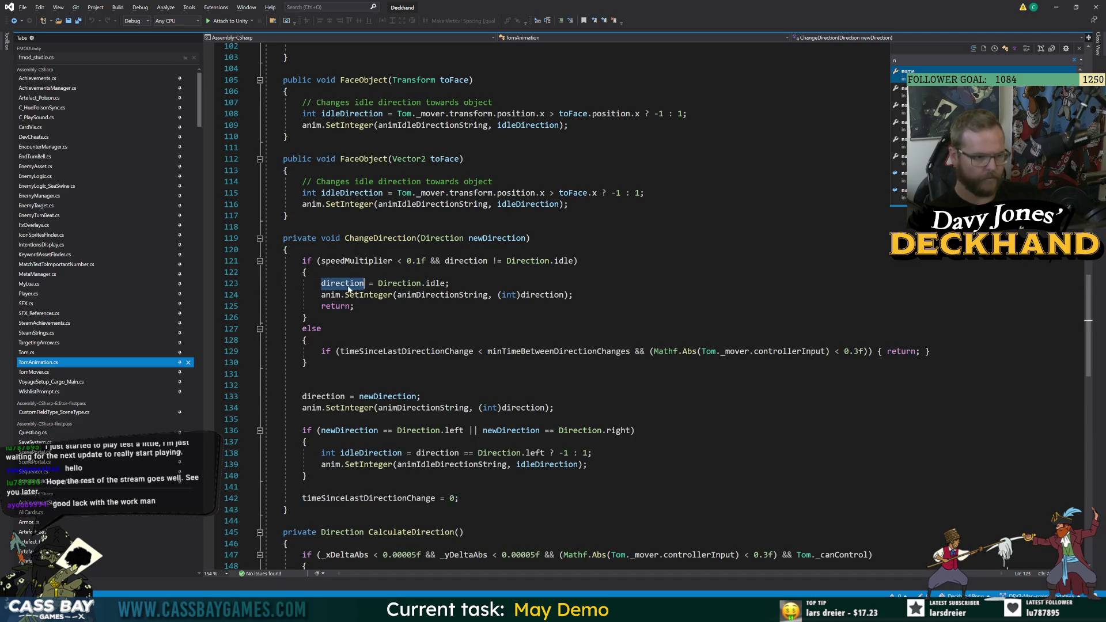
{"action": "left_click", "coordinate": [321, 328]}
{"action": "left_click", "coordinate": [354, 285]}
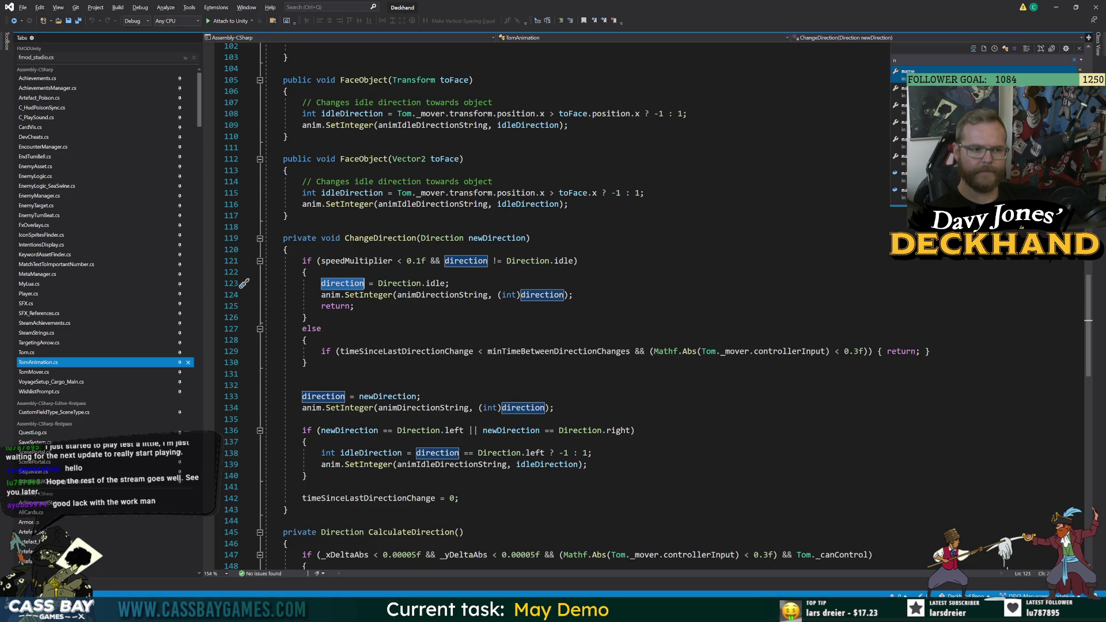
{"action": "left_click", "coordinate": [306, 317]}
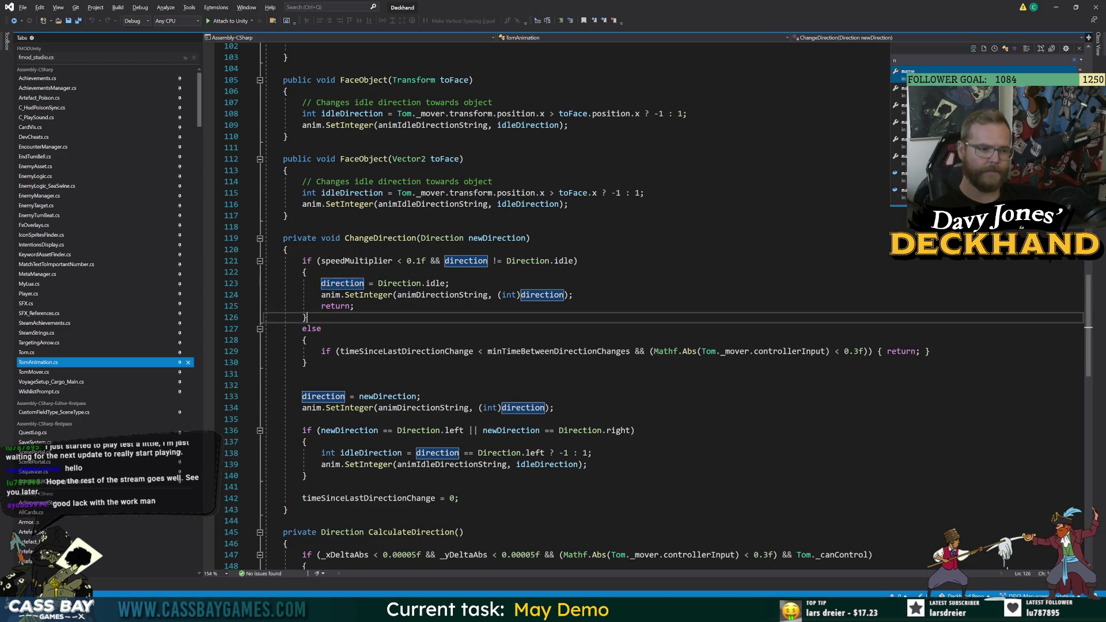
{"action": "scroll", "coordinate": [553, 306], "scroll_direction": "down", "scroll_amount": 18}
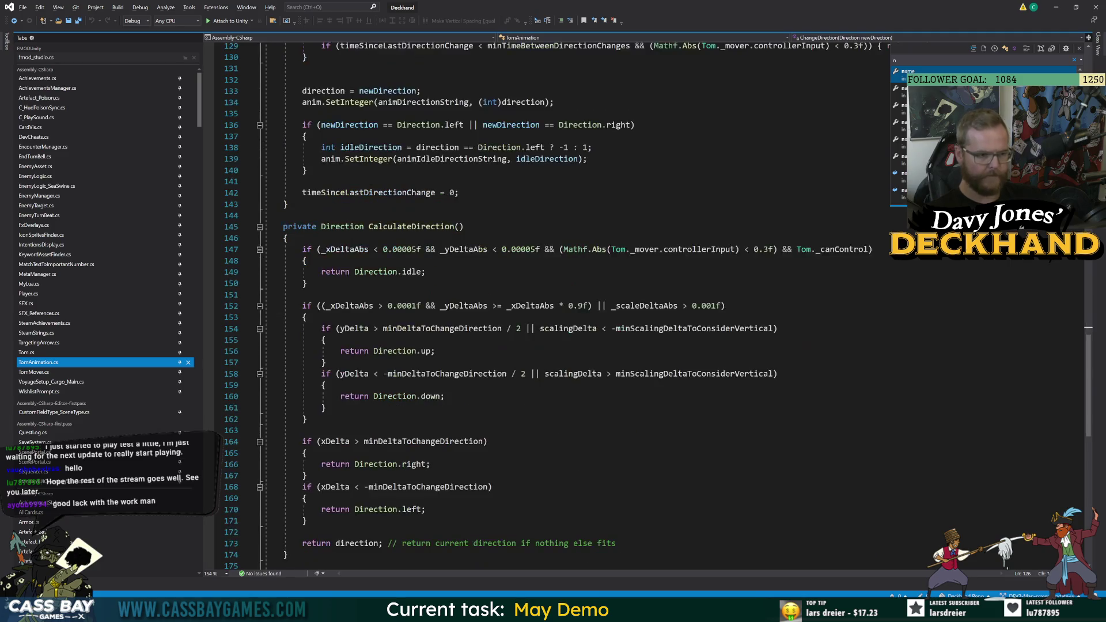
{"action": "scroll", "coordinate": [553, 305], "scroll_direction": "up", "scroll_amount": 20}
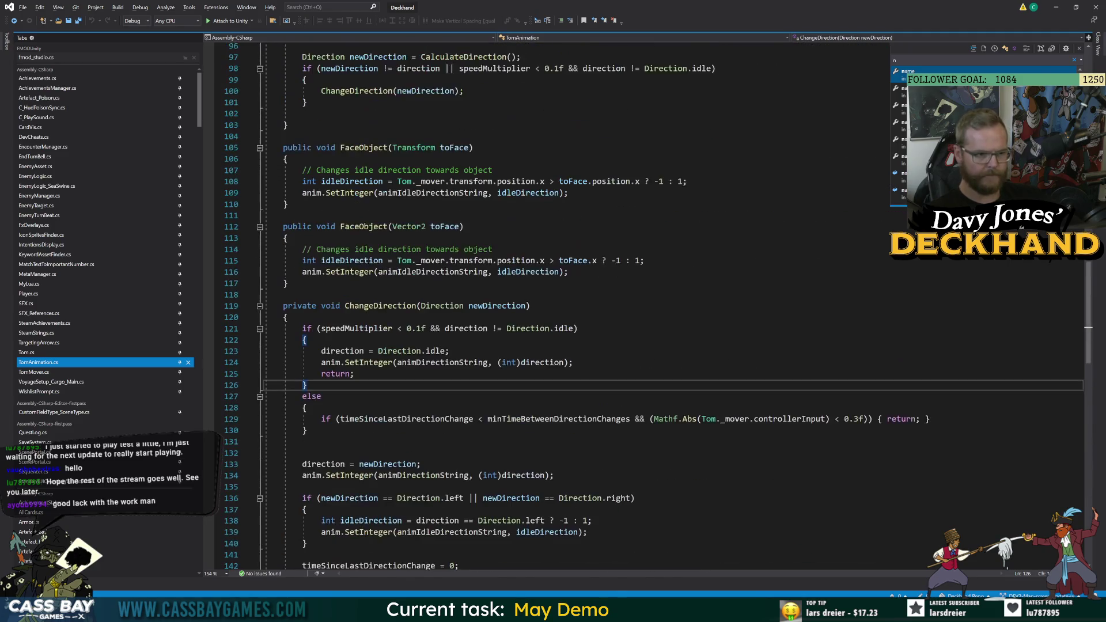
{"action": "scroll", "coordinate": [652, 305], "scroll_direction": "up", "scroll_amount": 6}
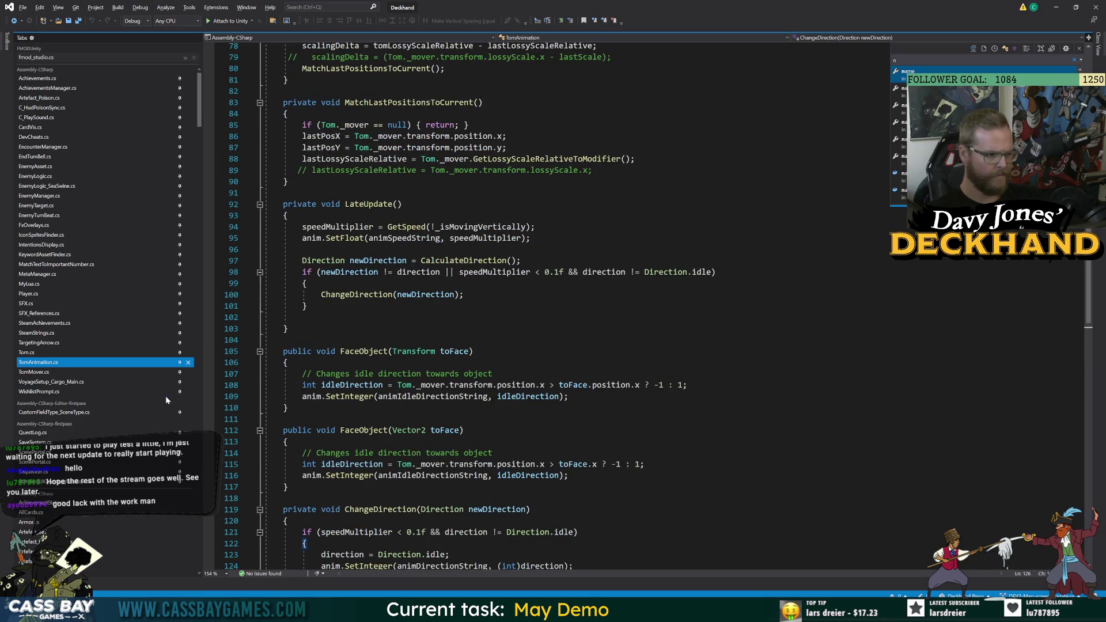
Glance at Tom.cs and TomMover.cs, then return to TomAnimation.cs.
{"action": "left_click", "coordinate": [34, 352]}
{"action": "left_click", "coordinate": [41, 372]}
{"action": "scroll", "coordinate": [553, 305], "scroll_direction": "up", "scroll_amount": 20}
{"action": "scroll", "coordinate": [553, 306], "scroll_direction": "up", "scroll_amount": 16}
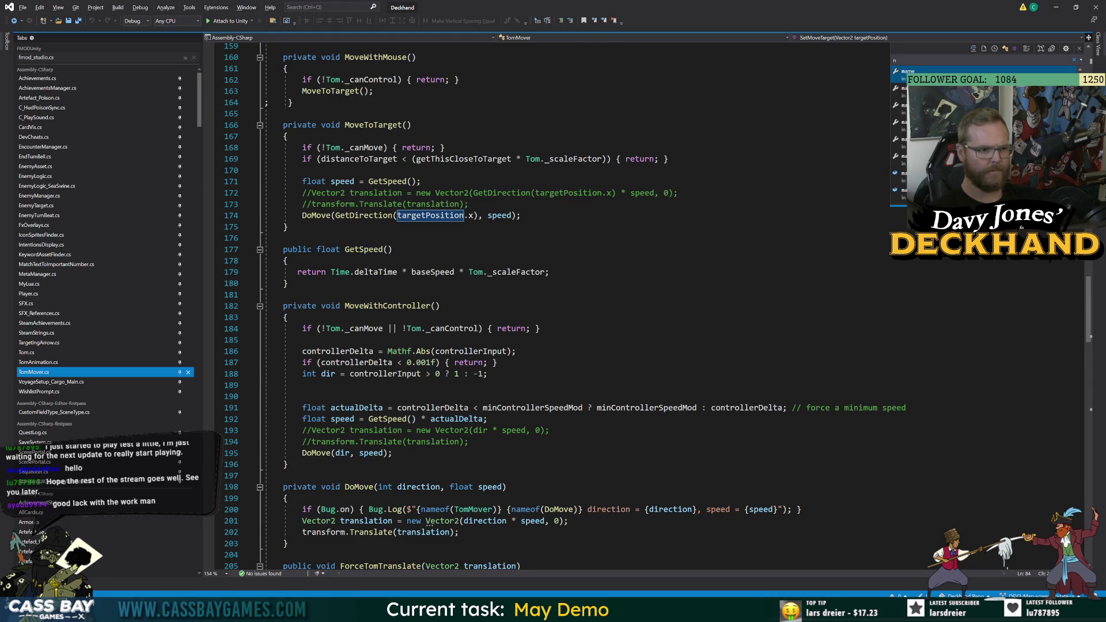
{"action": "left_click", "coordinate": [35, 362]}
{"action": "scroll", "coordinate": [553, 306], "scroll_direction": "up", "scroll_amount": 6}
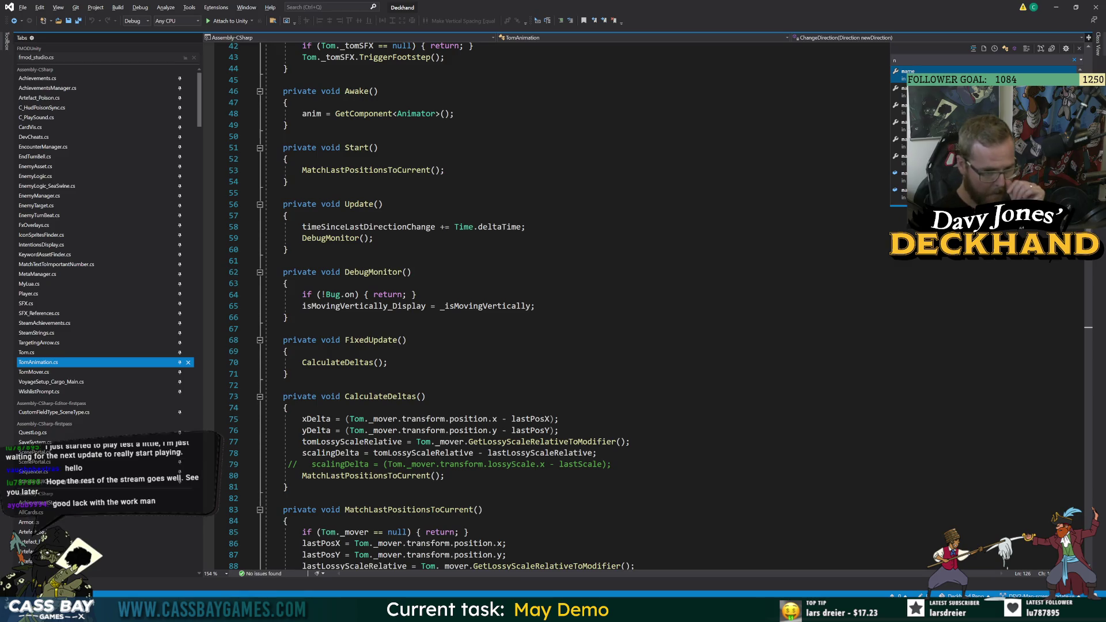
{"action": "scroll", "coordinate": [553, 305], "scroll_direction": "down", "scroll_amount": 5}
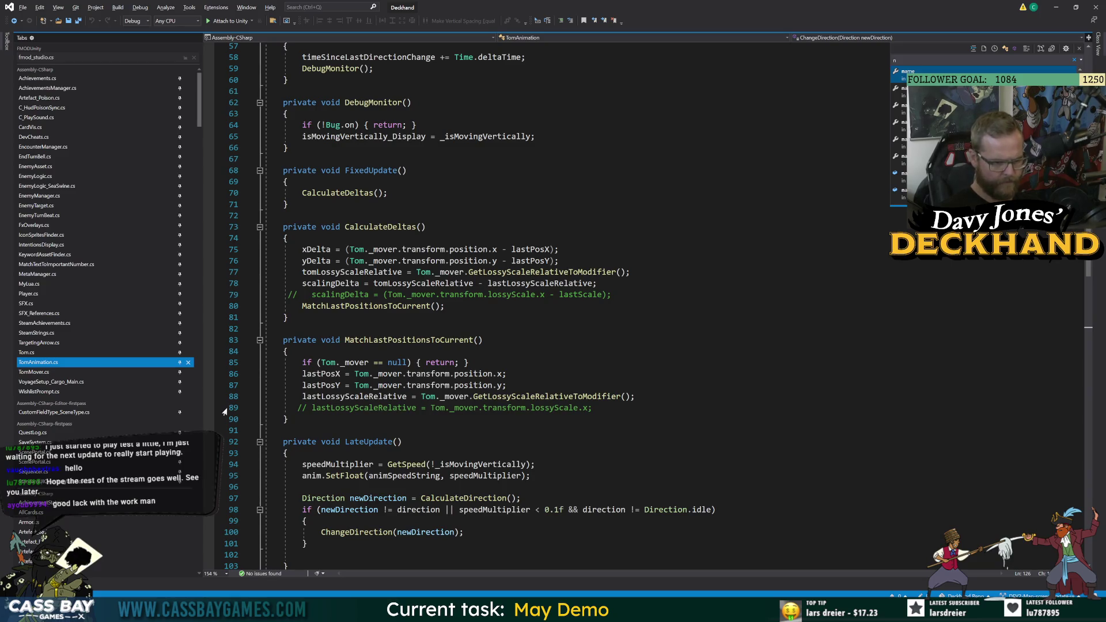
Inspect speedMultiplier uses and LateUpdate's direction-change condition on line 98.
{"action": "left_click", "coordinate": [338, 463]}
{"action": "scroll", "coordinate": [338, 464], "scroll_direction": "down", "scroll_amount": 5}
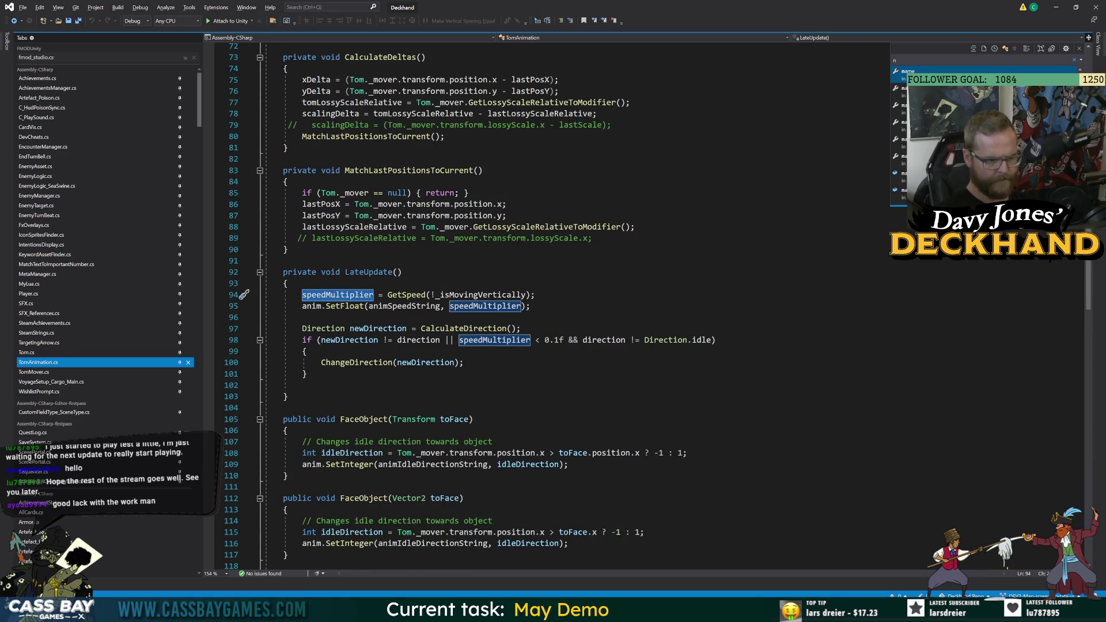
{"action": "left_click", "coordinate": [507, 328]}
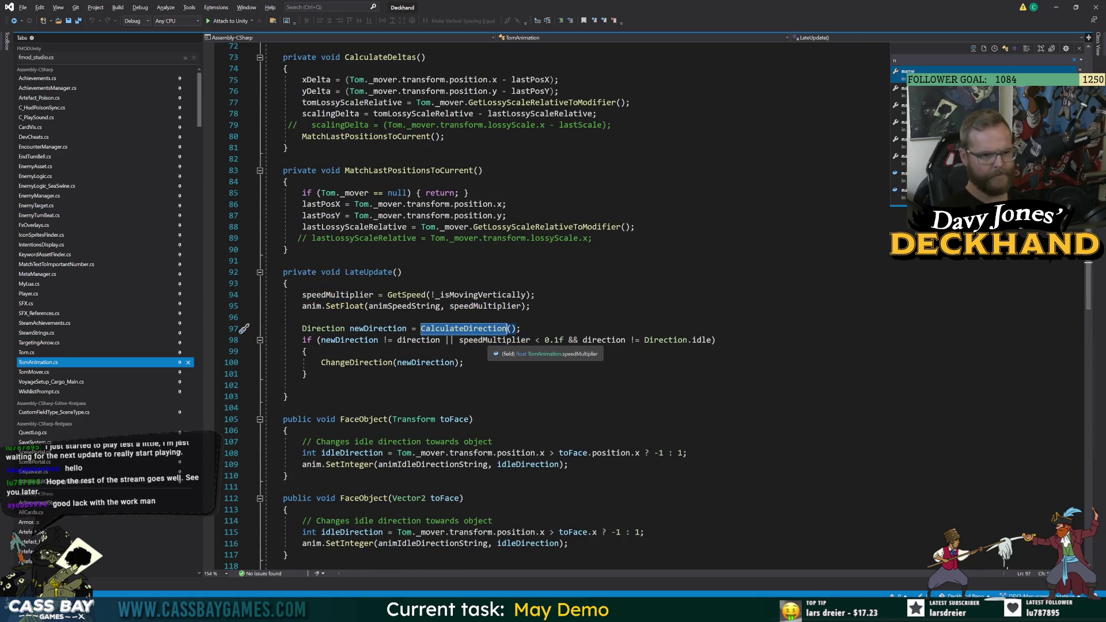
{"action": "left_click", "coordinate": [494, 340]}
{"action": "left_click", "coordinate": [306, 374]}
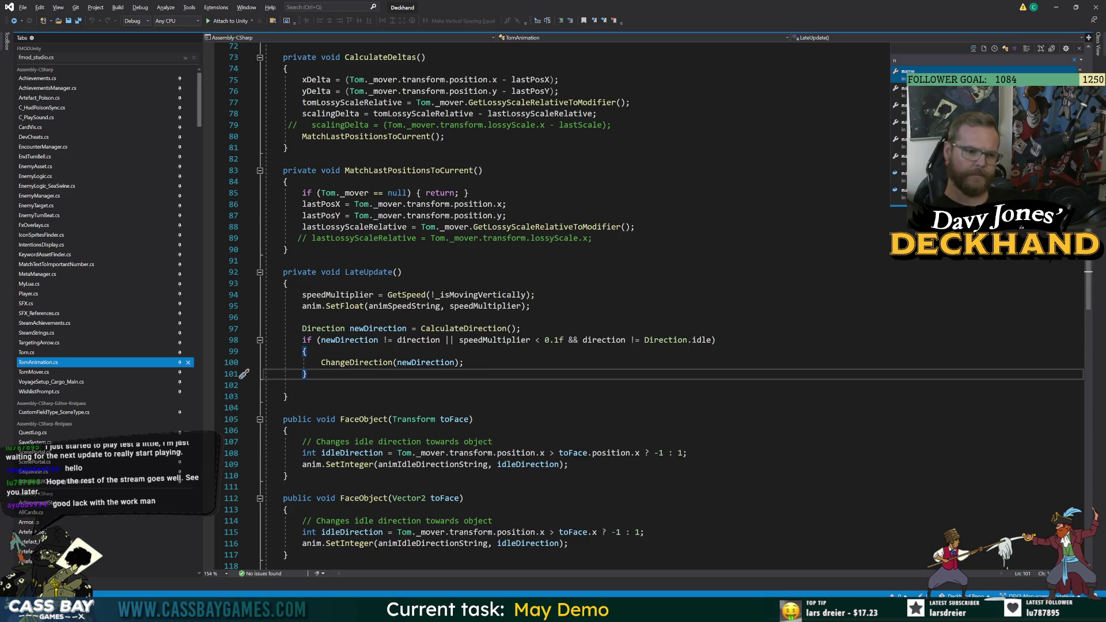
{"action": "left_click", "coordinate": [606, 342]}
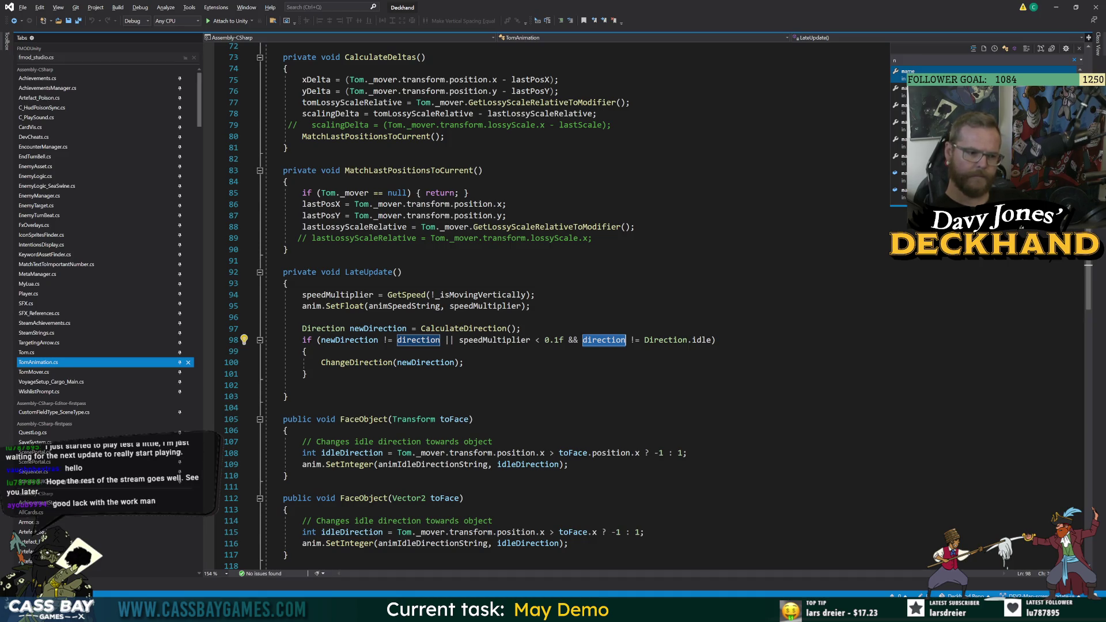
Delete '&& direction != Direction.idle' from line 98, save, and return to Unity.
{"action": "mouse_move", "coordinate": [713, 340]}
{"action": "left_mouse_down"}
{"action": "mouse_move", "coordinate": [302, 340]}
{"action": "mouse_move", "coordinate": [565, 340]}
{"action": "left_mouse_up"}
{"action": "key", "text": "Delete"}
{"action": "left_click", "coordinate": [283, 408]}
{"action": "key", "text": "ctrl+s"}
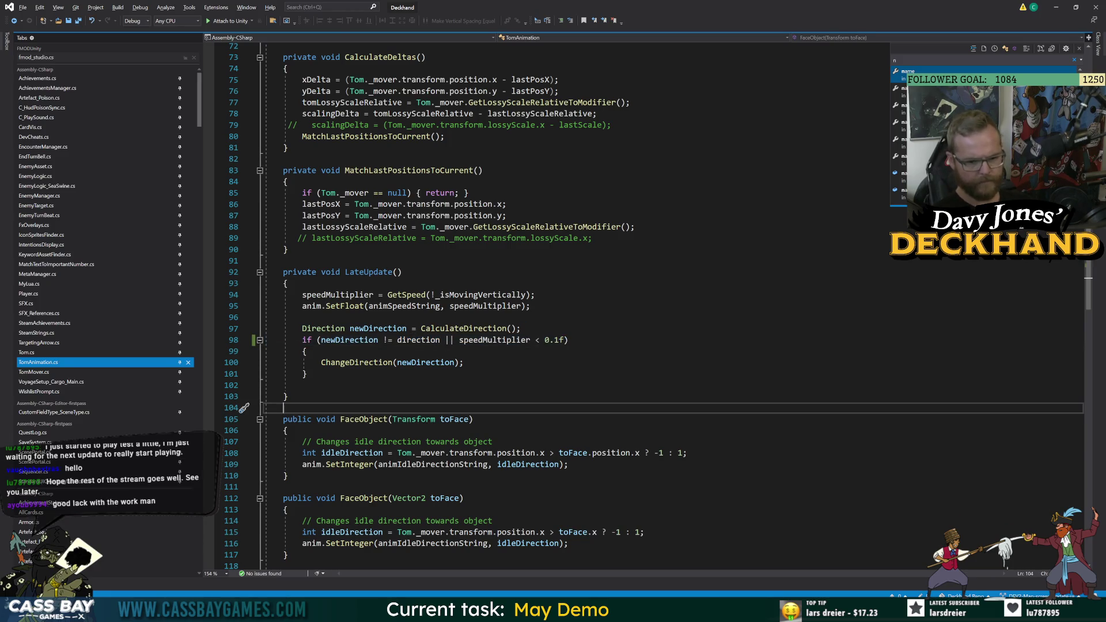
{"action": "key", "text": "alt+Tab"}
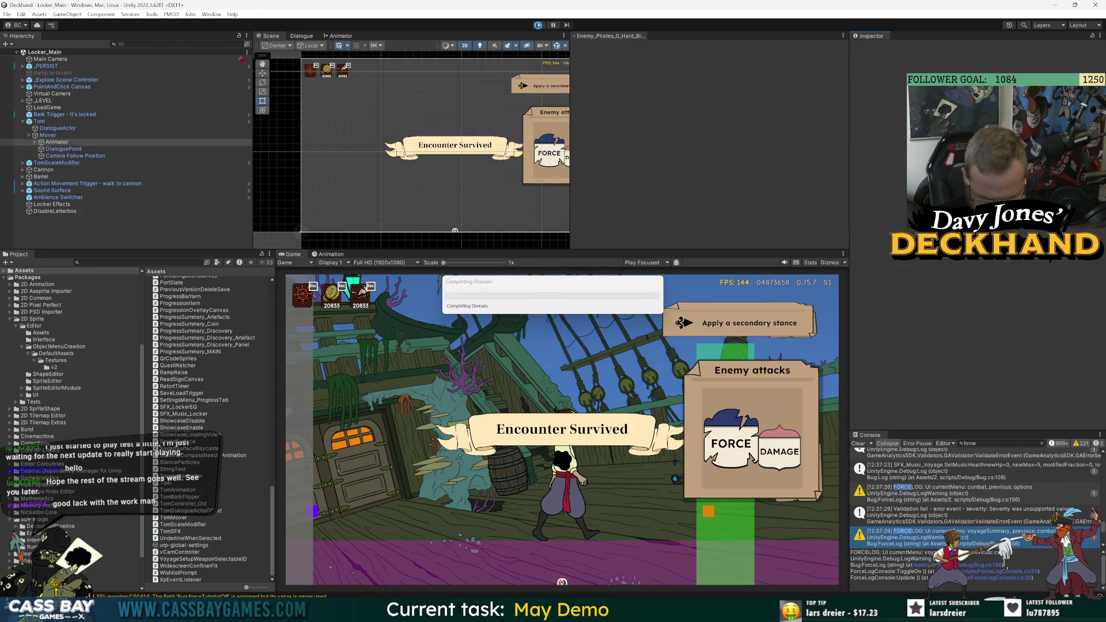
Enter play mode and walk Tom left and right across the deck repeatedly to check his turning.
{"action": "left_click", "coordinate": [540, 26]}
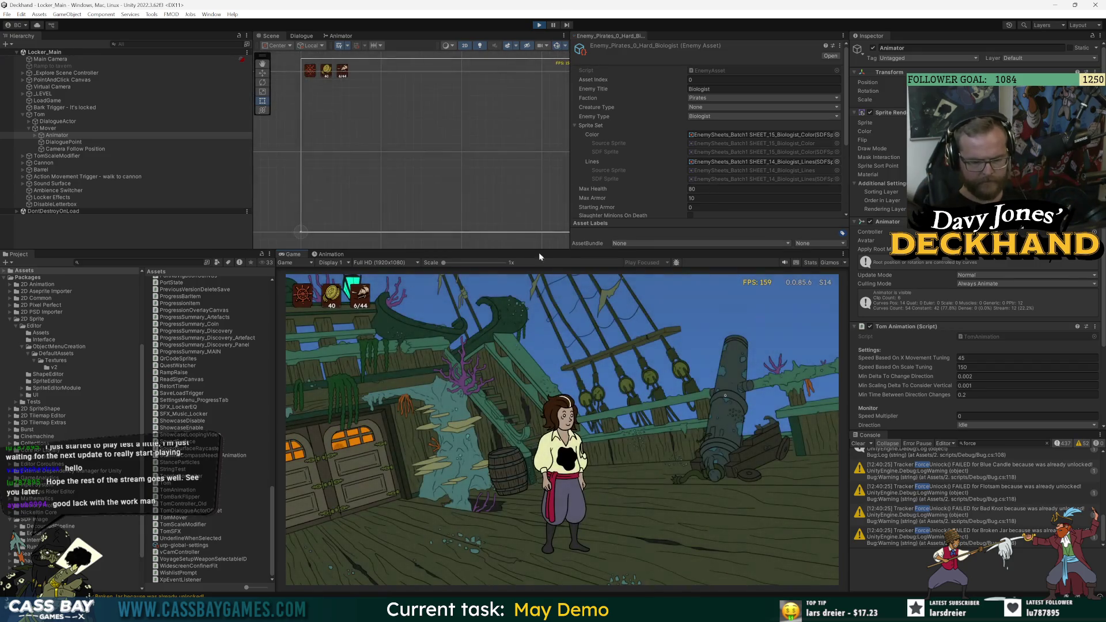
{"action": "left_click", "coordinate": [466, 442]}
{"action": "left_click", "coordinate": [703, 465]}
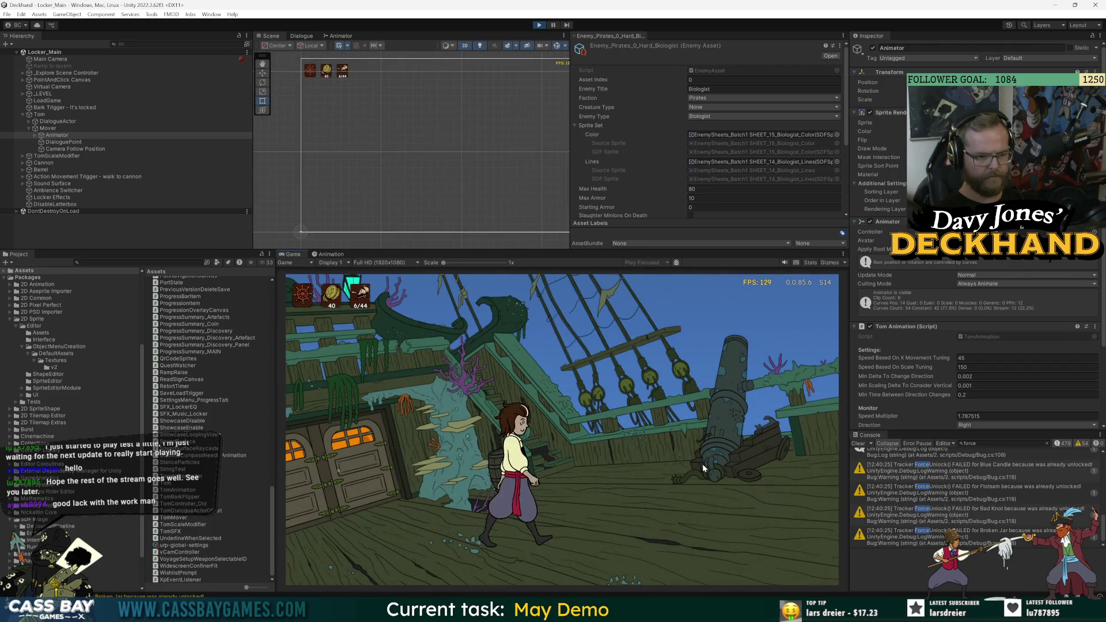
{"action": "left_click", "coordinate": [489, 477]}
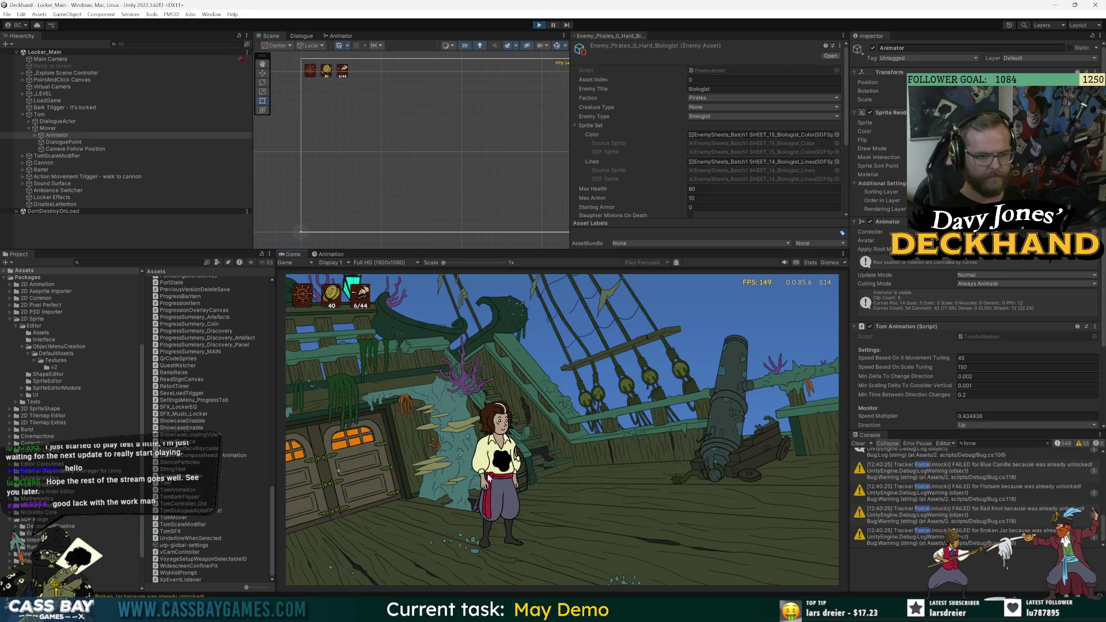
{"action": "left_click", "coordinate": [663, 476]}
{"action": "left_click", "coordinate": [399, 490]}
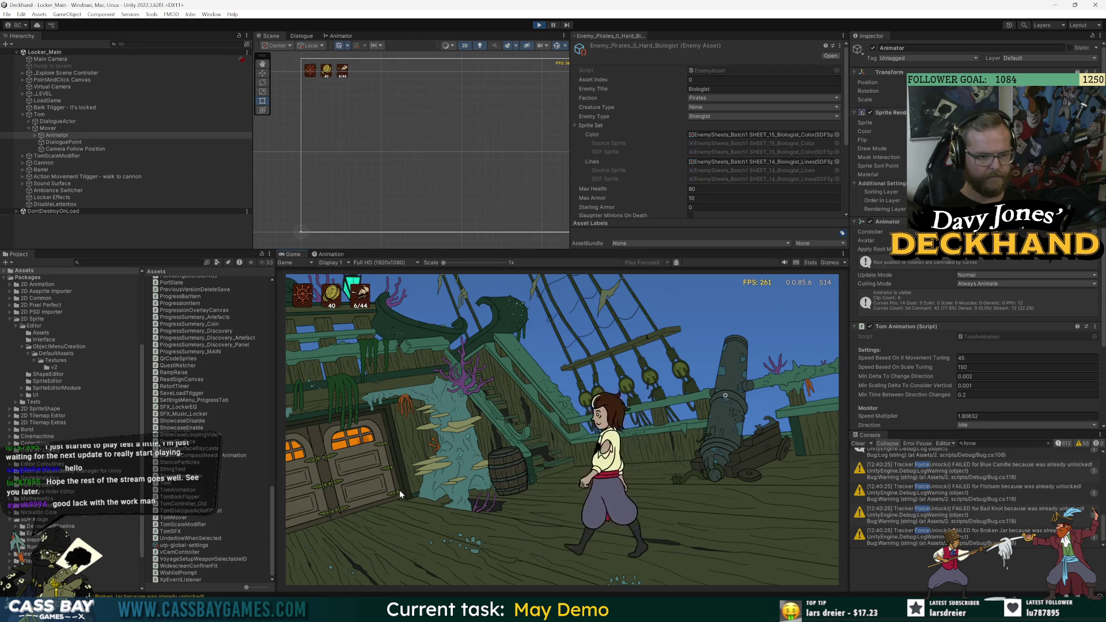
{"action": "left_click", "coordinate": [665, 508]}
{"action": "left_click", "coordinate": [338, 470]}
{"action": "key", "text": "alt+Tab"}
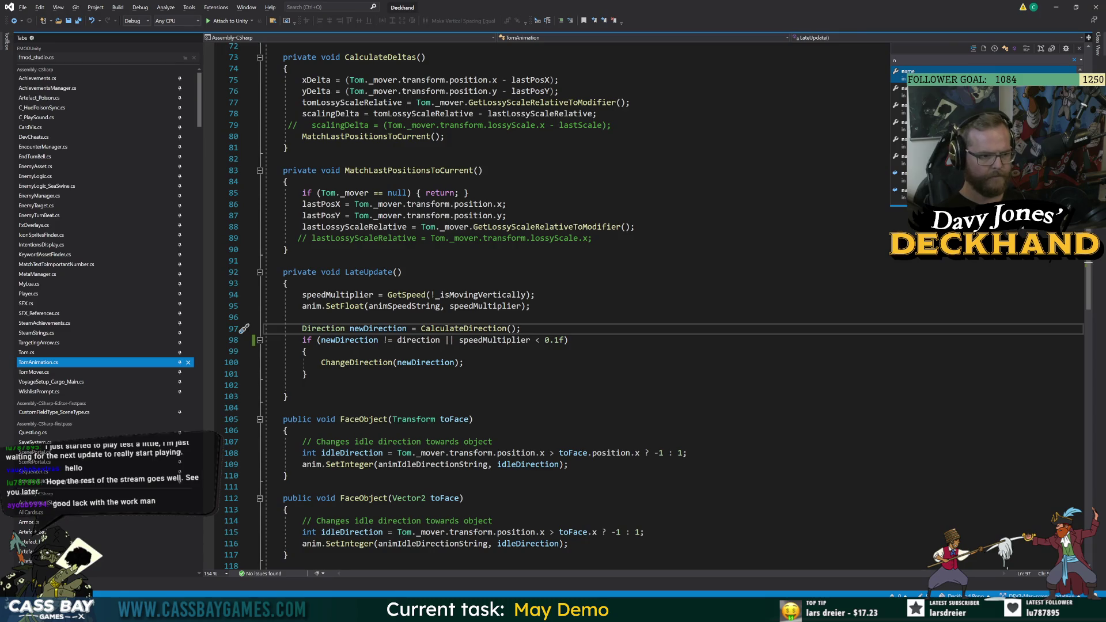
Restore '&& direction != Direction.idle' in LateUpdate's line 98 condition and return to Unity to recompile.
{"action": "key", "text": "ctrl+z"}
{"action": "left_click", "coordinate": [302, 385]}
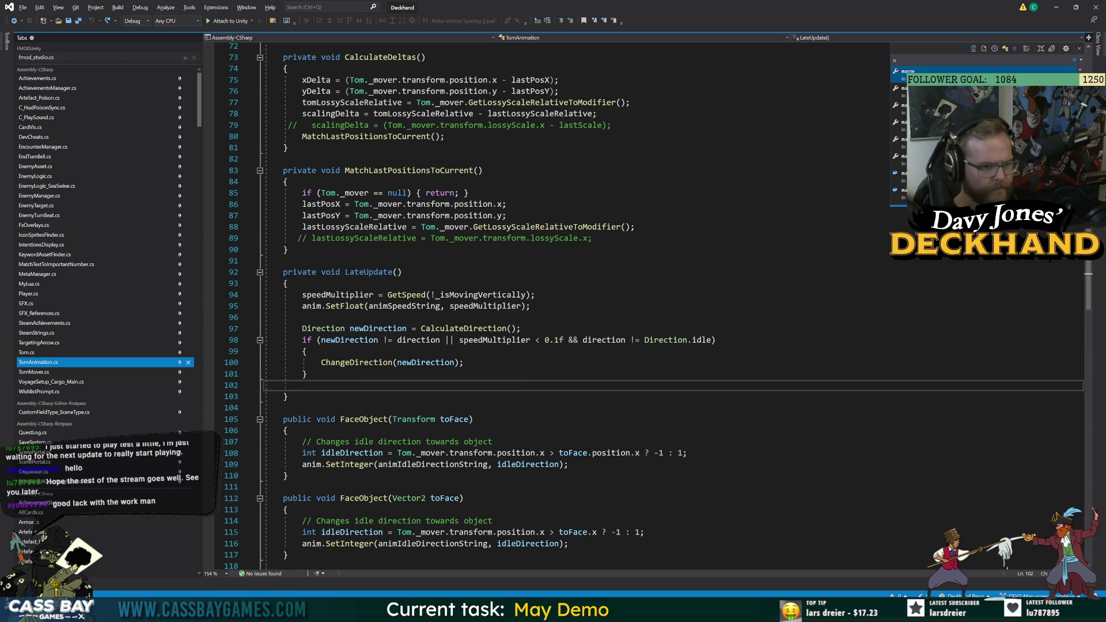
{"action": "key", "text": "alt+Tab"}
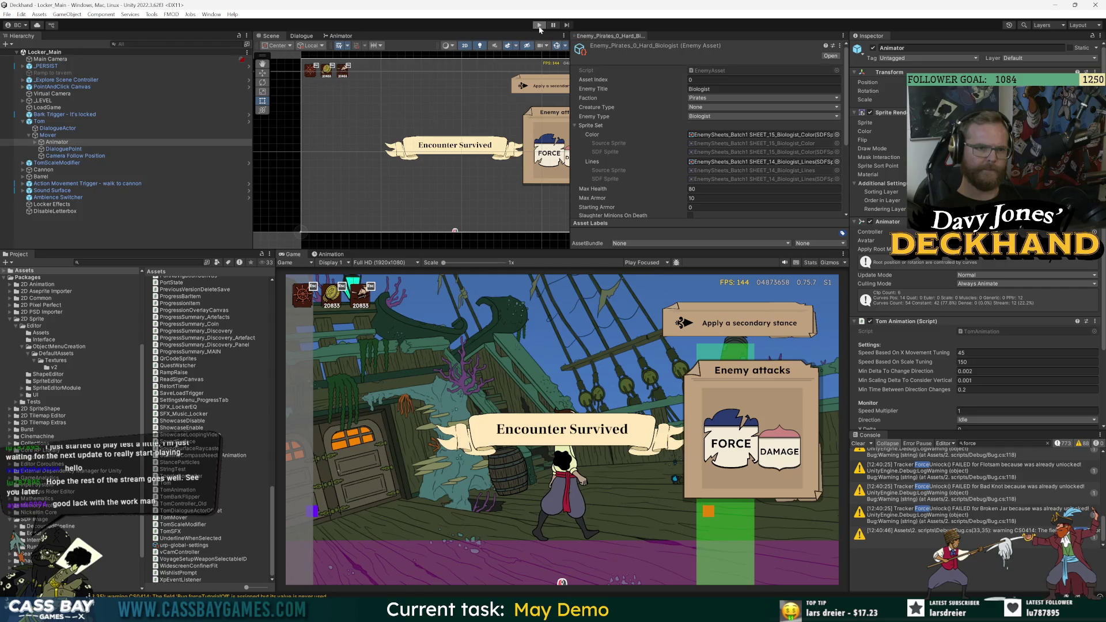
Enter play mode, walk Tom back and forth between the barrel, door and cannon, then show the Animator graph.
{"action": "left_click", "coordinate": [538, 25]}
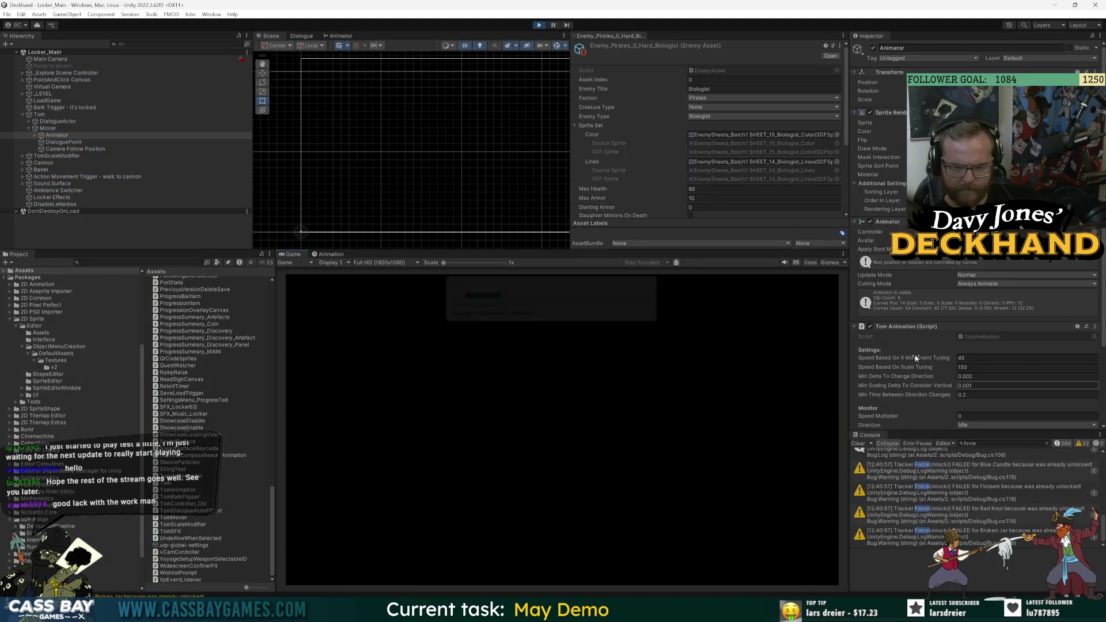
{"action": "scroll", "coordinate": [910, 364], "scroll_direction": "down", "scroll_amount": 4}
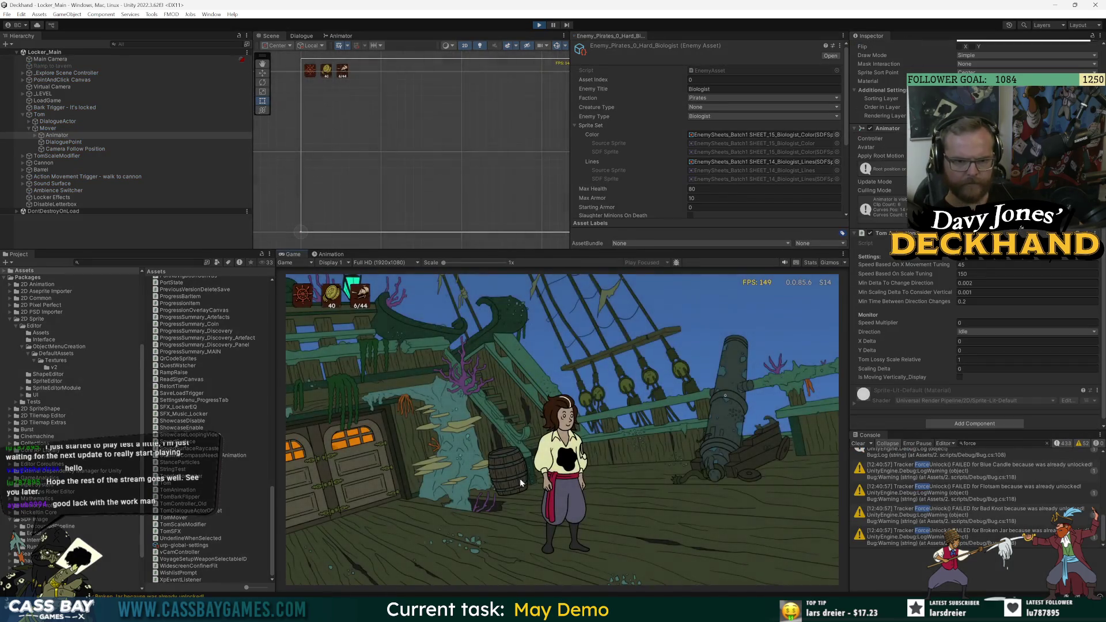
{"action": "left_click", "coordinate": [446, 484]}
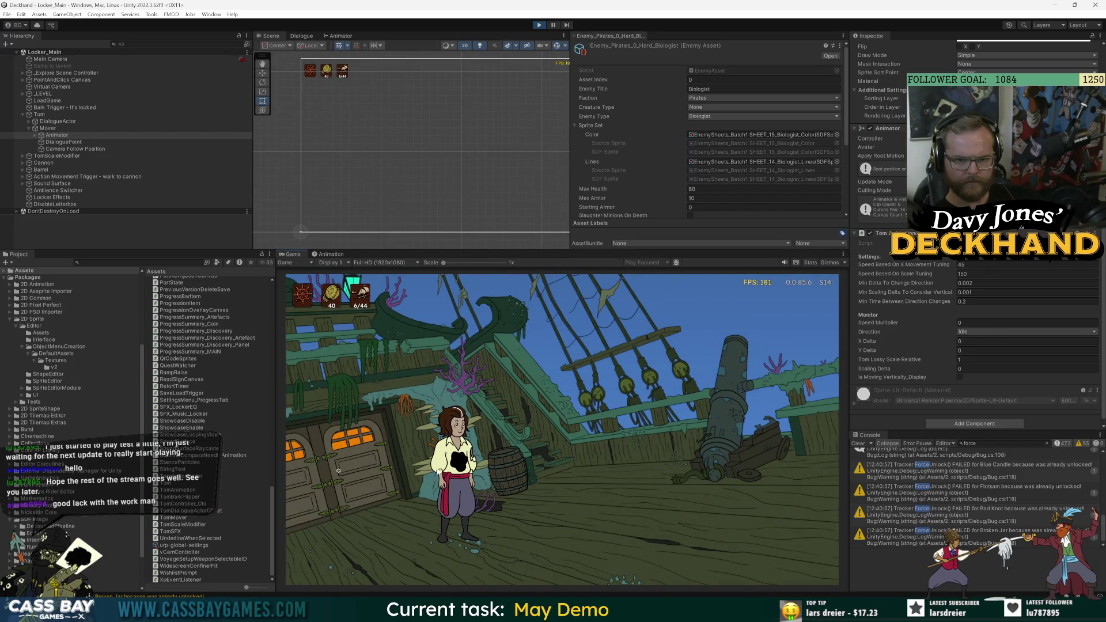
{"action": "left_click", "coordinate": [644, 478]}
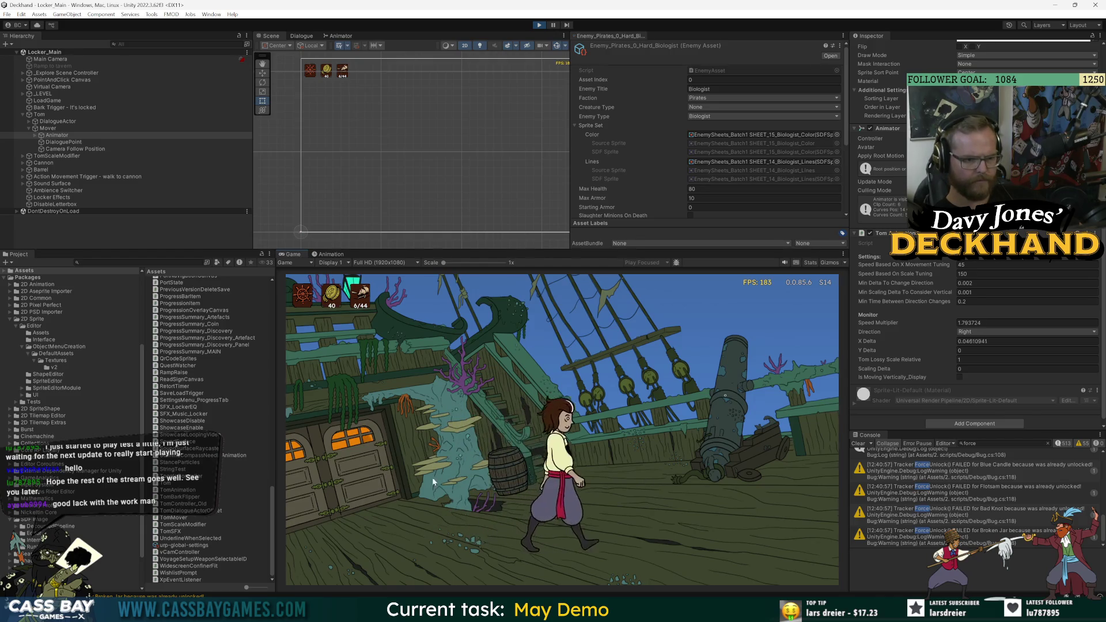
{"action": "left_click", "coordinate": [395, 471]}
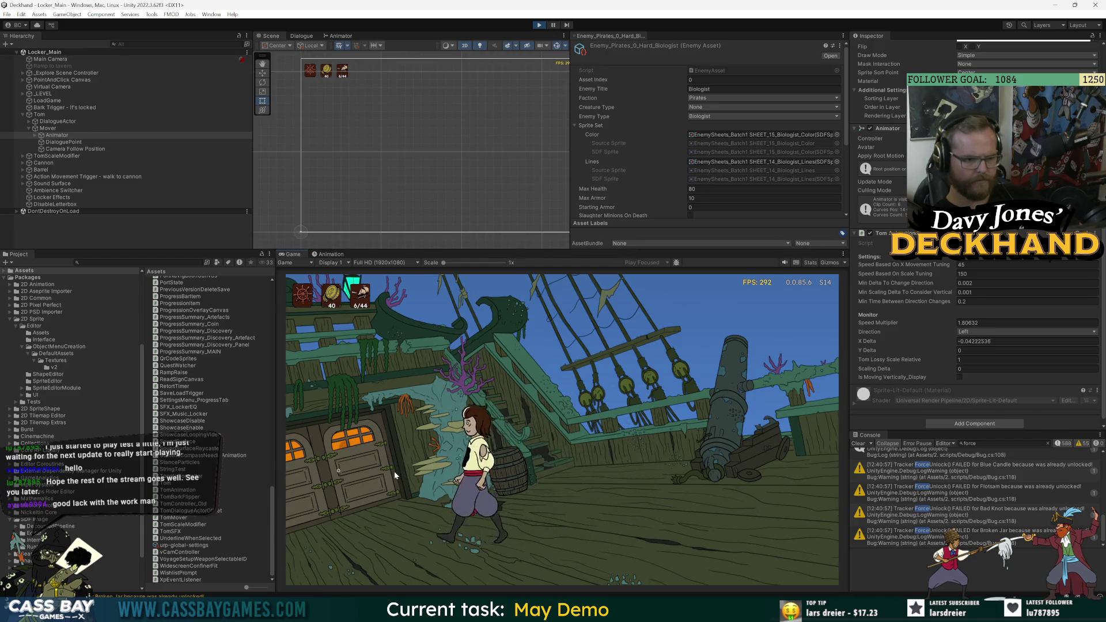
{"action": "left_click", "coordinate": [773, 442]}
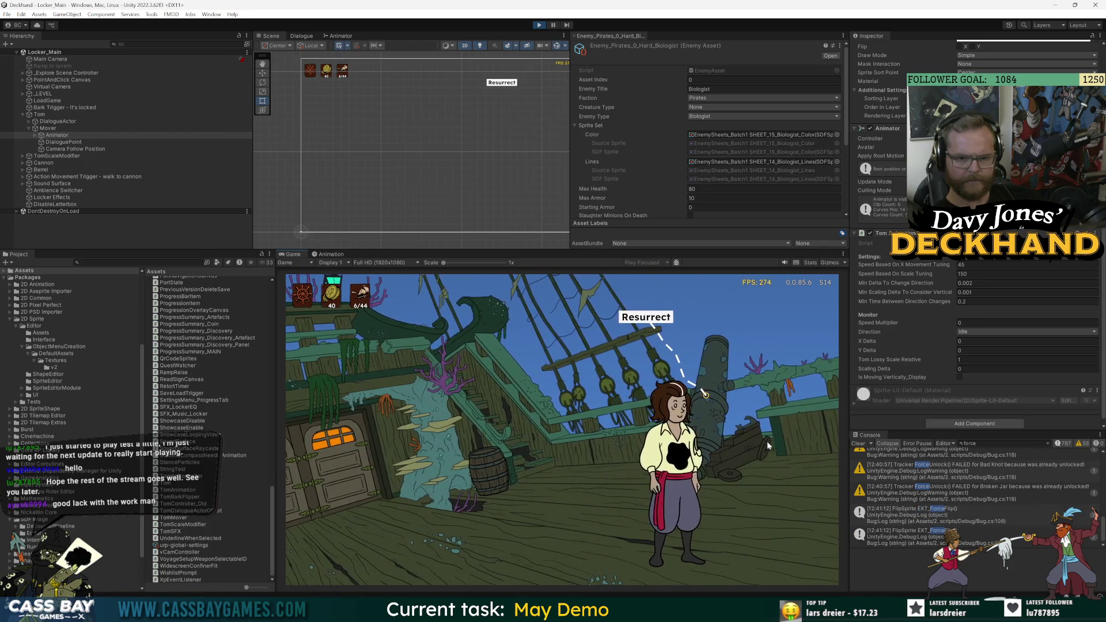
{"action": "left_click", "coordinate": [509, 476]}
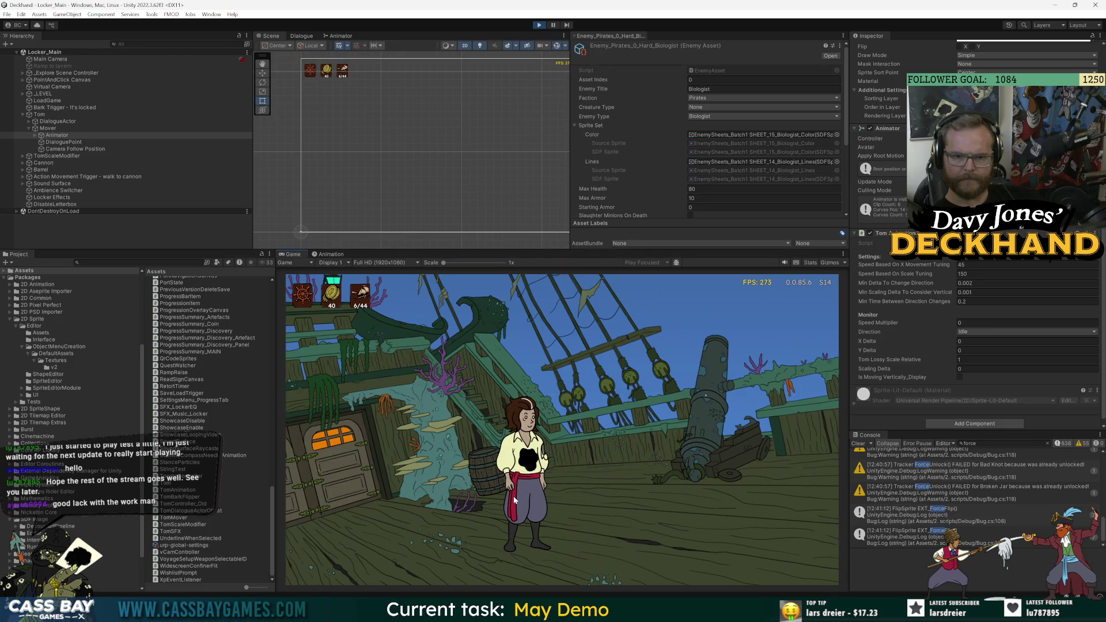
{"action": "left_click", "coordinate": [759, 506]}
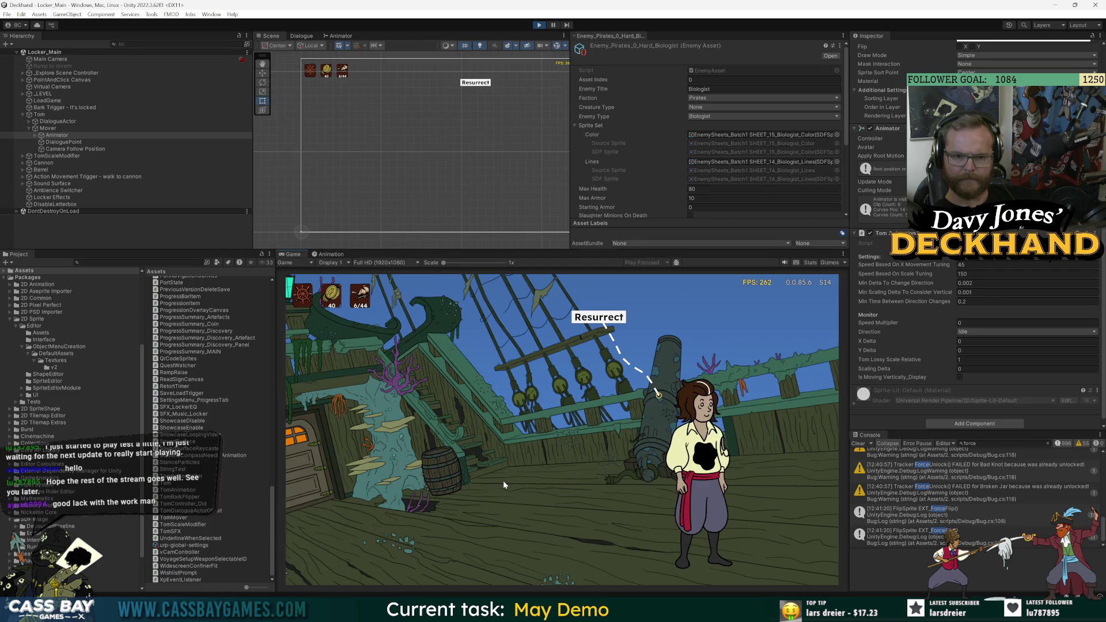
{"action": "left_click", "coordinate": [503, 480]}
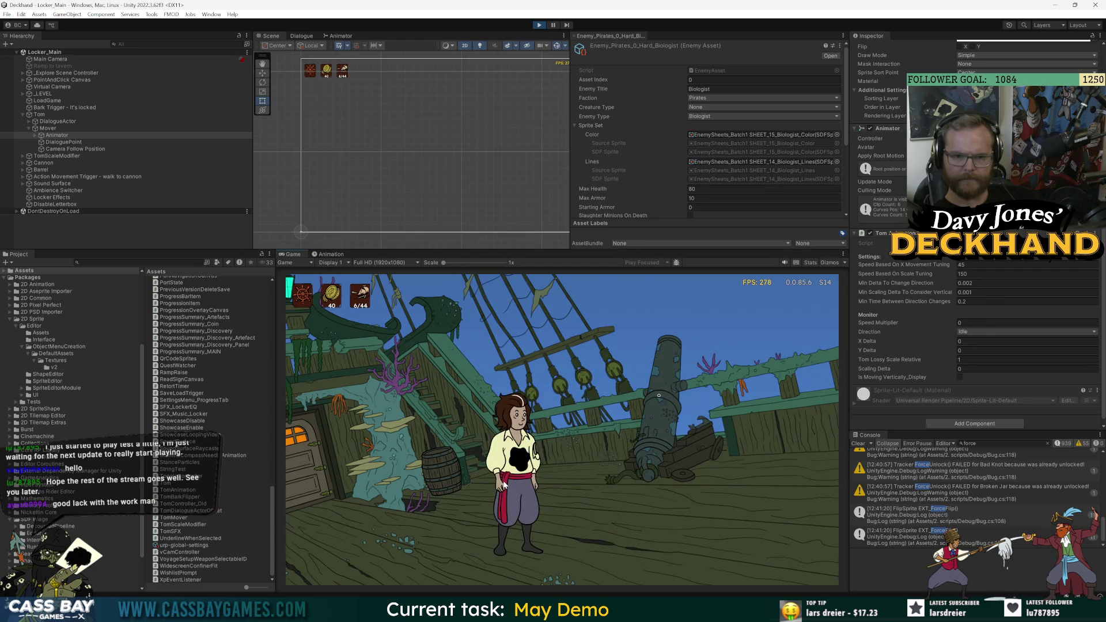
{"action": "left_click", "coordinate": [341, 35]}
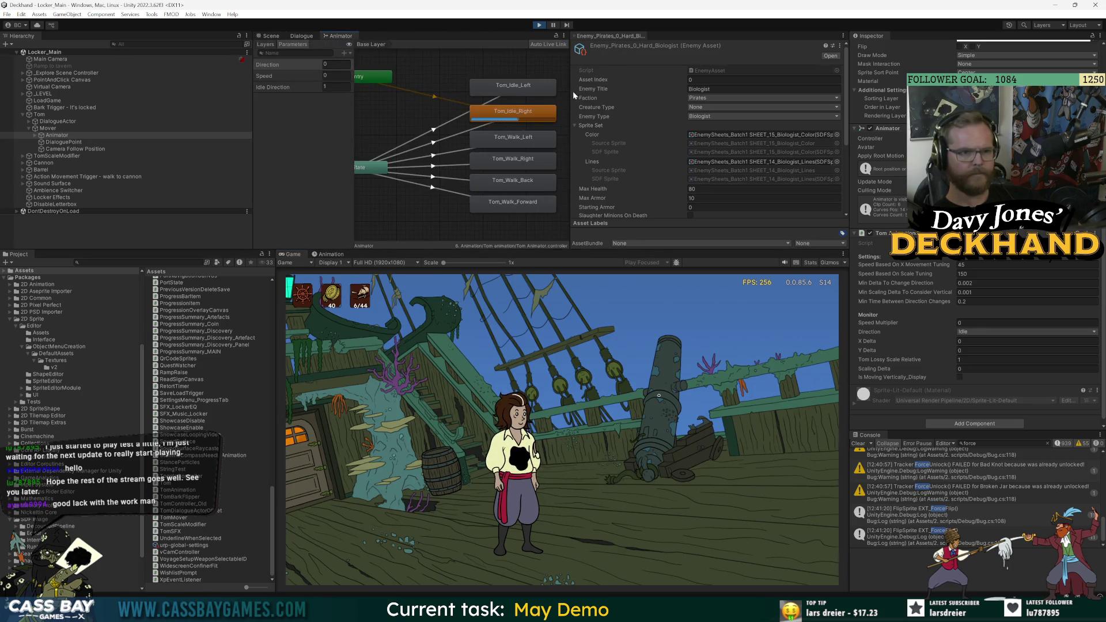
Widen the Animator graph and inspect the Tom_Idle_Right state and the default Entry transition.
{"action": "left_click_drag", "start_coordinate": [568, 90], "coordinate": [695, 90]}
{"action": "left_click", "coordinate": [522, 114]}
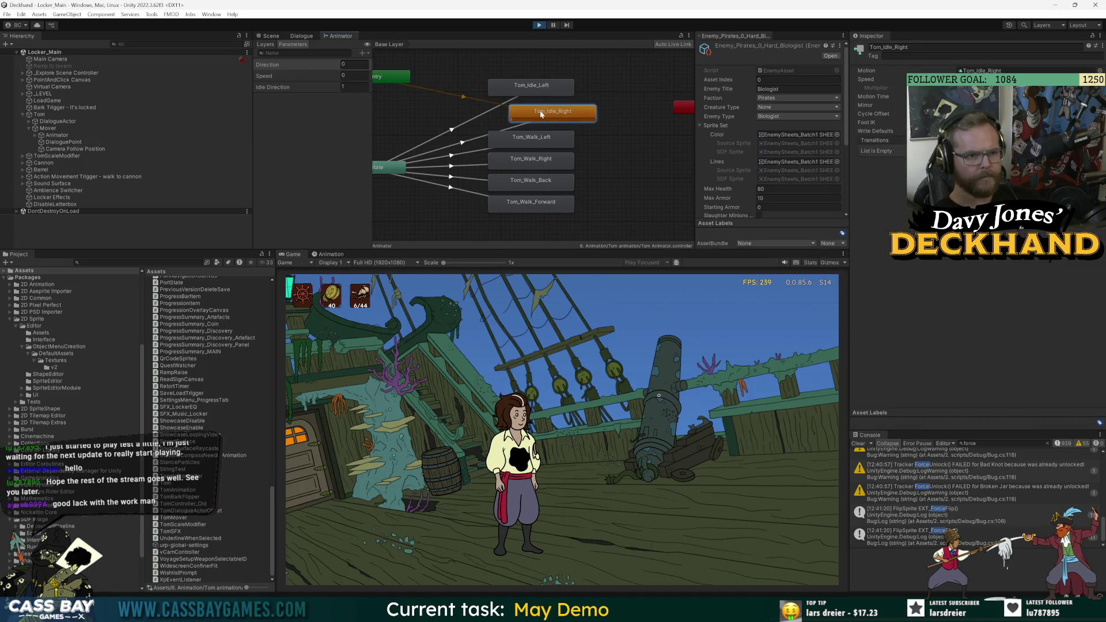
{"action": "left_click_drag", "start_coordinate": [417, 112], "coordinate": [465, 109]}
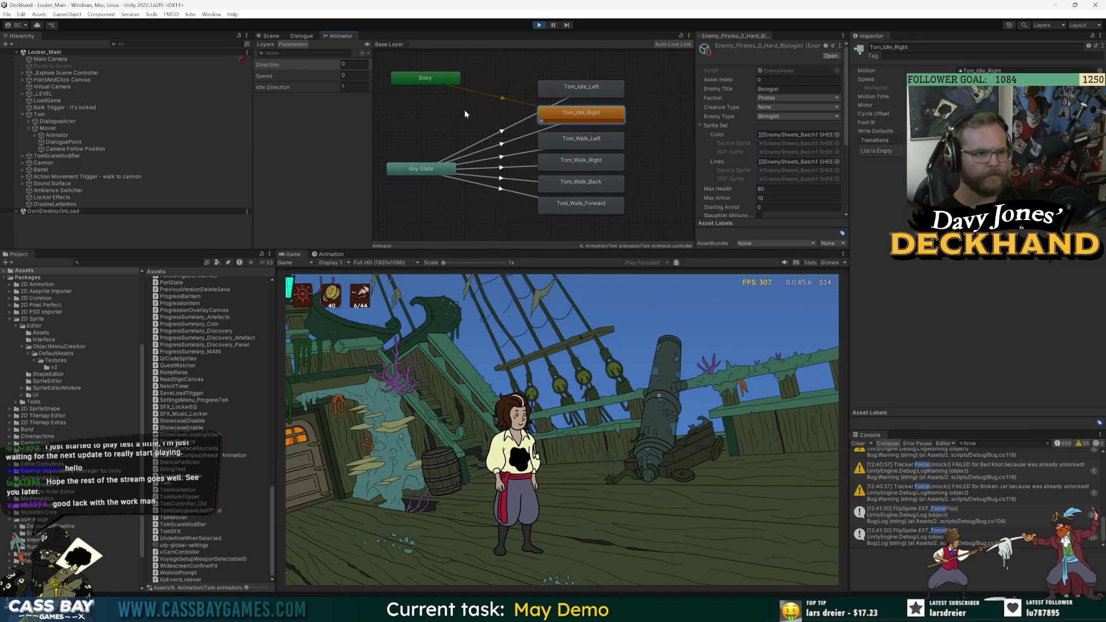
{"action": "left_click", "coordinate": [501, 99]}
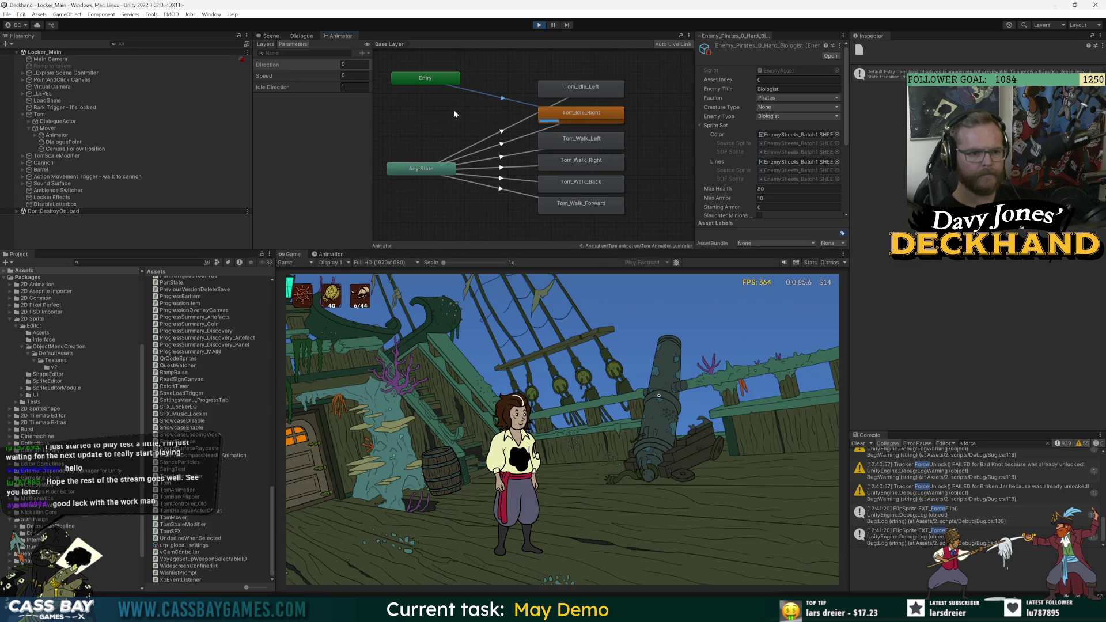
{"action": "left_click_drag", "start_coordinate": [575, 116], "coordinate": [580, 116]}
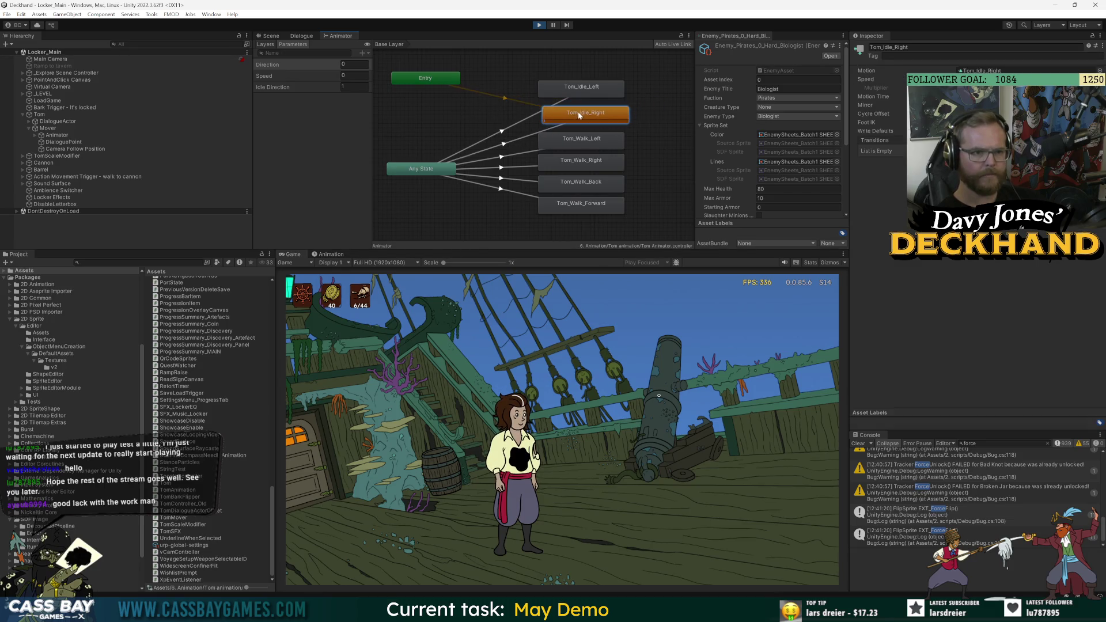
Inspect the Any State transitions to Tom_Idle_Right and Tom_Idle_Left in the Inspector.
{"action": "left_click", "coordinate": [507, 130]}
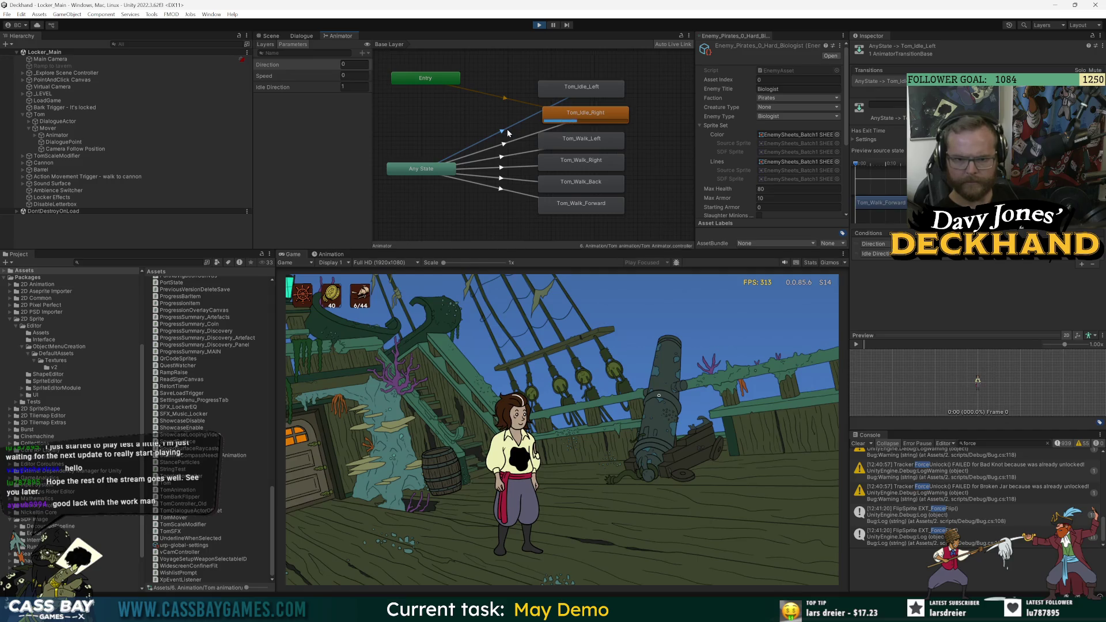
{"action": "left_click", "coordinate": [514, 139]}
{"action": "left_click", "coordinate": [504, 128]}
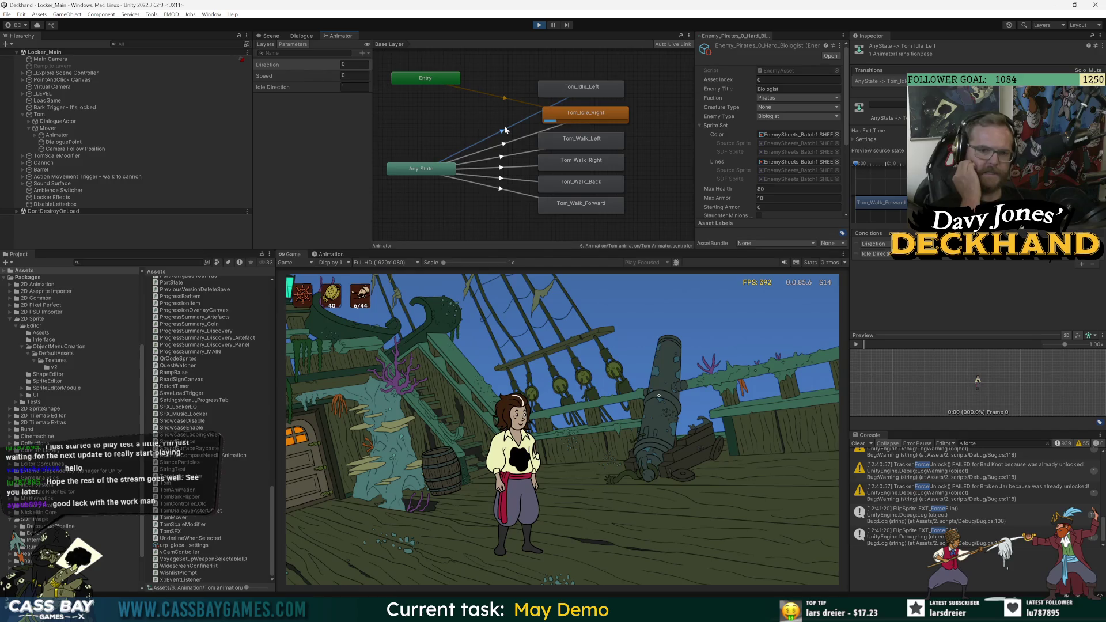
{"action": "key", "text": "alt+Tab"}
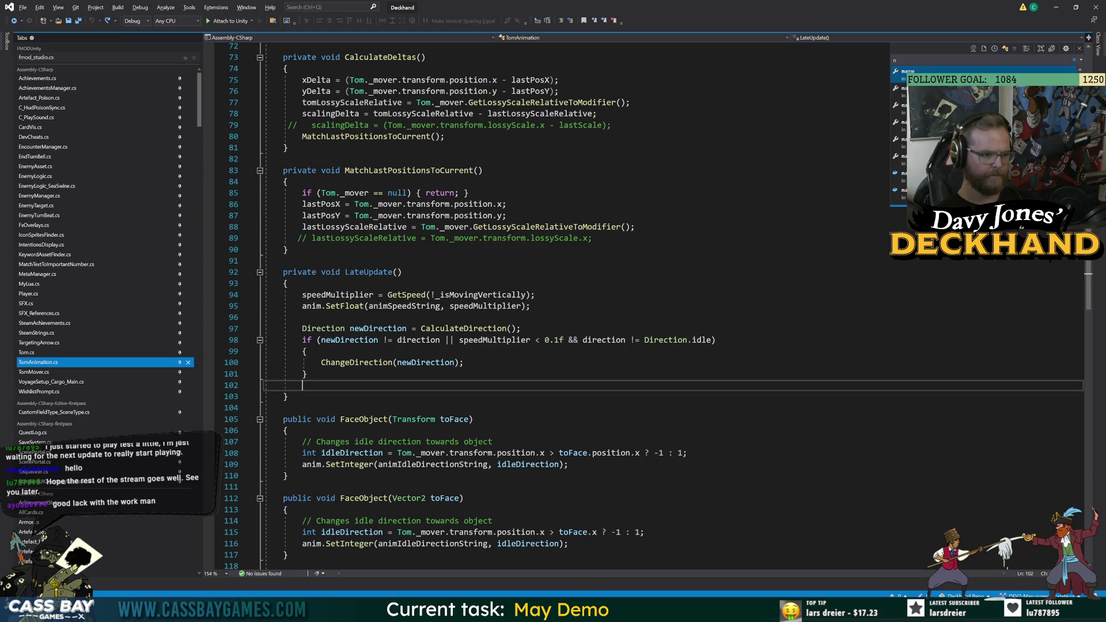
Highlight the FaceObject and animIdleDirectionString references in TomAnimation.cs and read through ChangeDirection.
{"action": "left_click", "coordinate": [349, 464]}
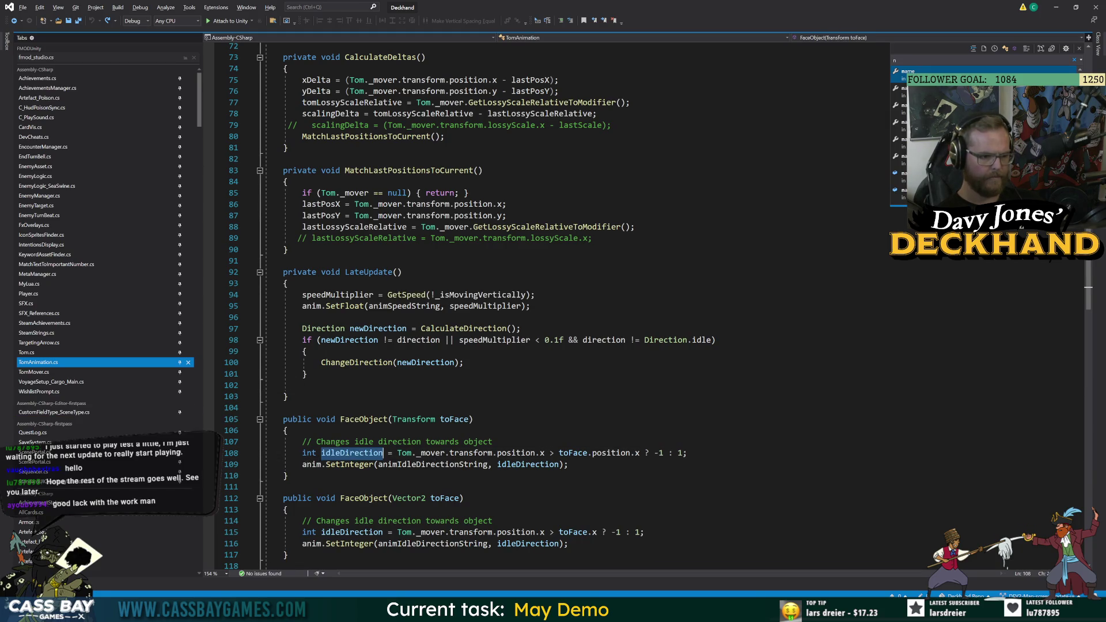
{"action": "left_click", "coordinate": [369, 421]}
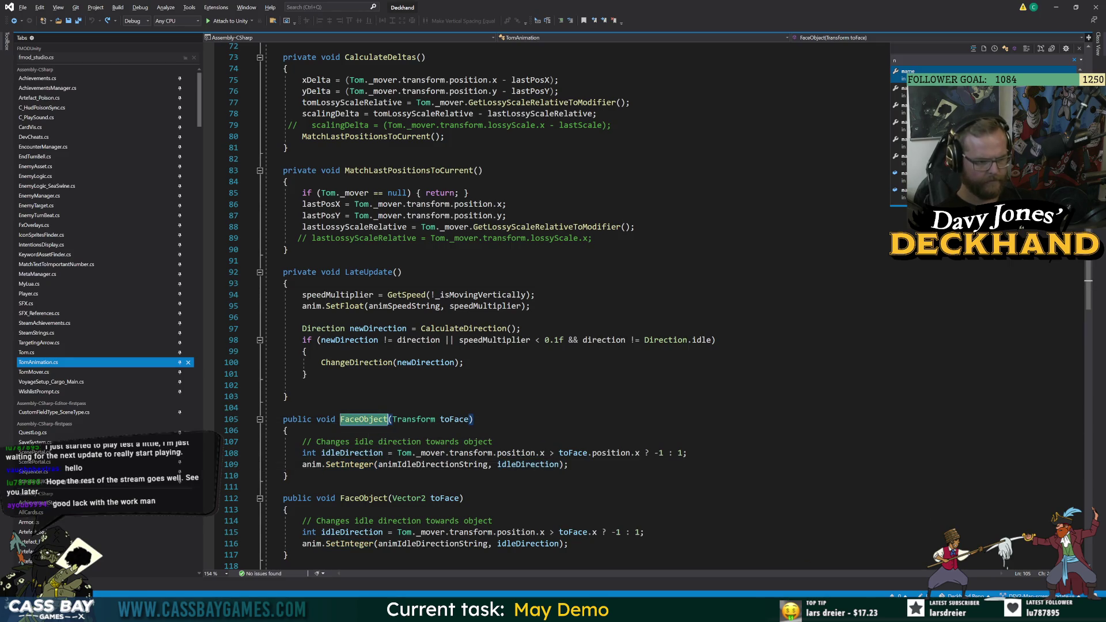
{"action": "scroll", "coordinate": [370, 425], "scroll_direction": "down", "scroll_amount": 8}
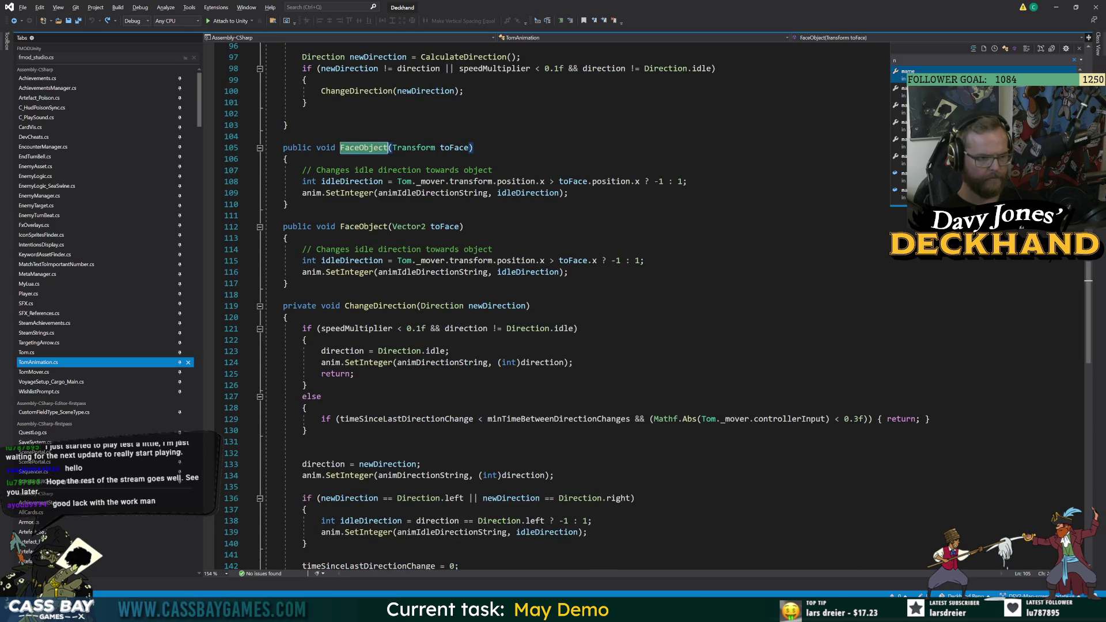
{"action": "left_click", "coordinate": [432, 193]}
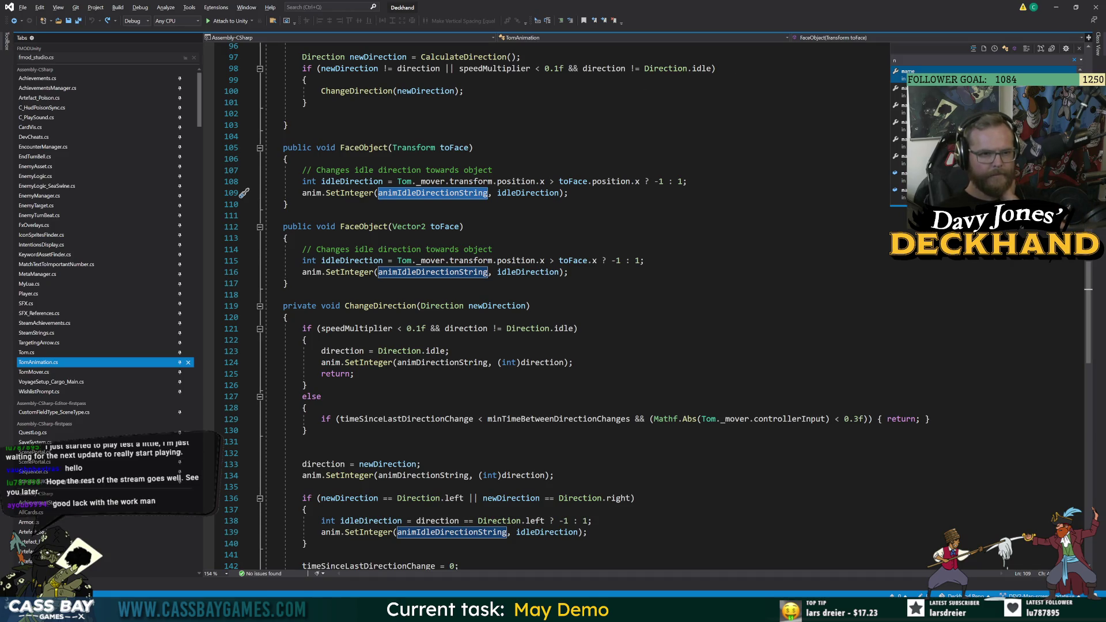
{"action": "mouse_move", "coordinate": [714, 72]}
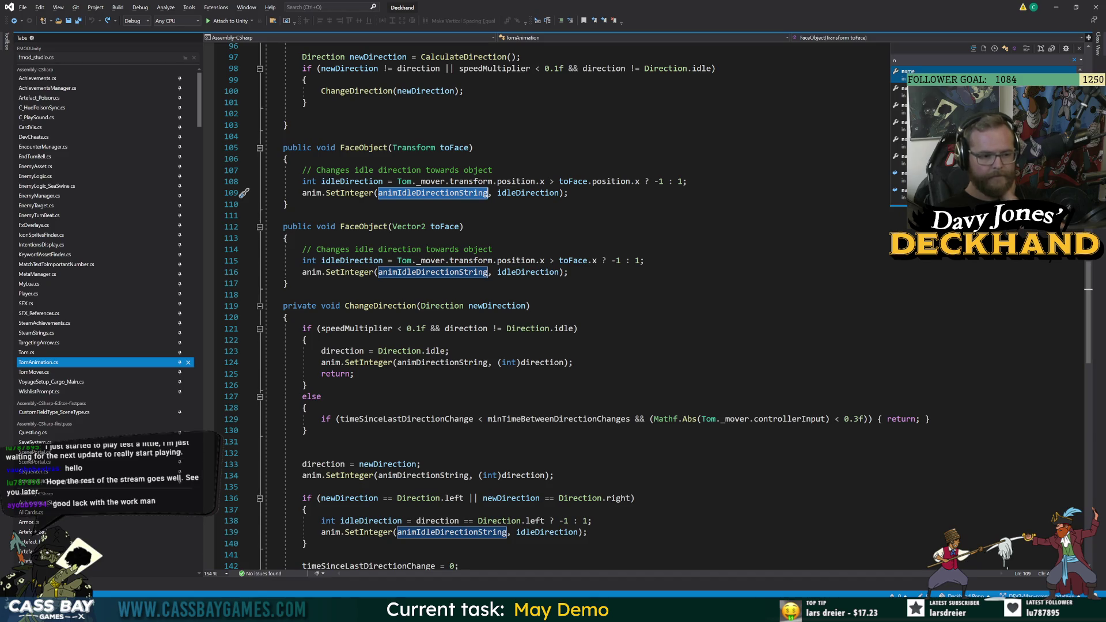
{"action": "scroll", "coordinate": [553, 305], "scroll_direction": "down", "scroll_amount": 2}
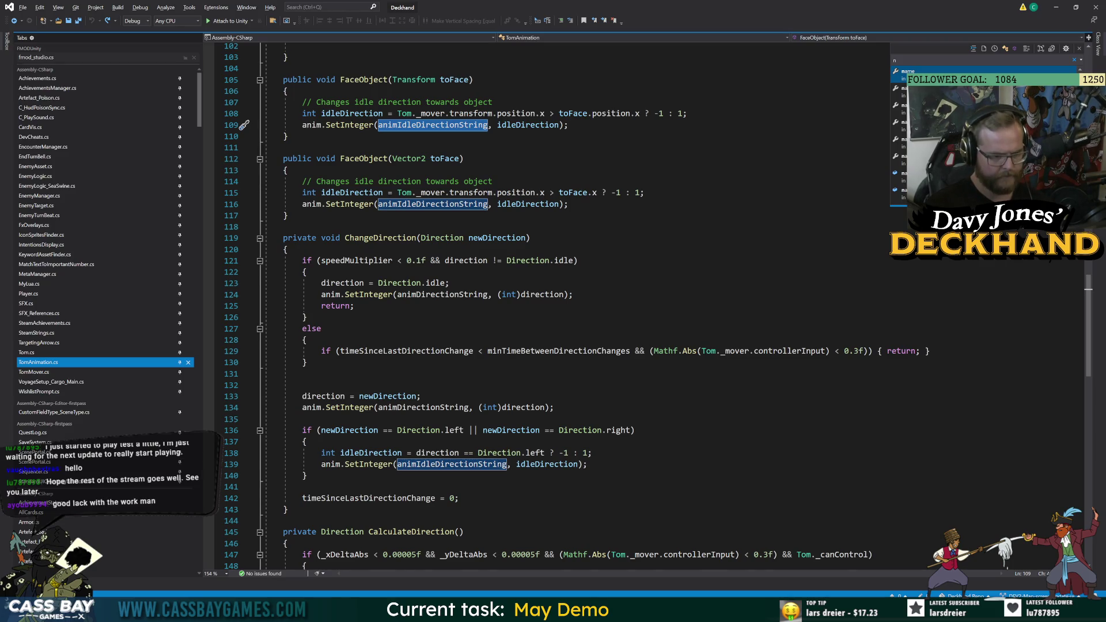
{"action": "scroll", "coordinate": [244, 125], "scroll_direction": "down", "scroll_amount": 5}
{"action": "scroll", "coordinate": [553, 306], "scroll_direction": "up", "scroll_amount": 7}
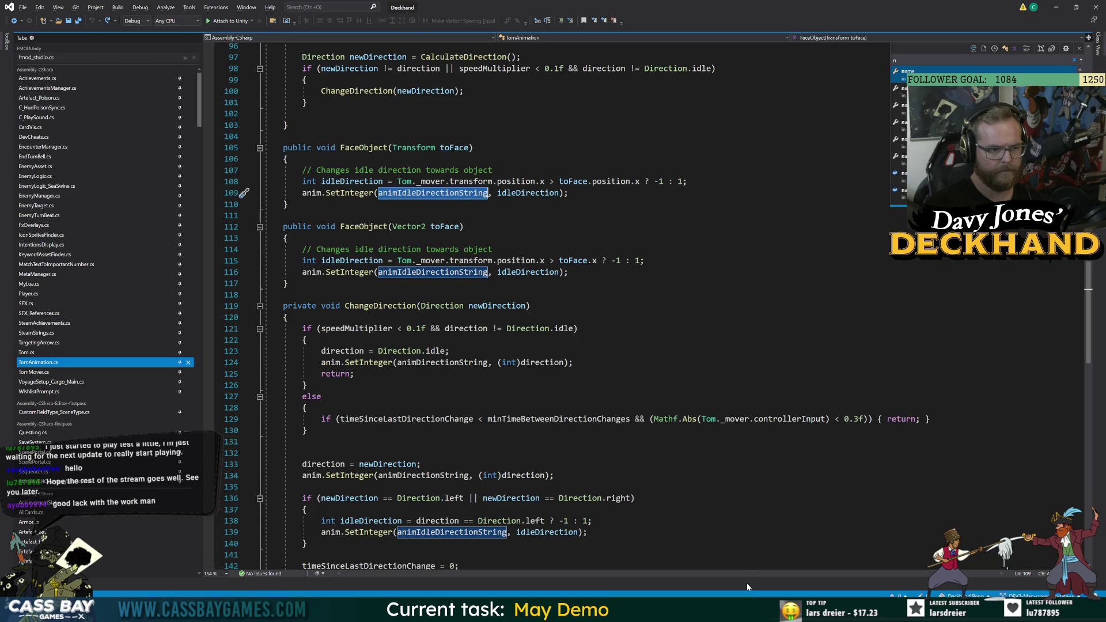
{"action": "key", "text": "alt+Tab"}
Walk Tom left and right twice, then check the Idle Direction parameter once he stops.
{"action": "left_click", "coordinate": [409, 465]}
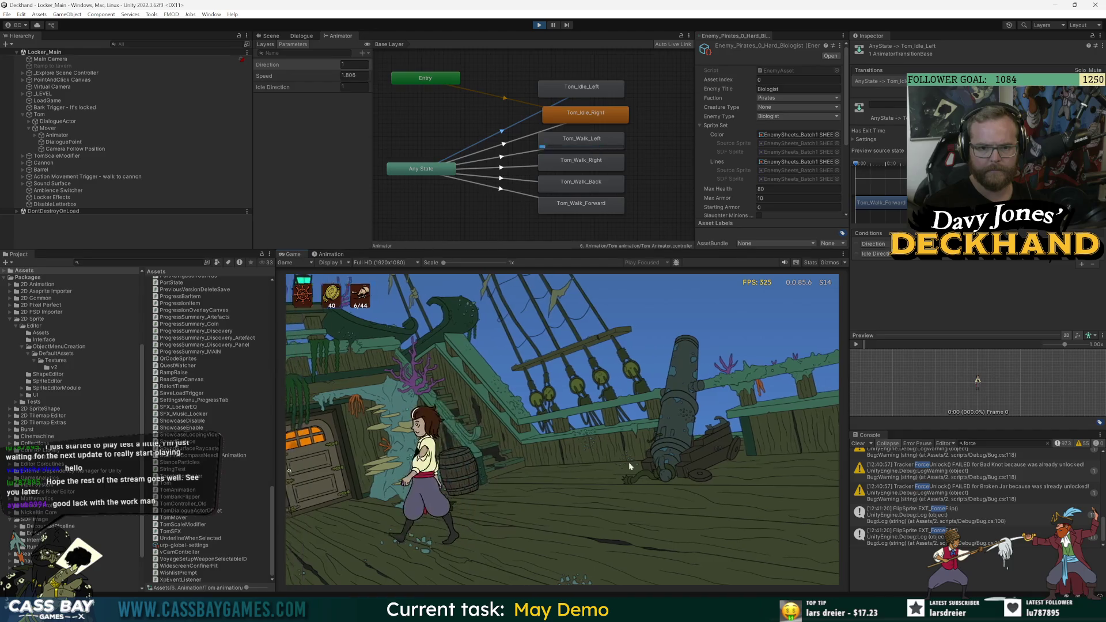
{"action": "left_click", "coordinate": [593, 469]}
{"action": "left_click", "coordinate": [355, 514]}
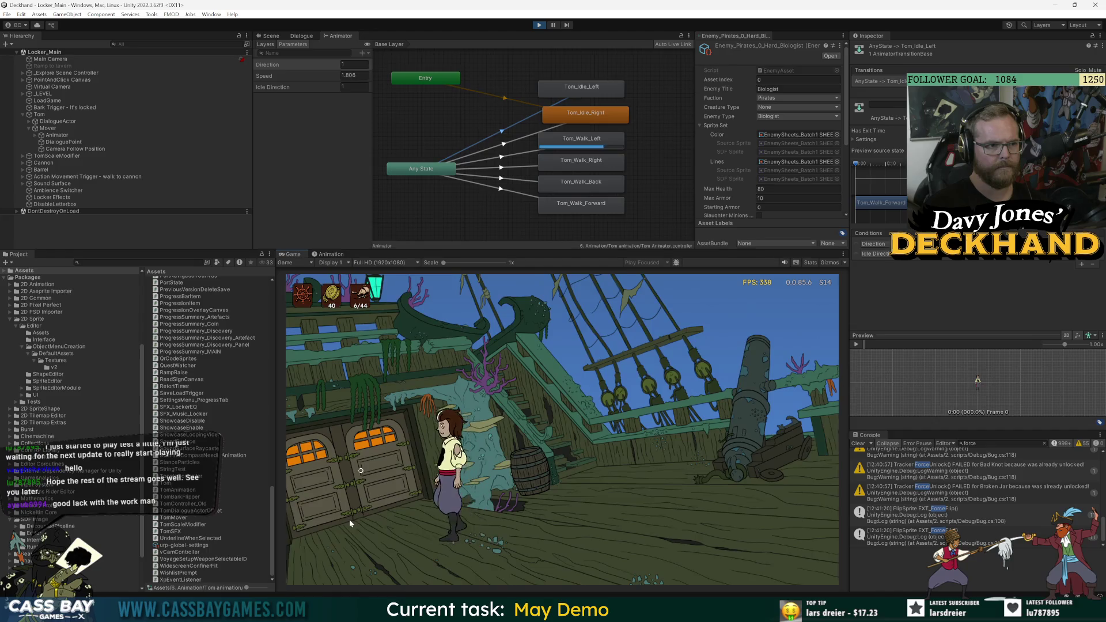
{"action": "left_click", "coordinate": [744, 461]}
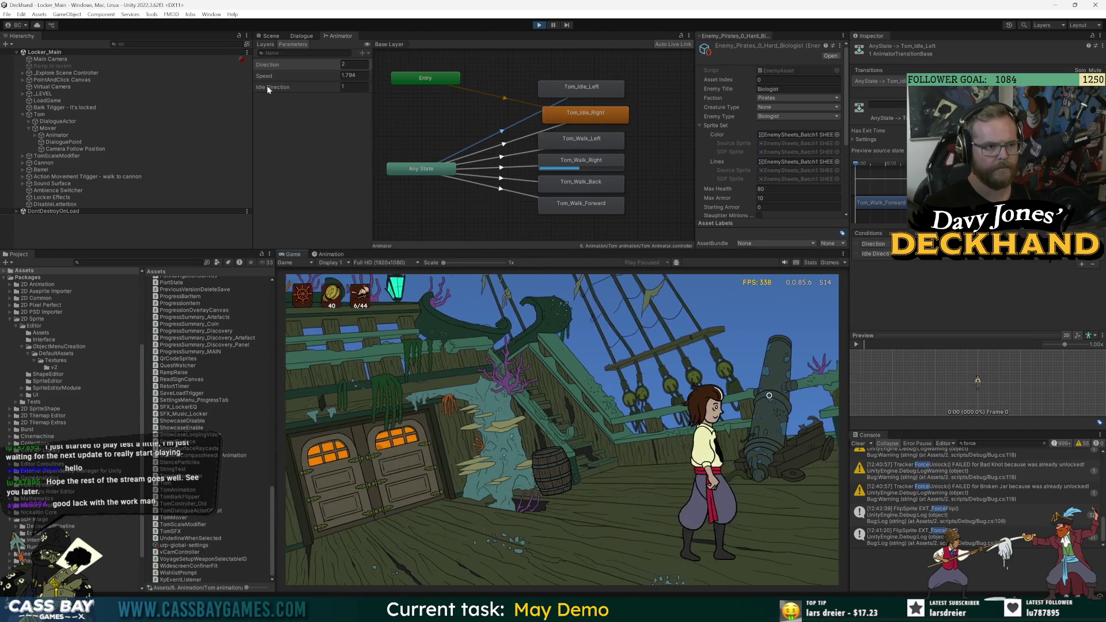
{"action": "left_click", "coordinate": [269, 87]}
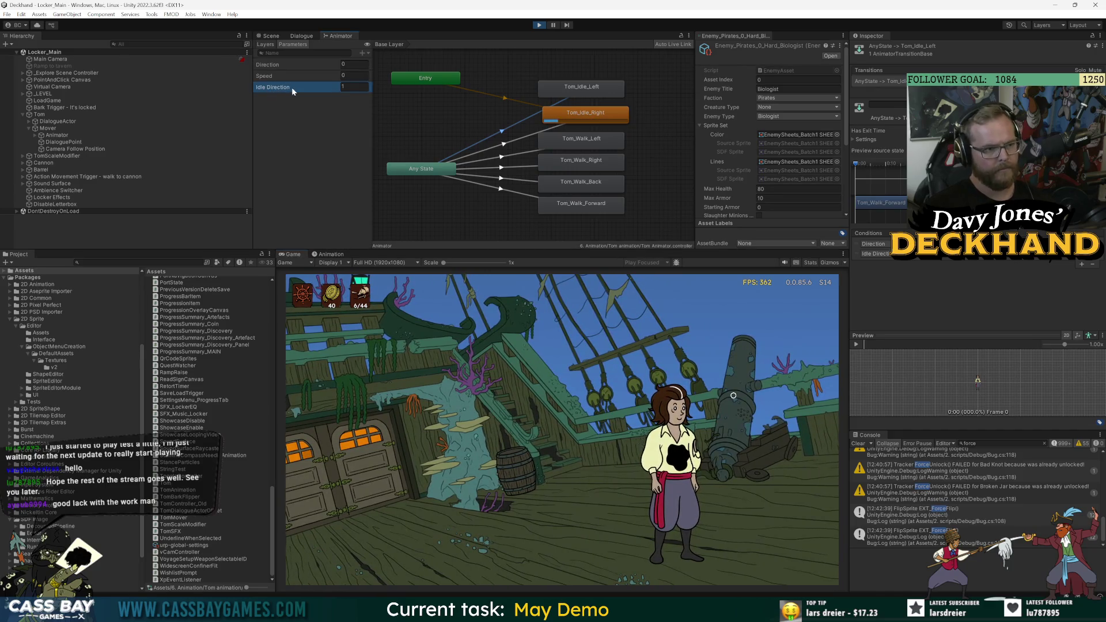
{"action": "key", "text": "alt+Tab"}
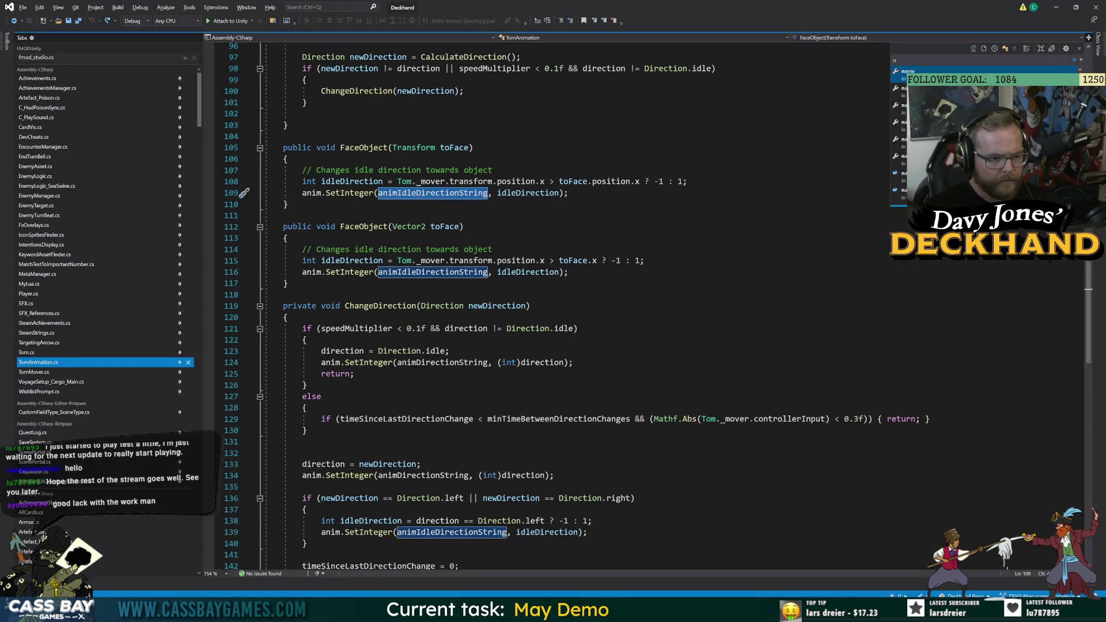
Find the animIdleDirectionString declaration, then review GetSpeed and GetDirection in TomMover.cs.
{"action": "left_click", "coordinate": [438, 272], "text": "ctrl"}
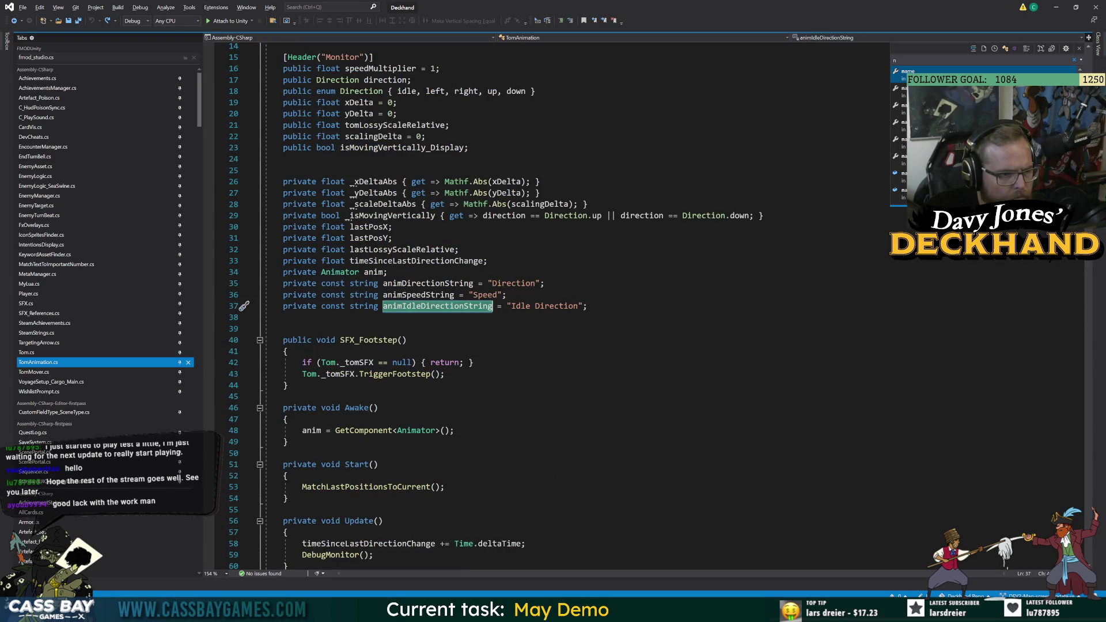
{"action": "scroll", "coordinate": [553, 305], "scroll_direction": "down", "scroll_amount": 20}
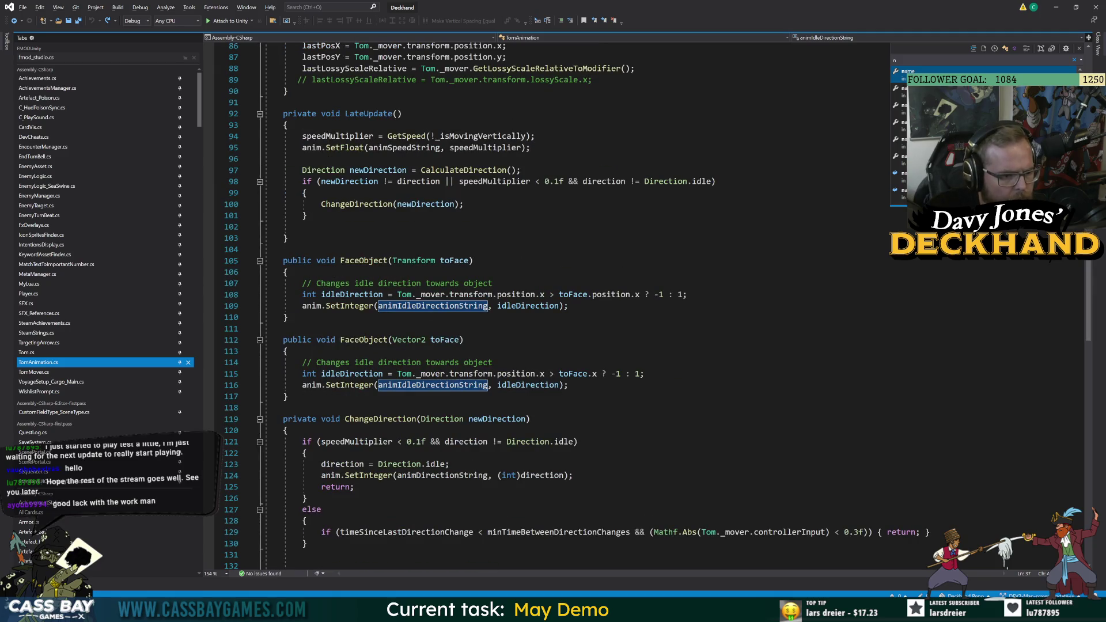
{"action": "left_click", "coordinate": [41, 372]}
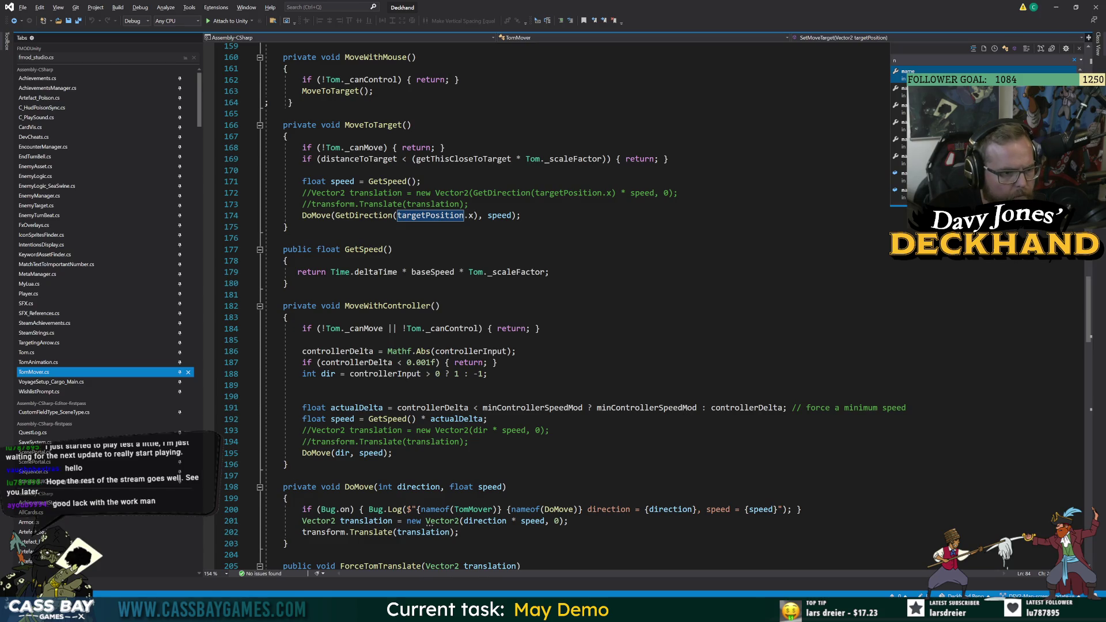
{"action": "left_click", "coordinate": [392, 249]}
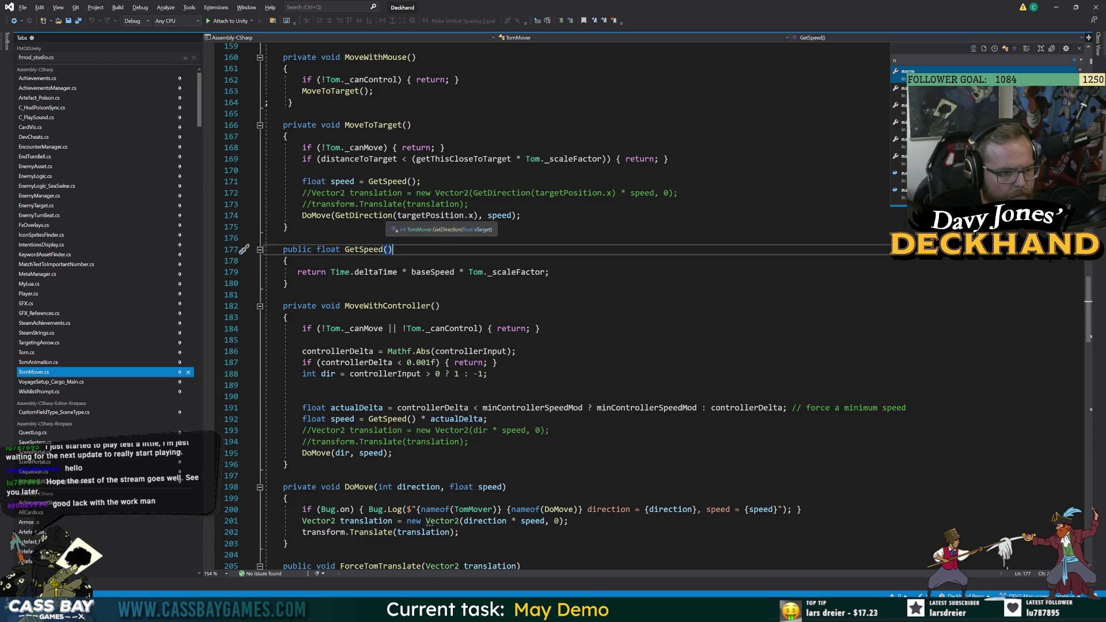
{"action": "left_click", "coordinate": [363, 215], "text": "ctrl"}
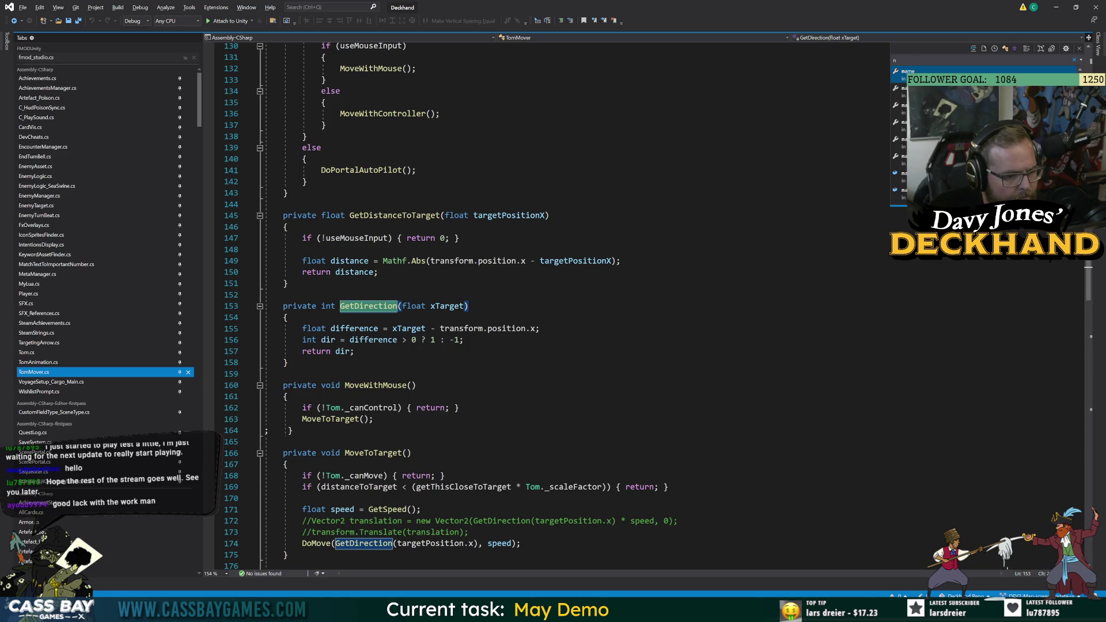
Trace MoveToTarget's GetDirection call and jump to the DoMove definition in TomMover.cs.
{"action": "left_click", "coordinate": [374, 453]}
{"action": "scroll", "coordinate": [374, 453], "scroll_direction": "down", "scroll_amount": 6}
{"action": "left_click", "coordinate": [361, 341]}
{"action": "left_click", "coordinate": [316, 340]}
{"action": "key", "text": "F12"}
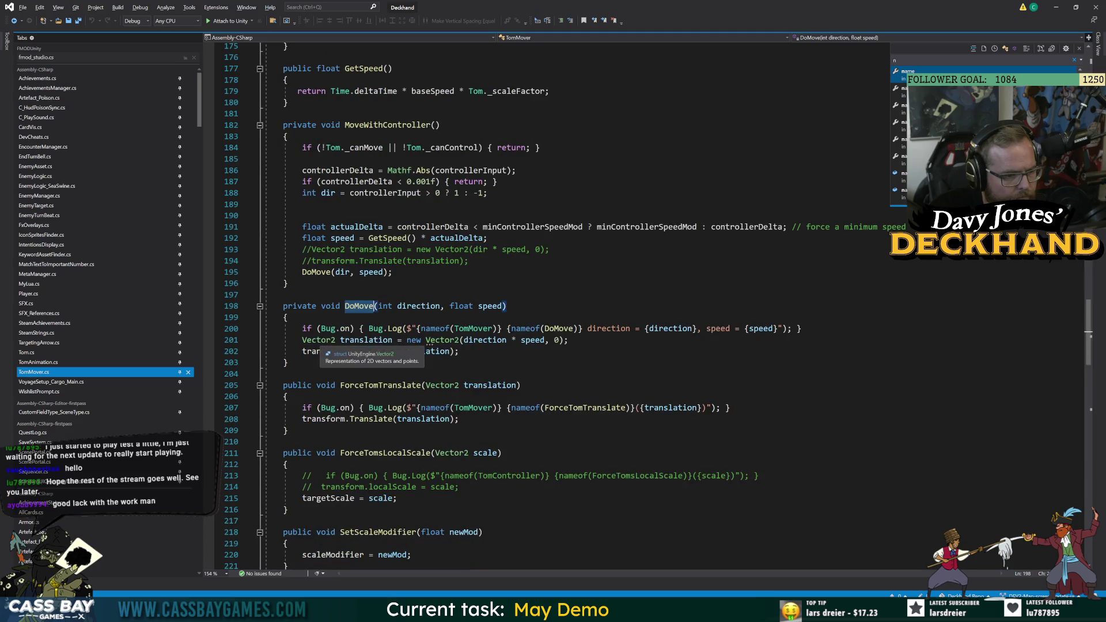
Review the Vector2 FaceObject overload's tomLossyScaleRelative, scalingDelta and xDelta calculations, then return to Unity.
{"action": "left_click", "coordinate": [38, 362]}
{"action": "left_click", "coordinate": [472, 340]}
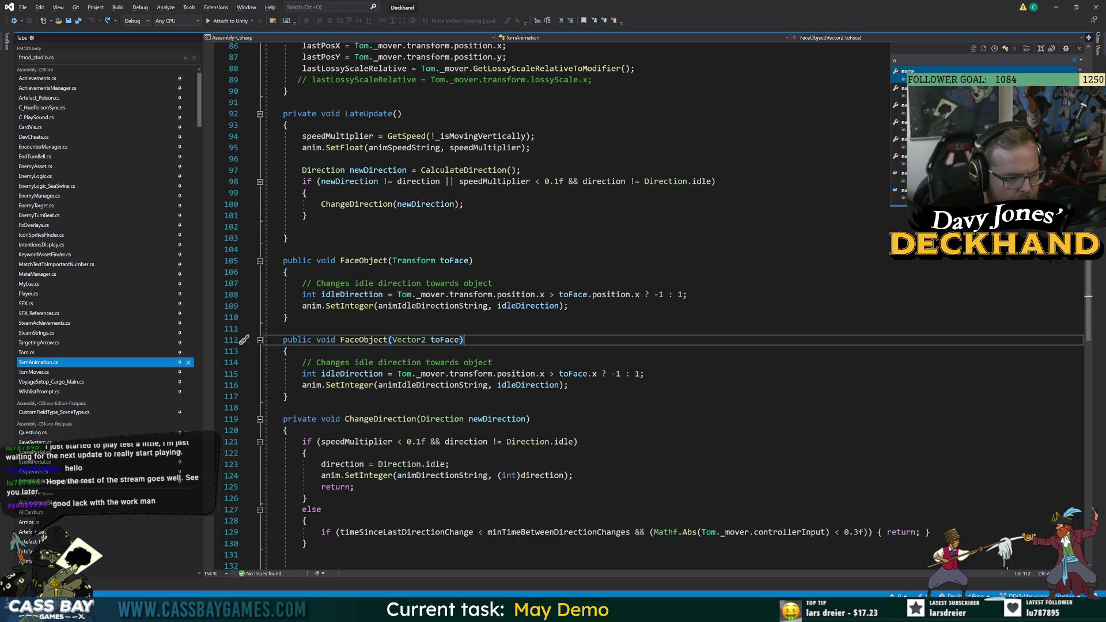
{"action": "scroll", "coordinate": [553, 300], "scroll_direction": "up", "scroll_amount": 7}
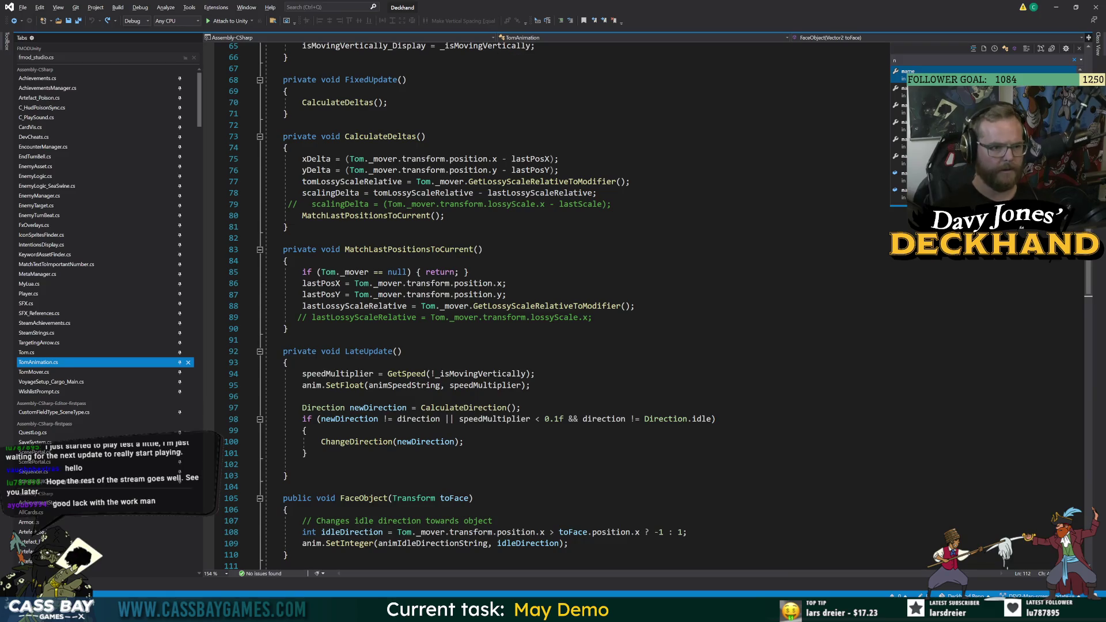
{"action": "left_click", "coordinate": [352, 182]}
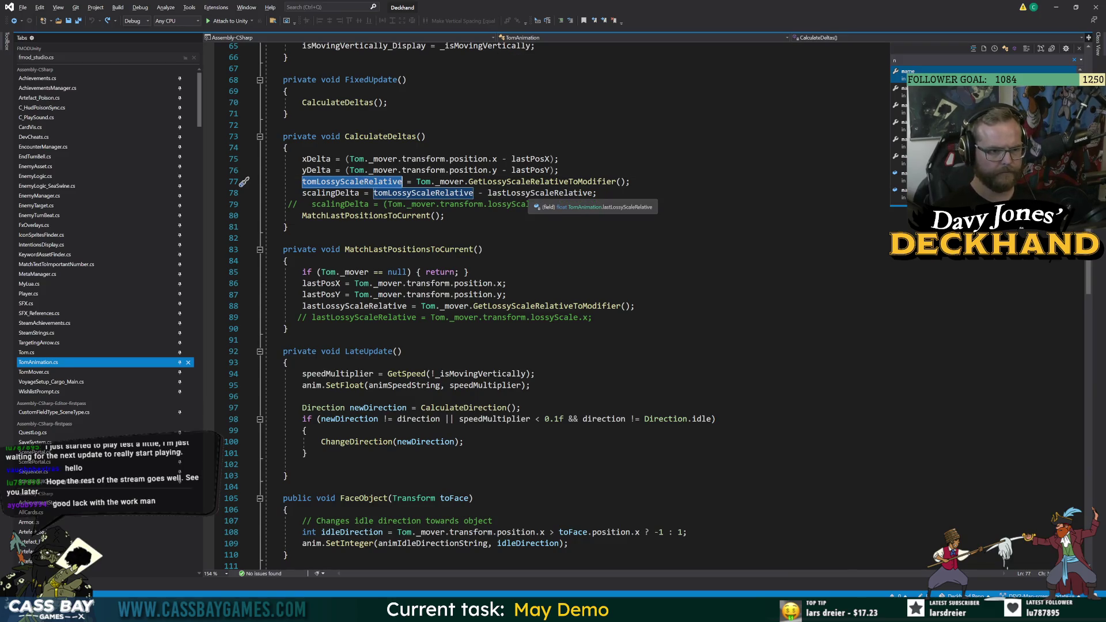
{"action": "left_click", "coordinate": [351, 193]}
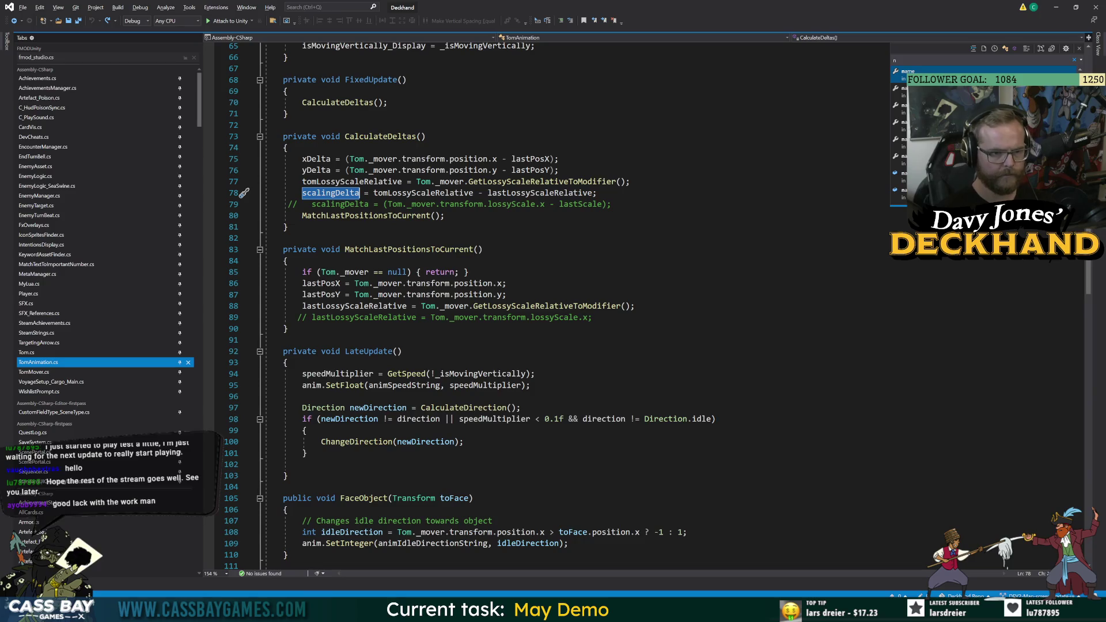
{"action": "key", "text": "Up"}
{"action": "key", "text": "Up"}
{"action": "key", "text": "Up"}
{"action": "scroll", "coordinate": [490, 305], "scroll_direction": "up", "scroll_amount": 15}
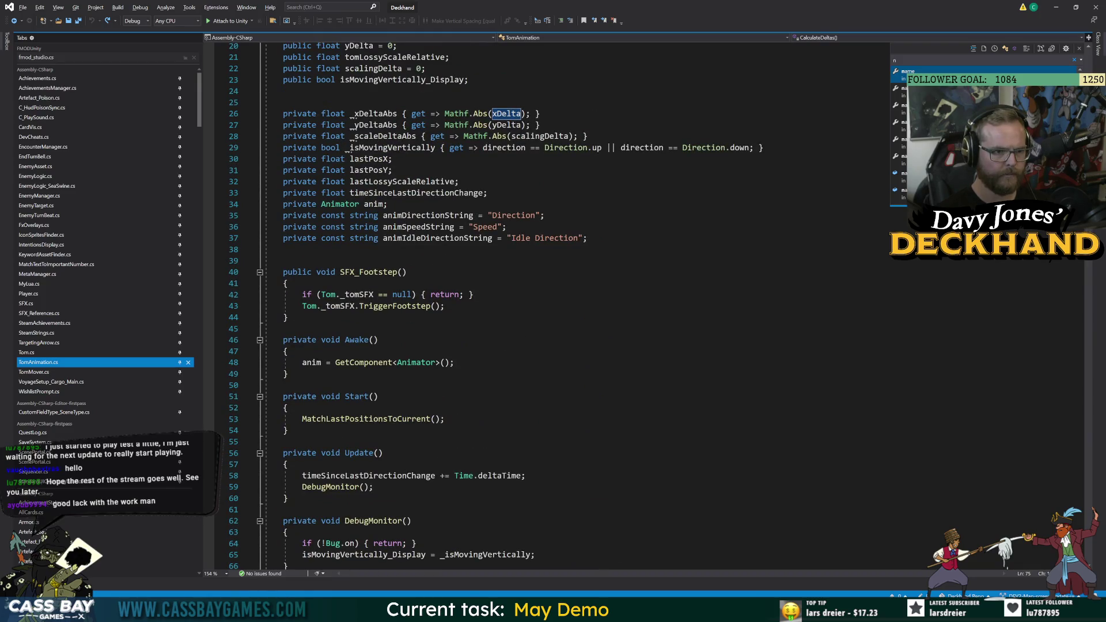
{"action": "scroll", "coordinate": [489, 306], "scroll_direction": "up", "scroll_amount": 6}
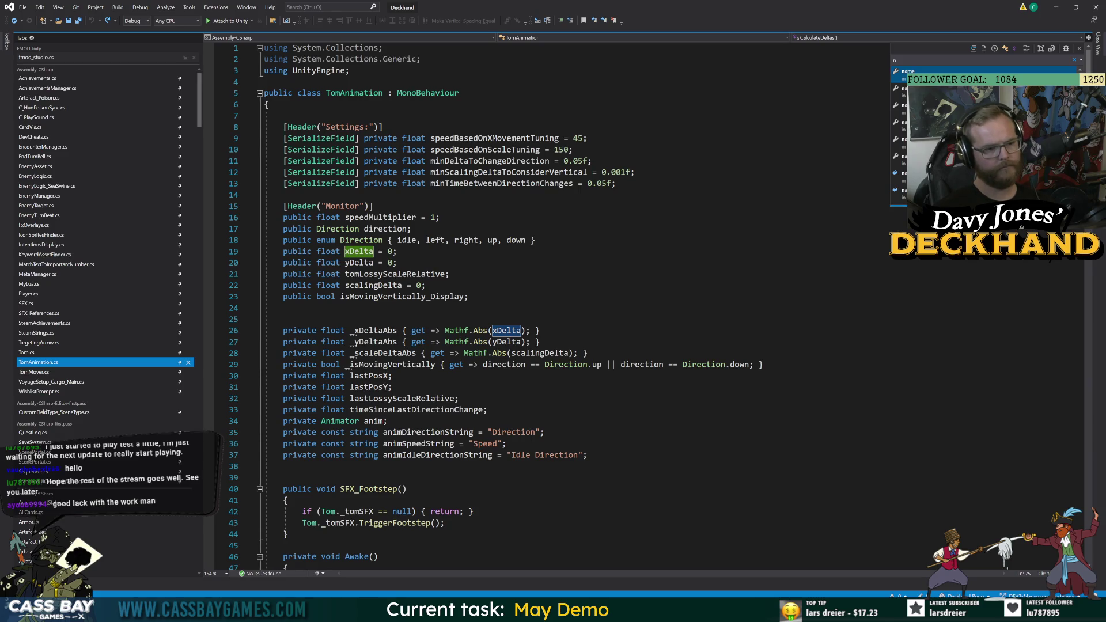
{"action": "scroll", "coordinate": [490, 305], "scroll_direction": "down", "scroll_amount": 7}
{"action": "key", "text": "alt+Tab"}
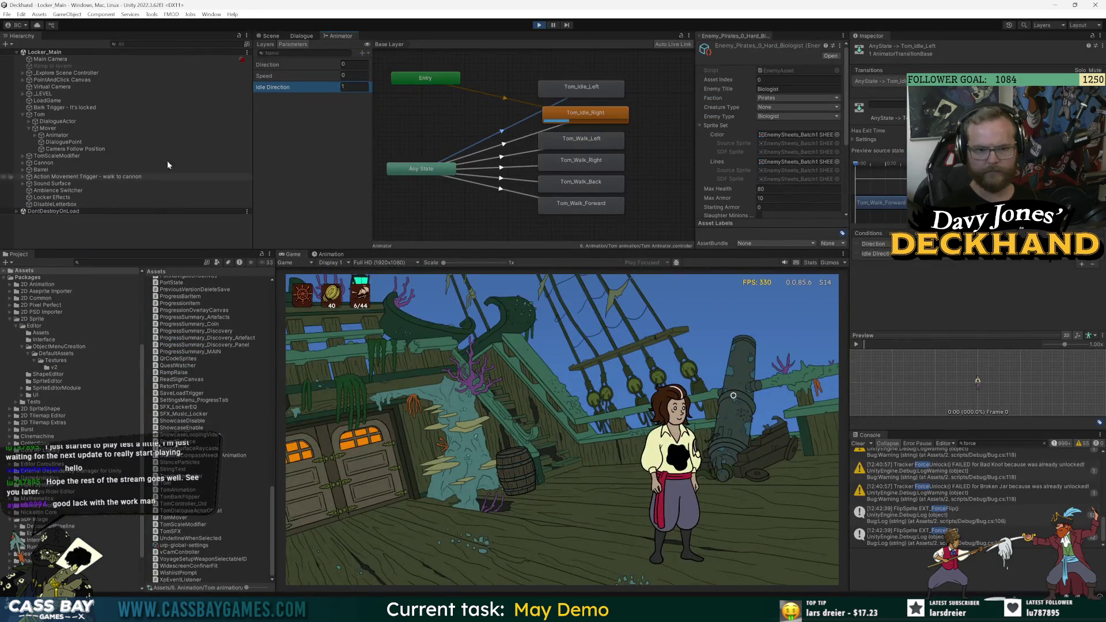
Select Tom > Animator in the Hierarchy and show its components in the Inspector.
{"action": "left_click", "coordinate": [47, 129]}
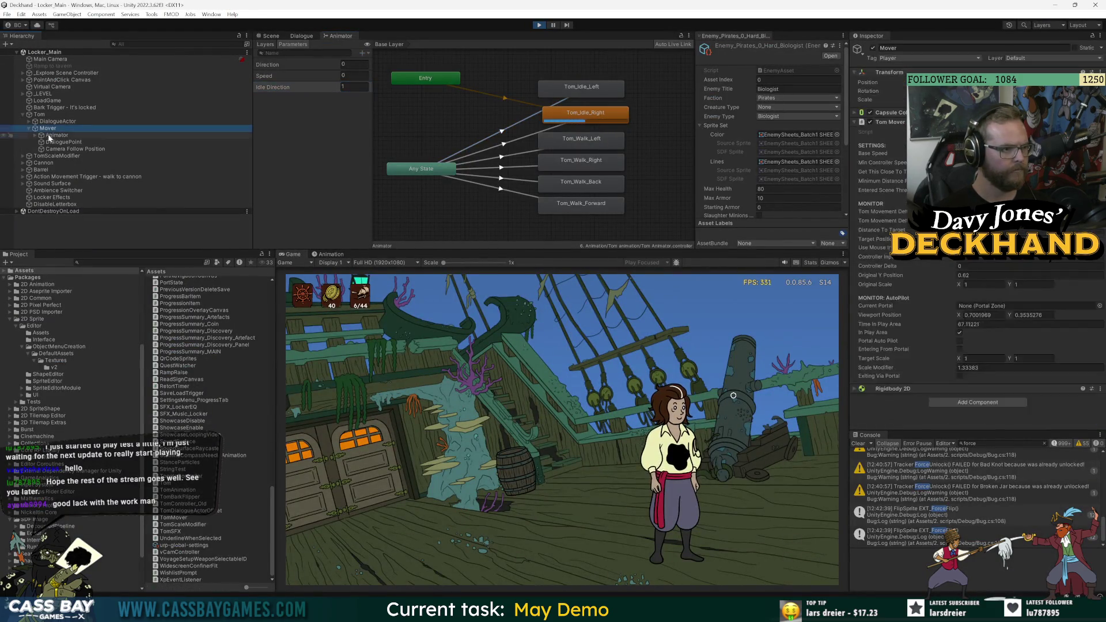
{"action": "left_click", "coordinate": [49, 136]}
{"action": "left_click", "coordinate": [383, 506]}
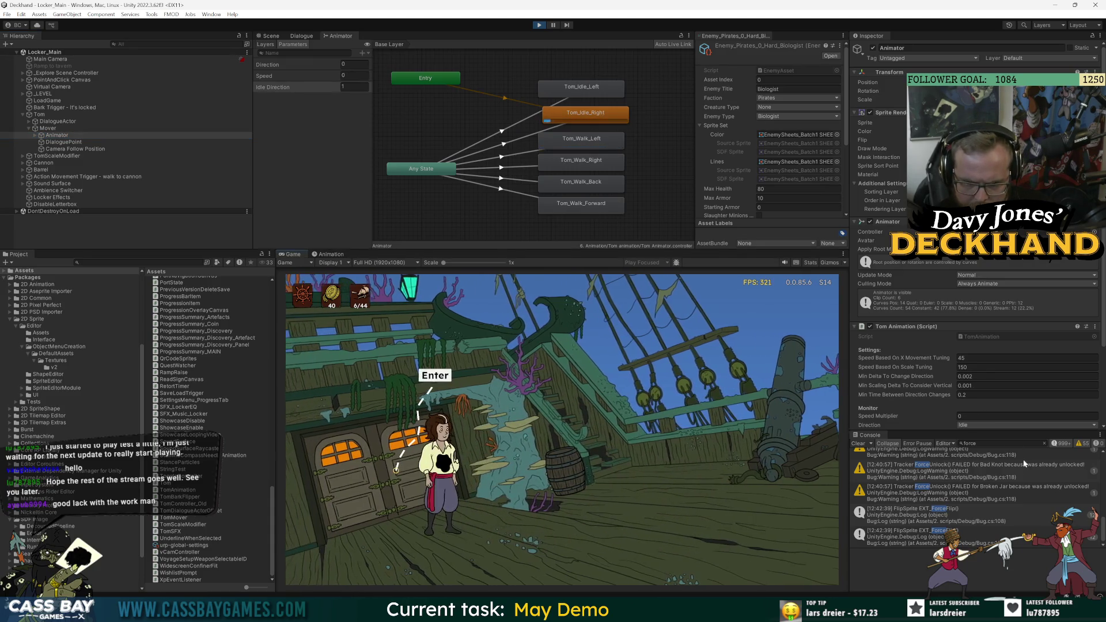
{"action": "scroll", "coordinate": [894, 348], "scroll_direction": "down", "scroll_amount": 2}
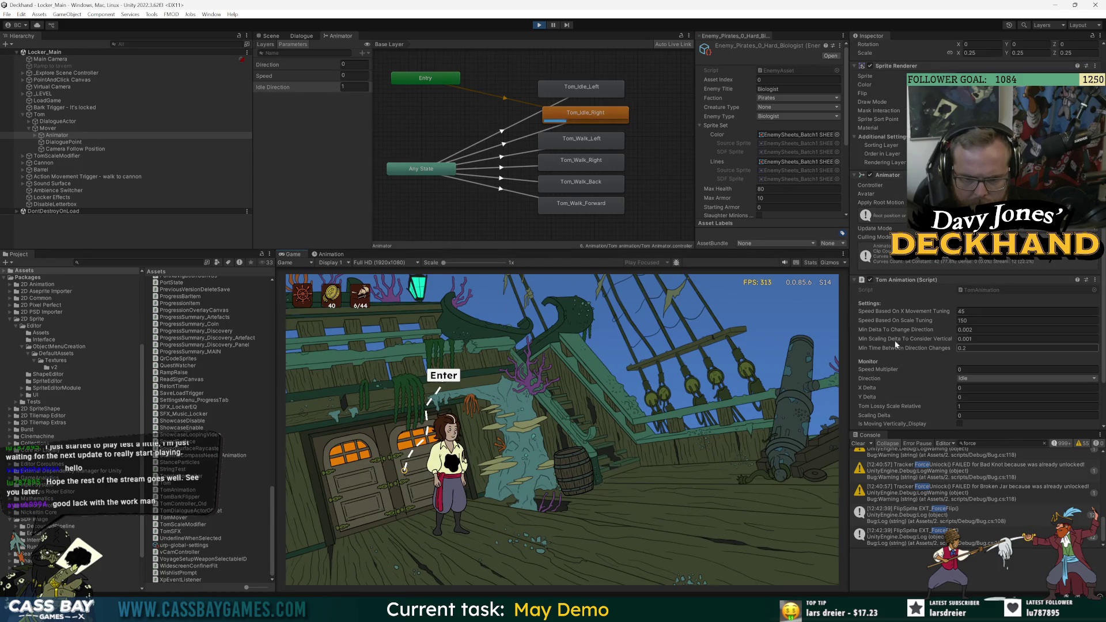
Walk Tom repeatedly left and right across the deck, including short moves to test idling.
{"action": "left_click", "coordinate": [717, 496]}
{"action": "left_click", "coordinate": [452, 468]}
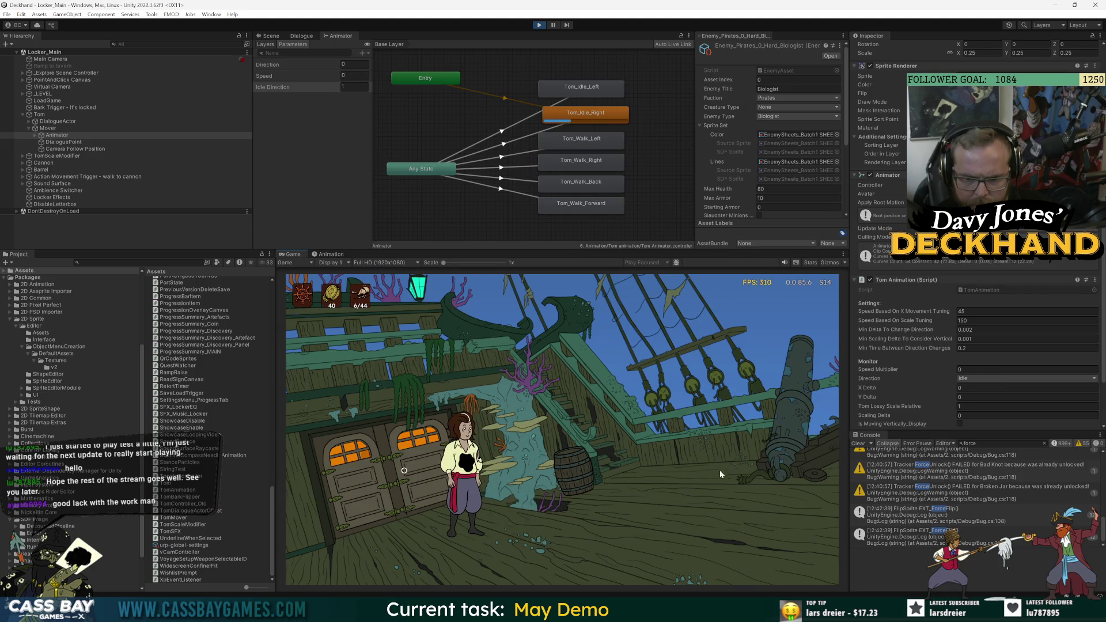
{"action": "left_click", "coordinate": [752, 471]}
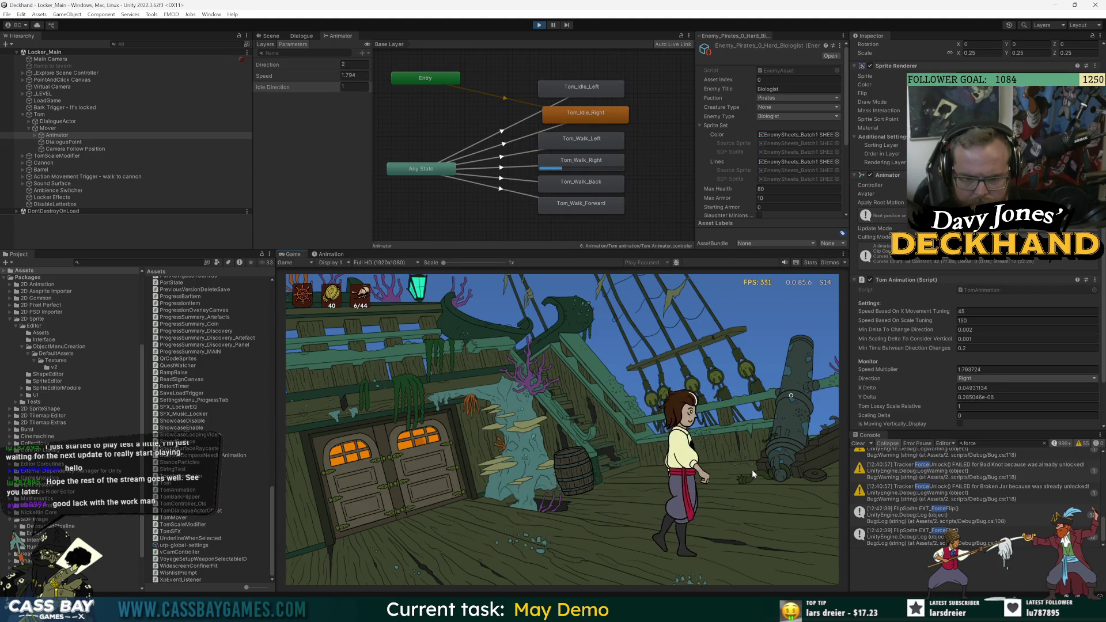
{"action": "left_click", "coordinate": [544, 464]}
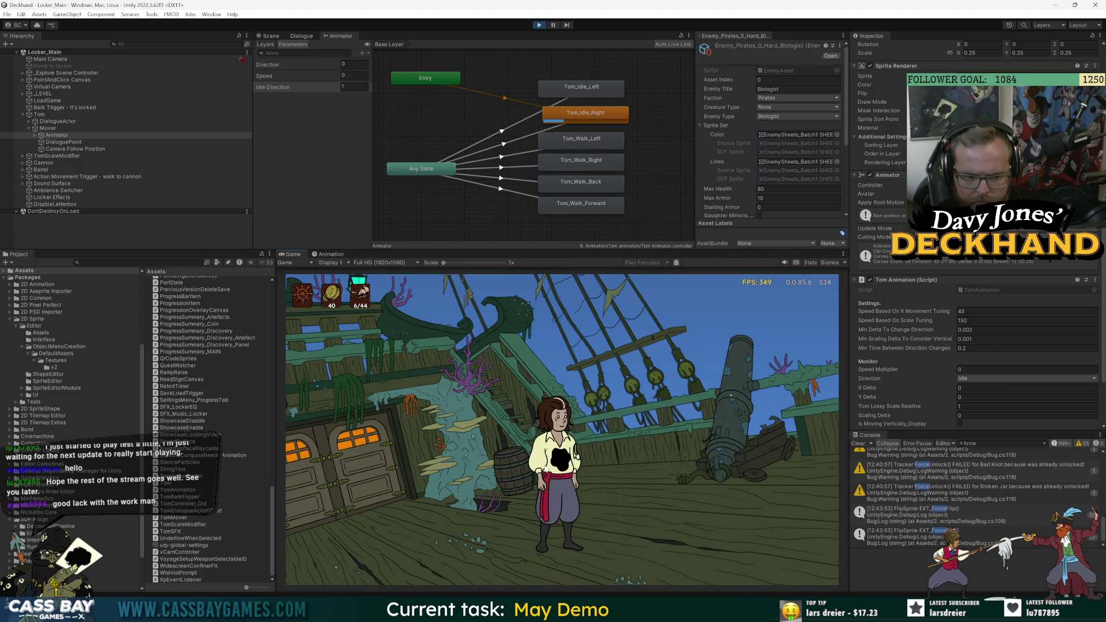
{"action": "left_click", "coordinate": [536, 484]}
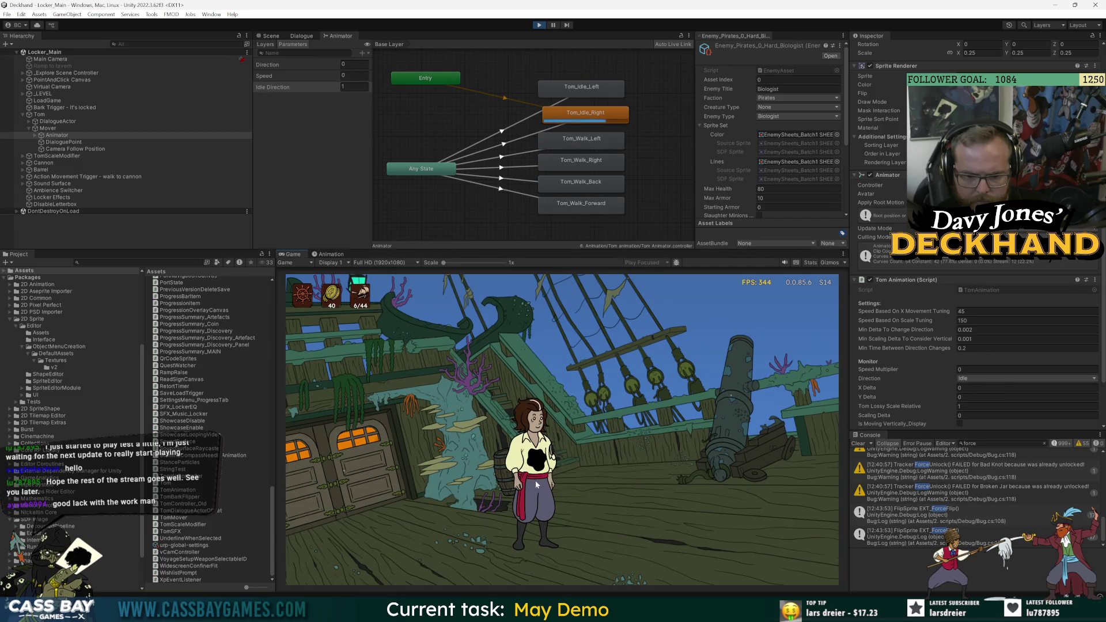
{"action": "left_click", "coordinate": [432, 479]}
{"action": "left_click", "coordinate": [633, 476]}
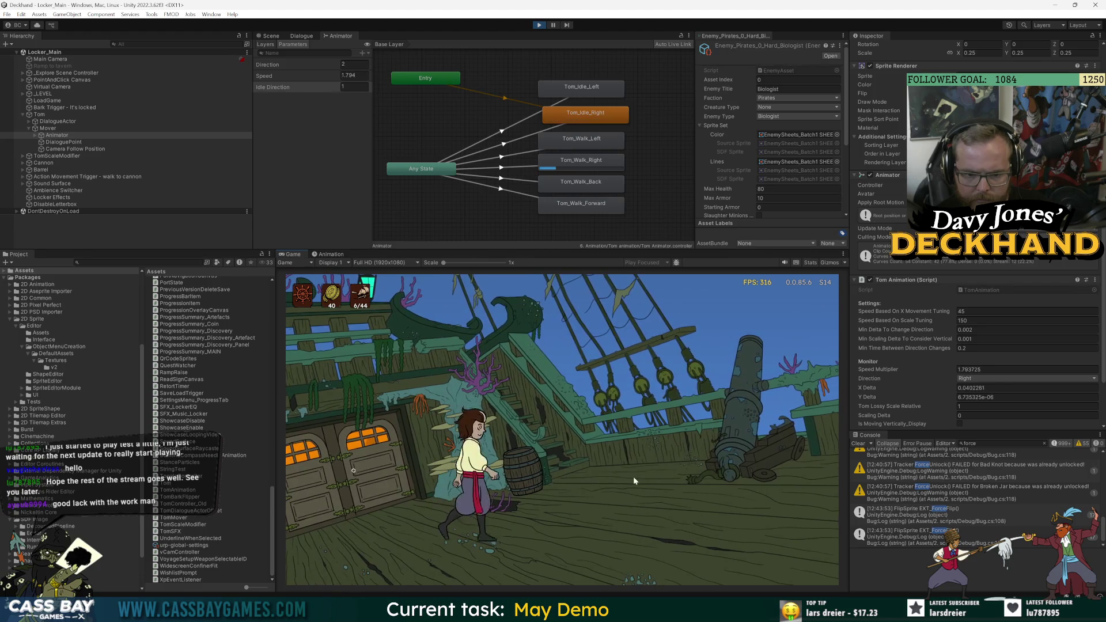
{"action": "scroll", "coordinate": [869, 396], "scroll_direction": "down", "scroll_amount": 2}
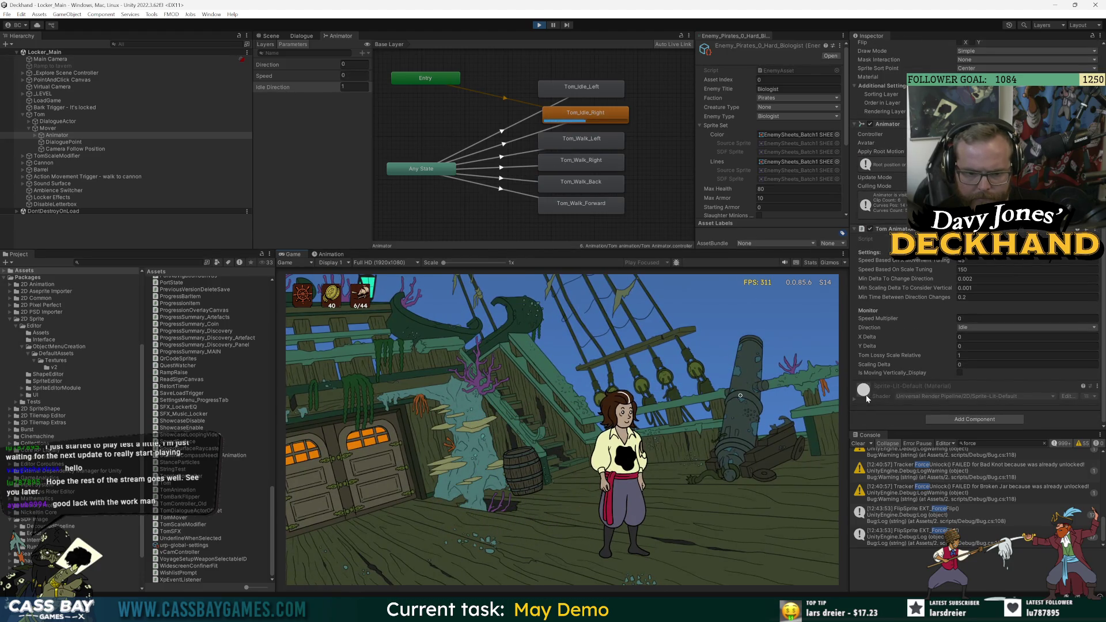
{"action": "left_click", "coordinate": [470, 453]}
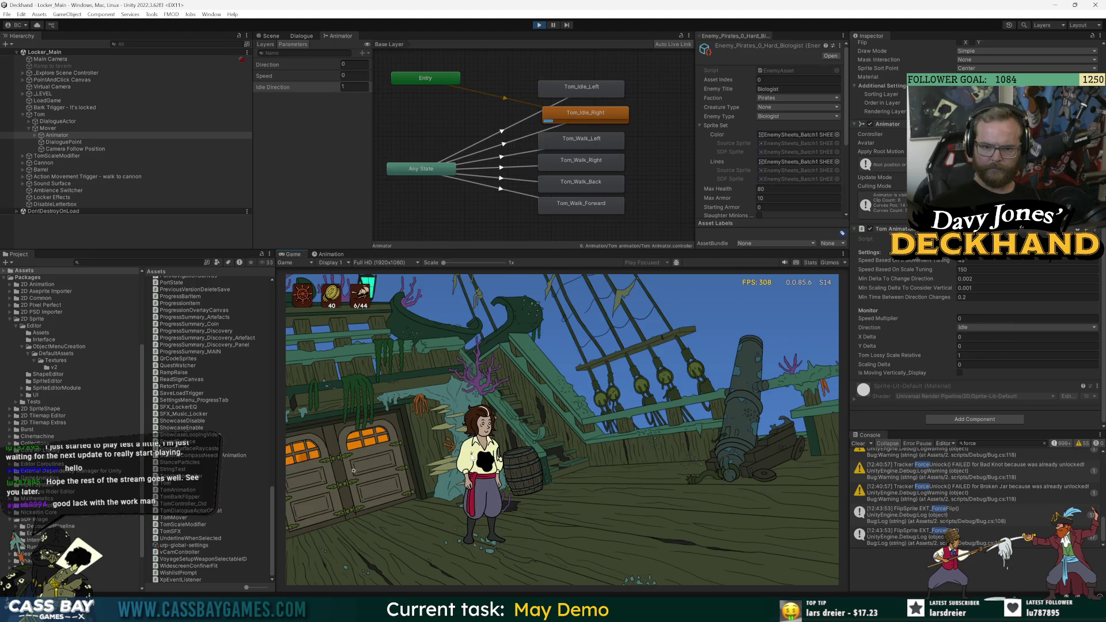
{"action": "left_click", "coordinate": [425, 457]}
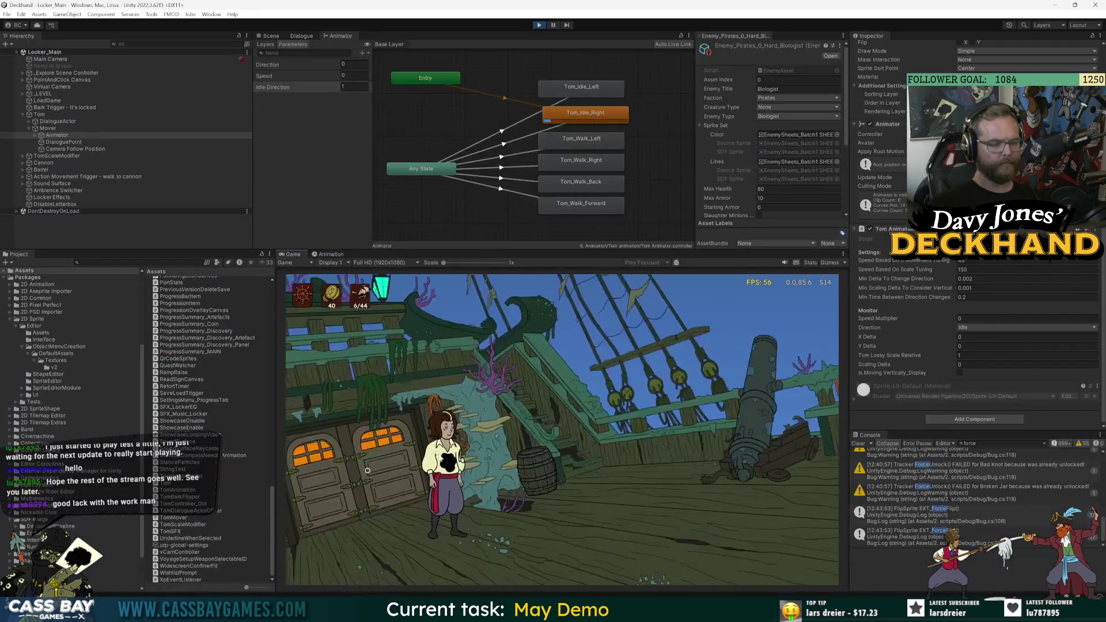
{"action": "left_click", "coordinate": [662, 503]}
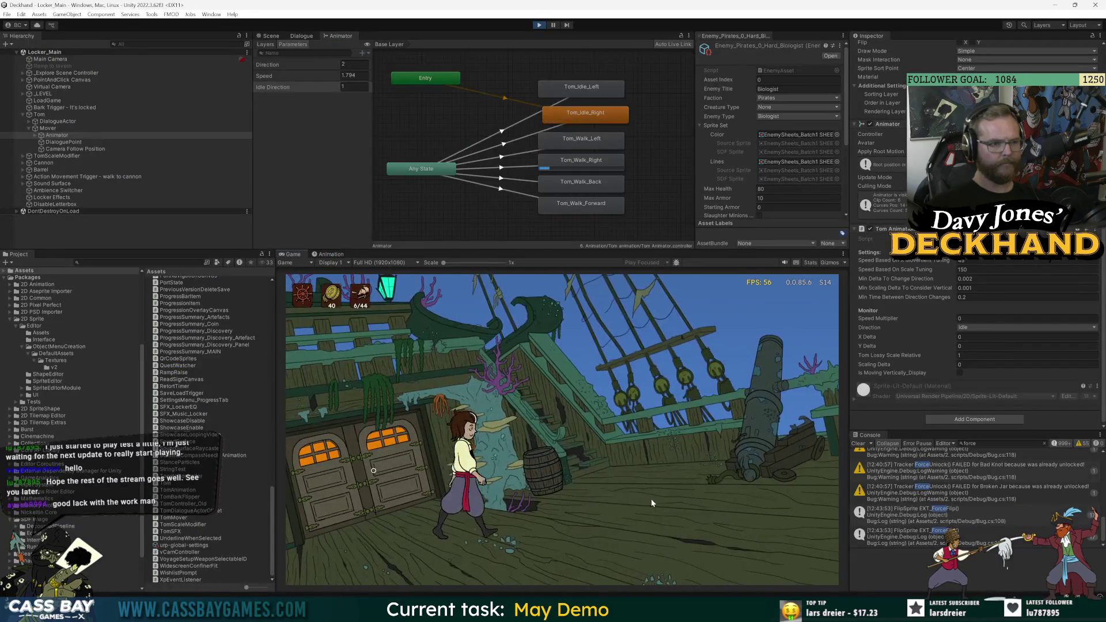
{"action": "key", "text": "alt+Tab"}
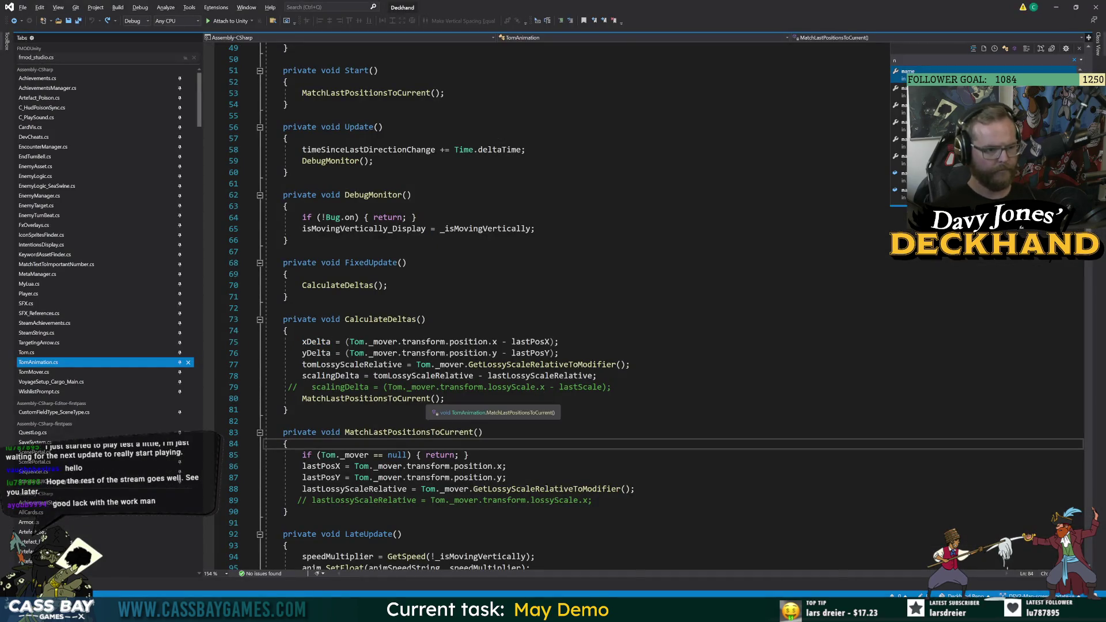
Jump from LateUpdate's ChangeDirection call to its definition and the direction SetInteger on line 124.
{"action": "scroll", "coordinate": [553, 306], "scroll_direction": "down", "scroll_amount": 5}
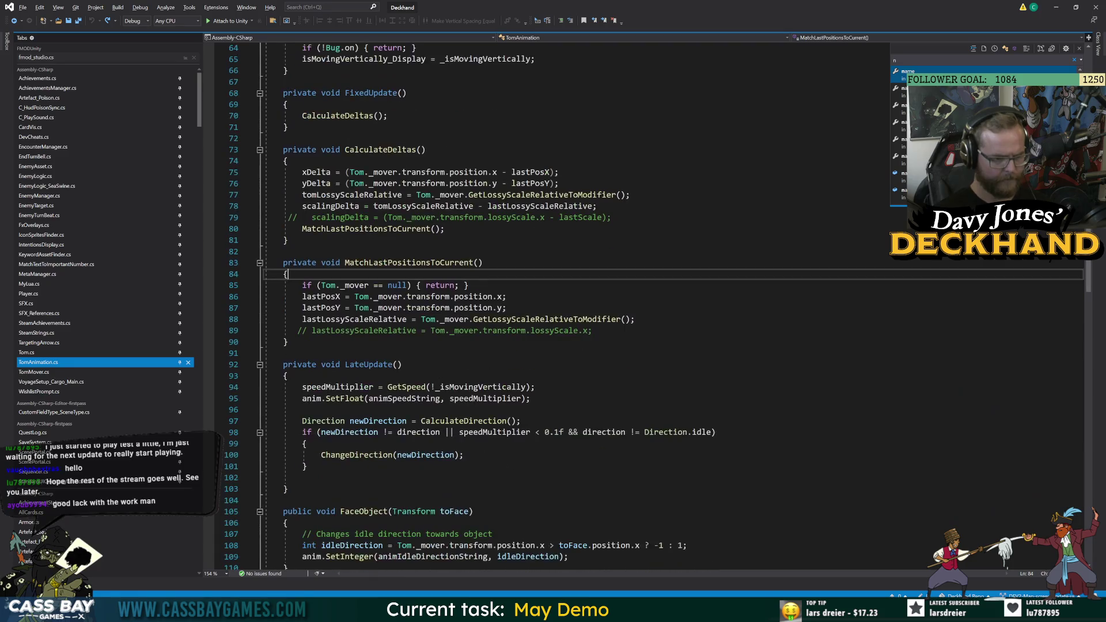
{"action": "double_click", "coordinate": [355, 455]}
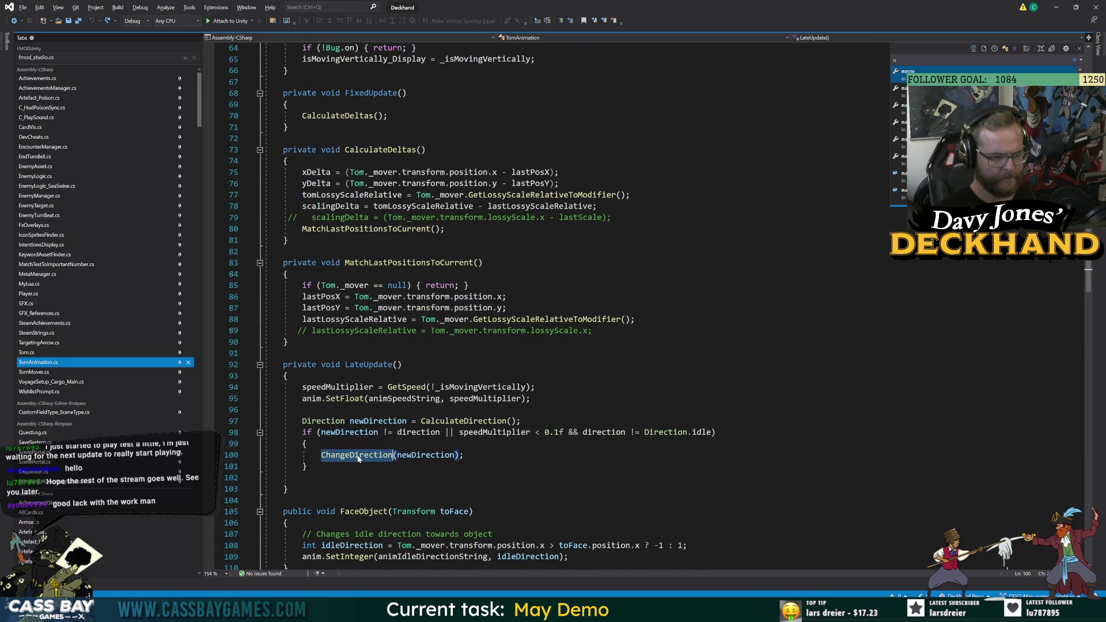
{"action": "key", "text": "F12"}
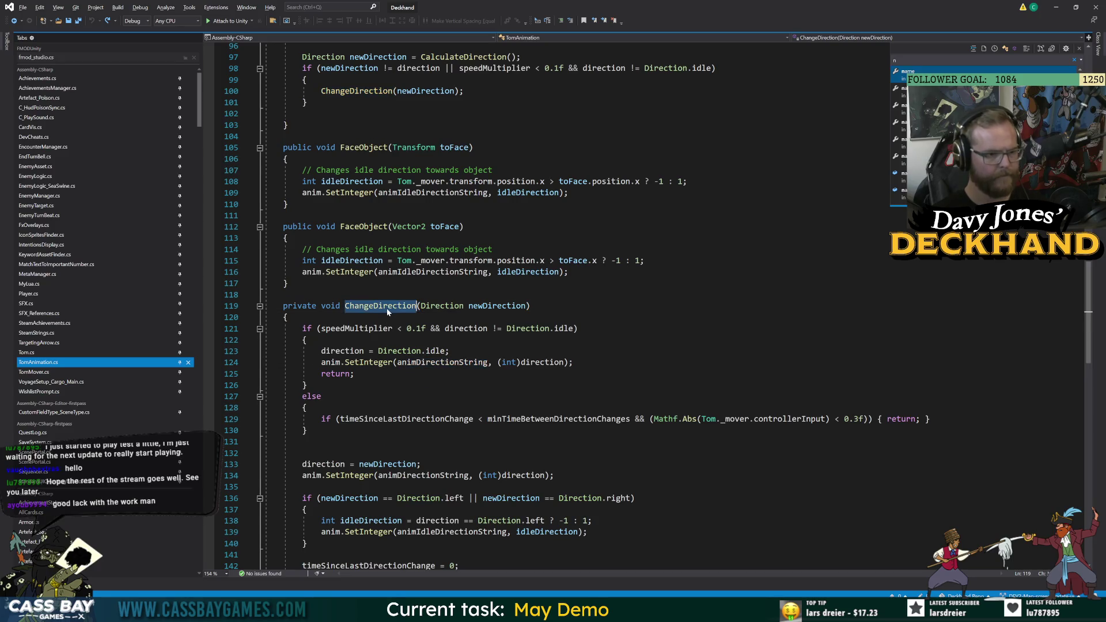
{"action": "left_click", "coordinate": [378, 362]}
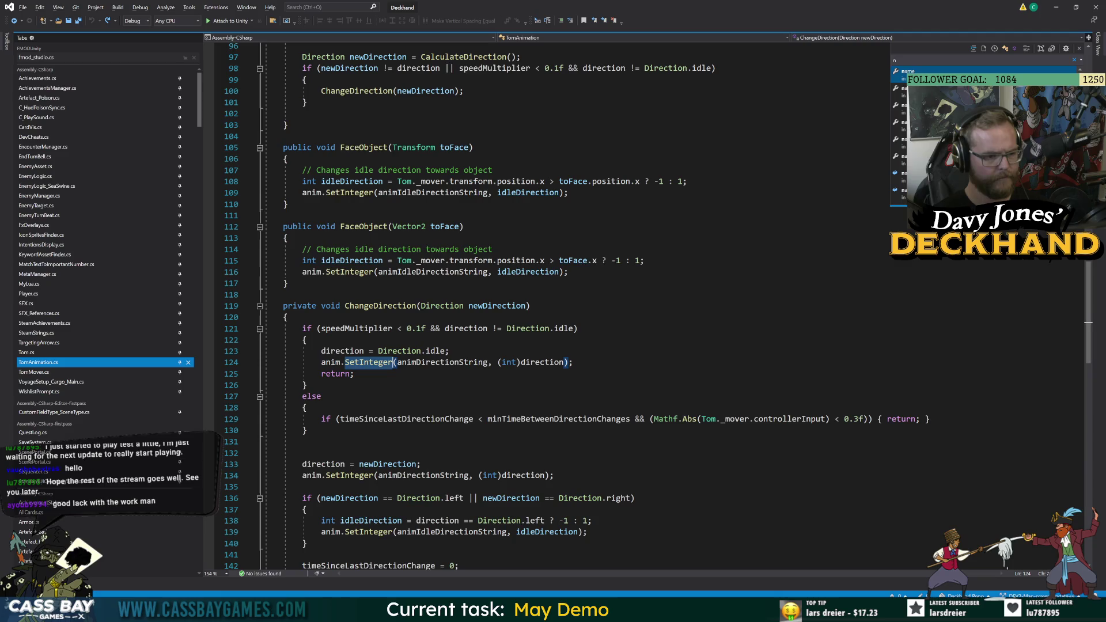
{"action": "key", "text": "End"}
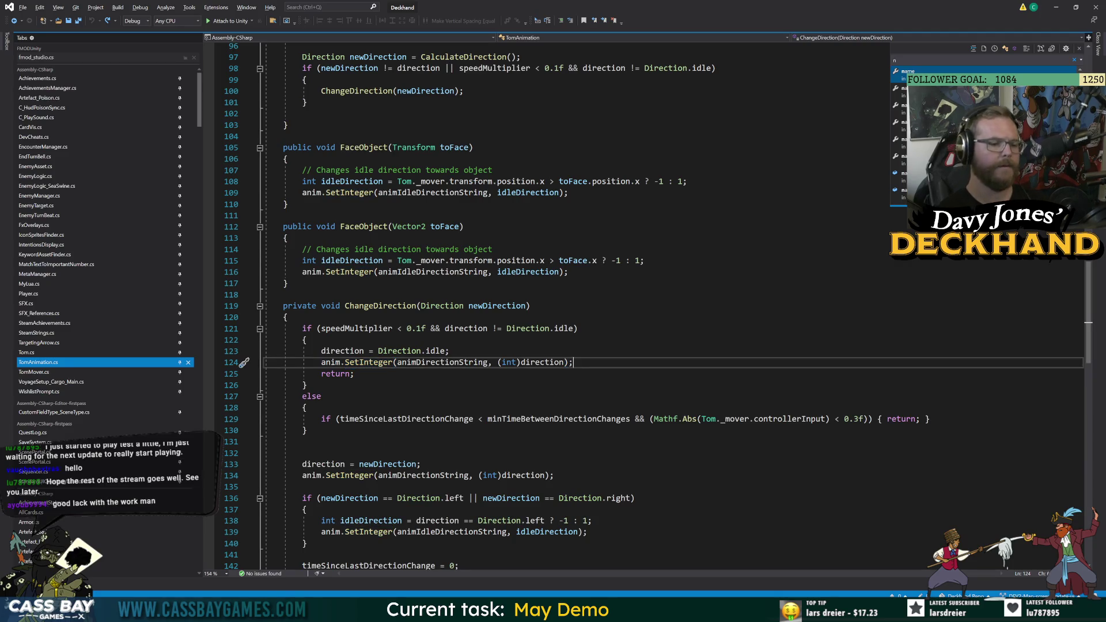
Add 'anim.SetInteger(animIdleDirectionString, (int)direction);' after line 124 and save TomAnimation.cs.
{"action": "key", "text": "Return"}
{"action": "type", "text": "anim.set"}
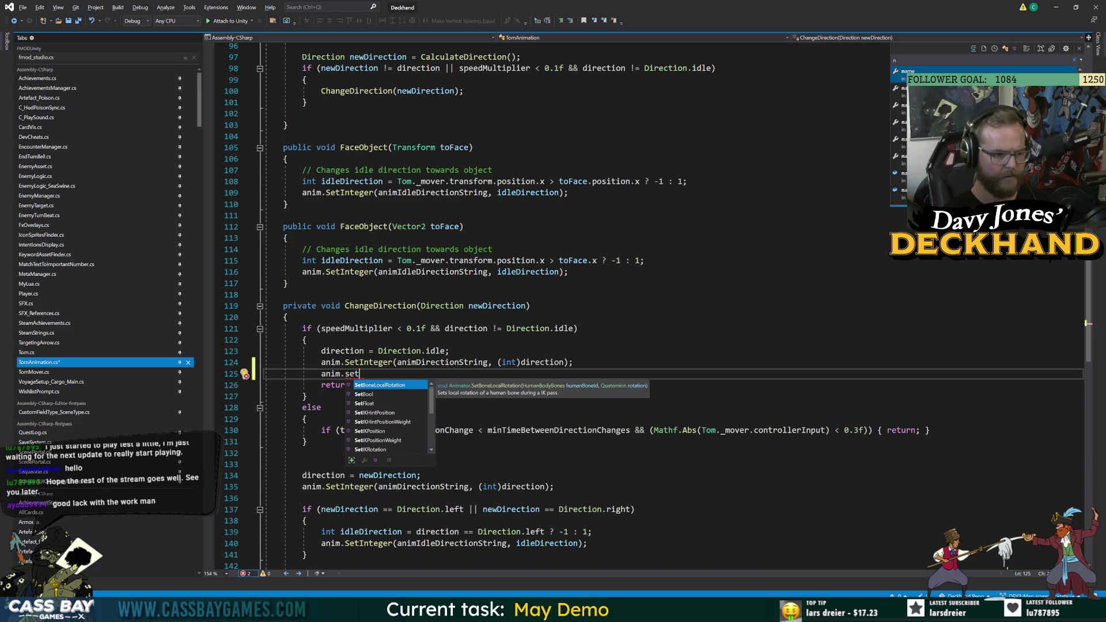
{"action": "type", "text": "int"}
{"action": "key", "text": "Tab"}
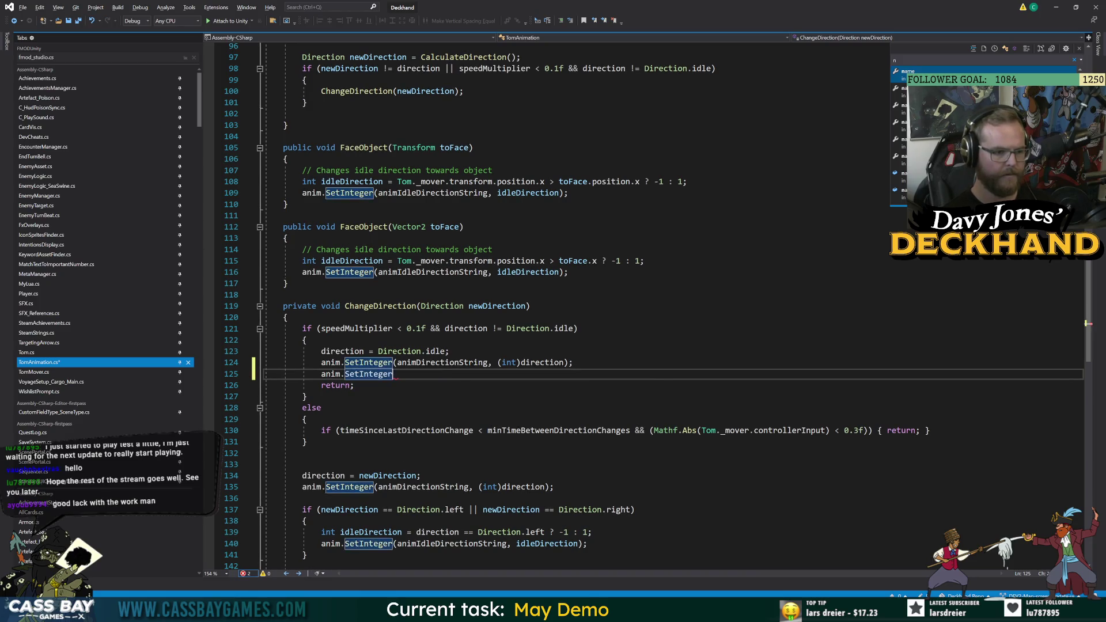
{"action": "type", "text": "("}
{"action": "type", "text": "animIdle"}
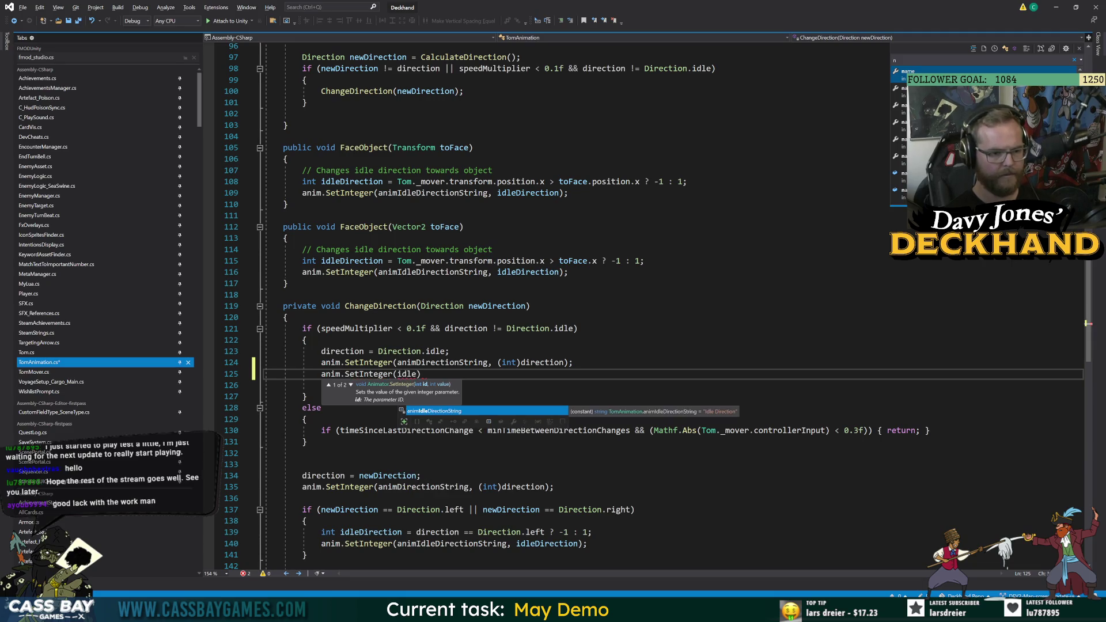
{"action": "key", "text": "Tab"}
{"action": "type", "text": ", (int)direc"}
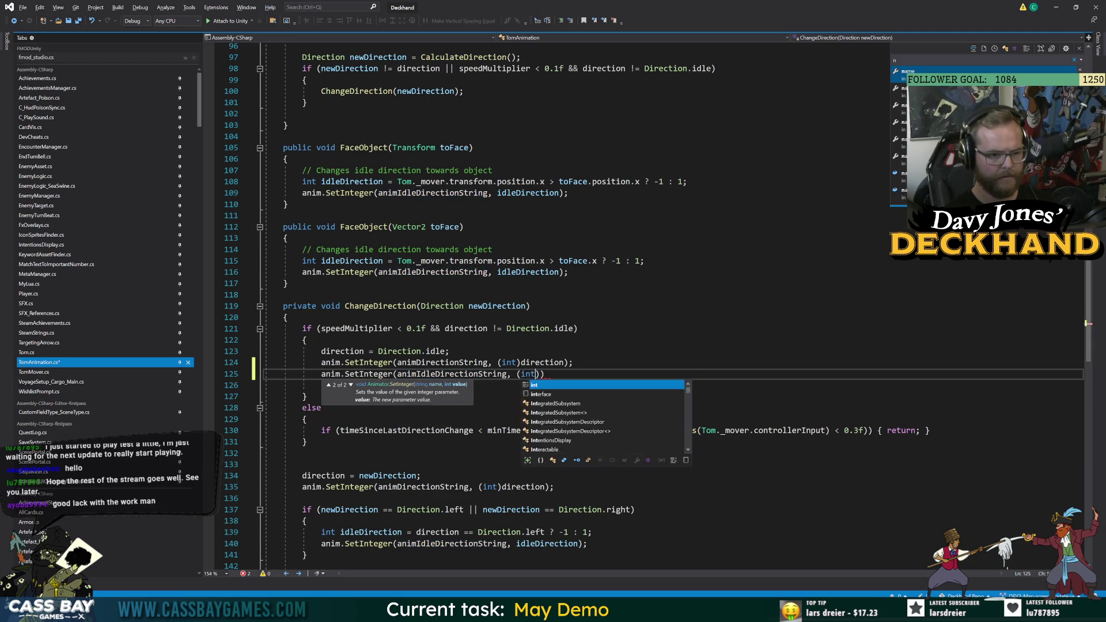
{"action": "key", "text": "Tab"}
{"action": "type", "text": ");"}
{"action": "key", "text": "ctrl+s"}
{"action": "double_click", "coordinate": [453, 374]}
{"action": "scroll", "coordinate": [554, 478], "scroll_direction": "down", "scroll_amount": 2}
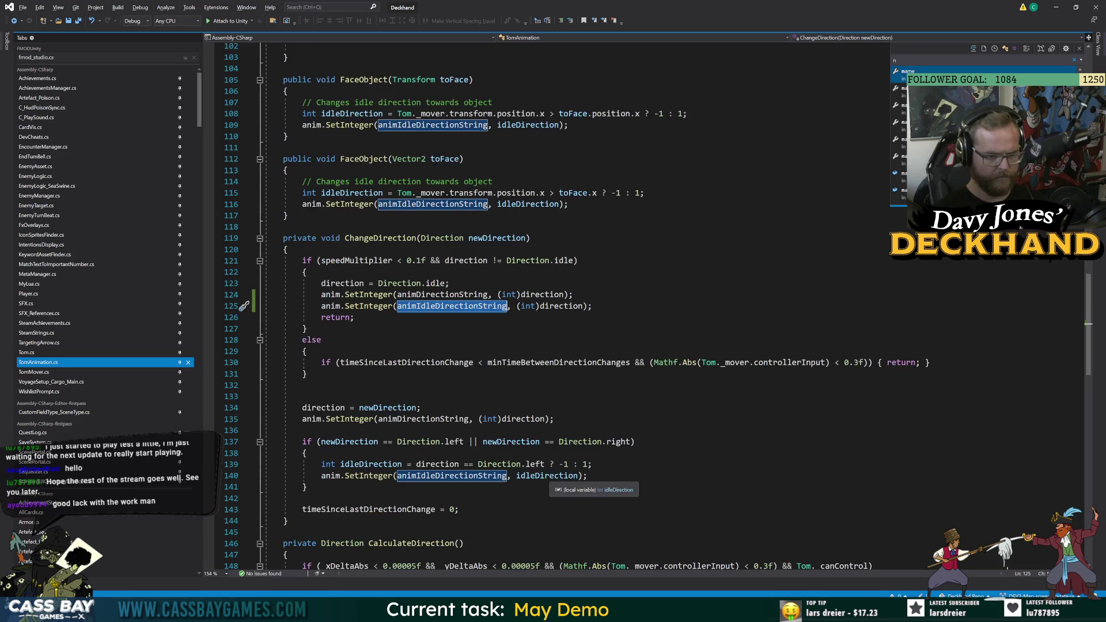
Delete the added idle-direction SetInteger line and the return statement from ChangeDirection's idle branch, and save.
{"action": "left_click", "coordinate": [550, 478]}
{"action": "key", "text": "Down"}
{"action": "key", "text": "Down"}
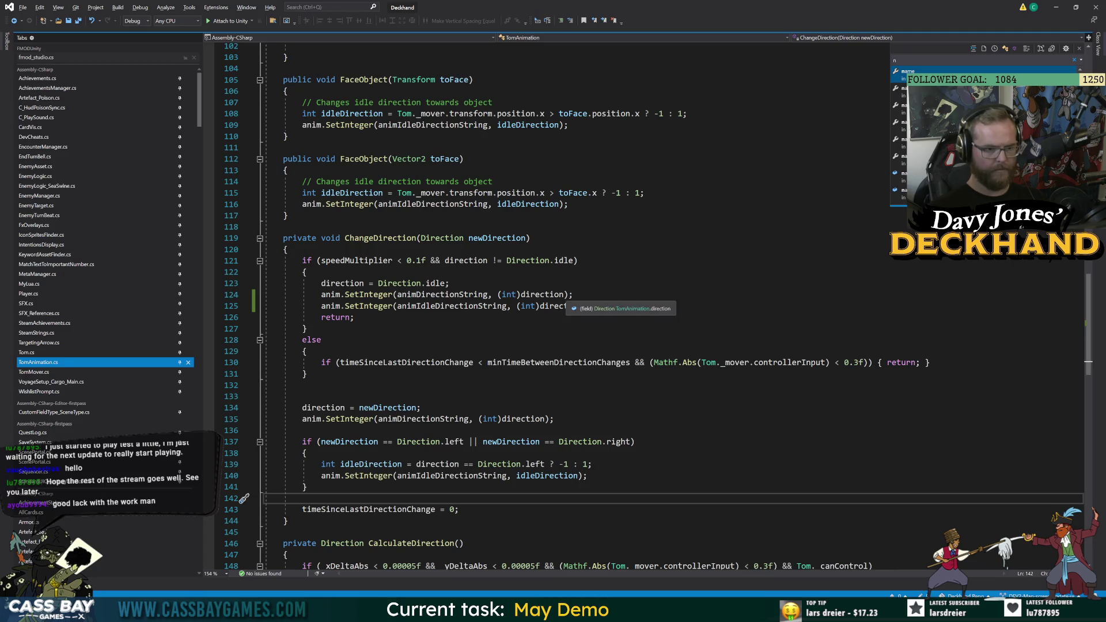
{"action": "double_click", "coordinate": [341, 318]}
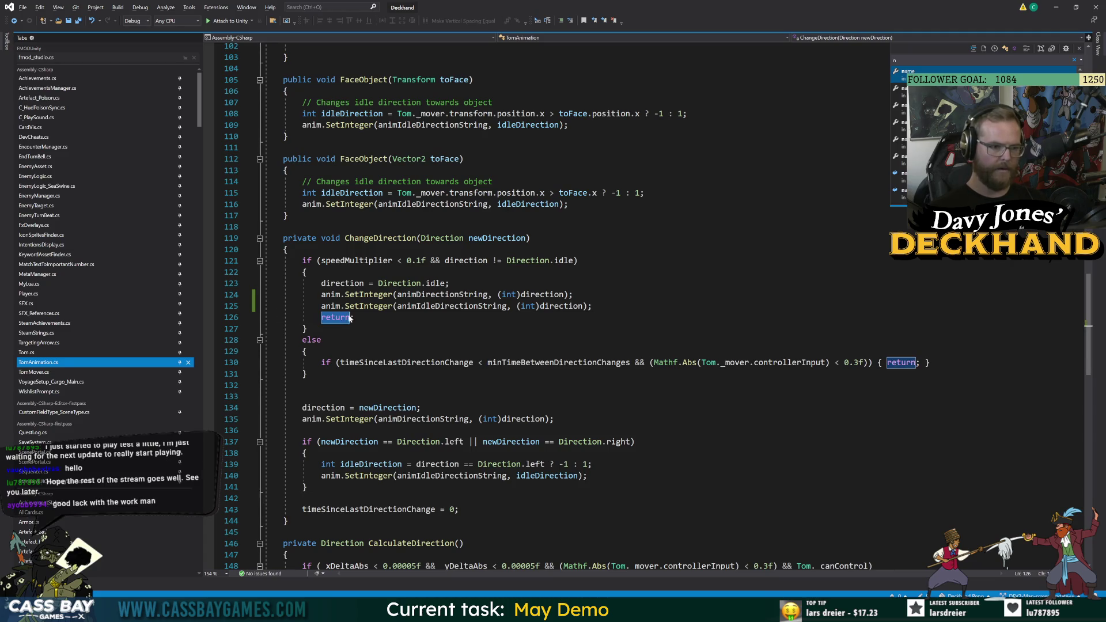
{"action": "left_click", "coordinate": [307, 329]}
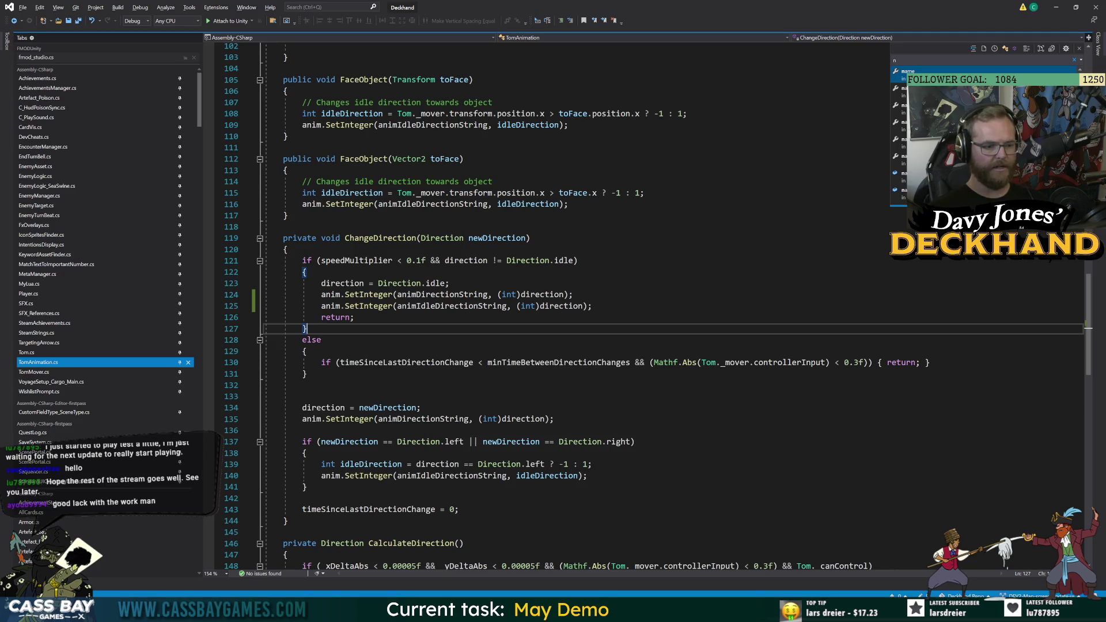
{"action": "left_click", "coordinate": [244, 306]}
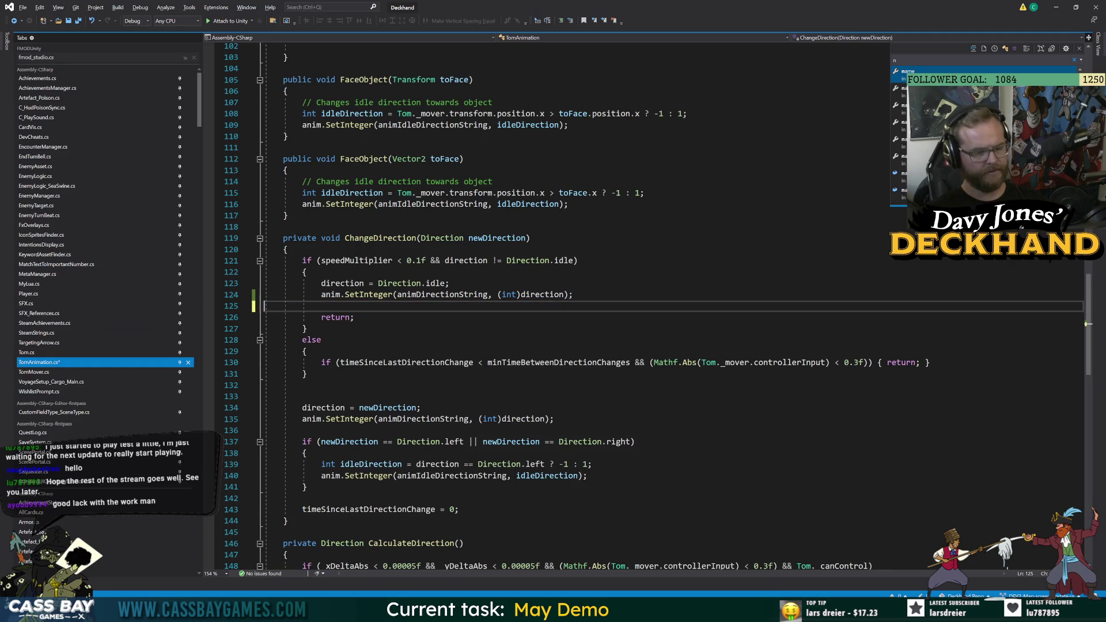
{"action": "key", "text": "Delete"}
{"action": "left_click_drag", "start_coordinate": [245, 306], "coordinate": [244, 294]}
{"action": "left_click", "coordinate": [264, 306]}
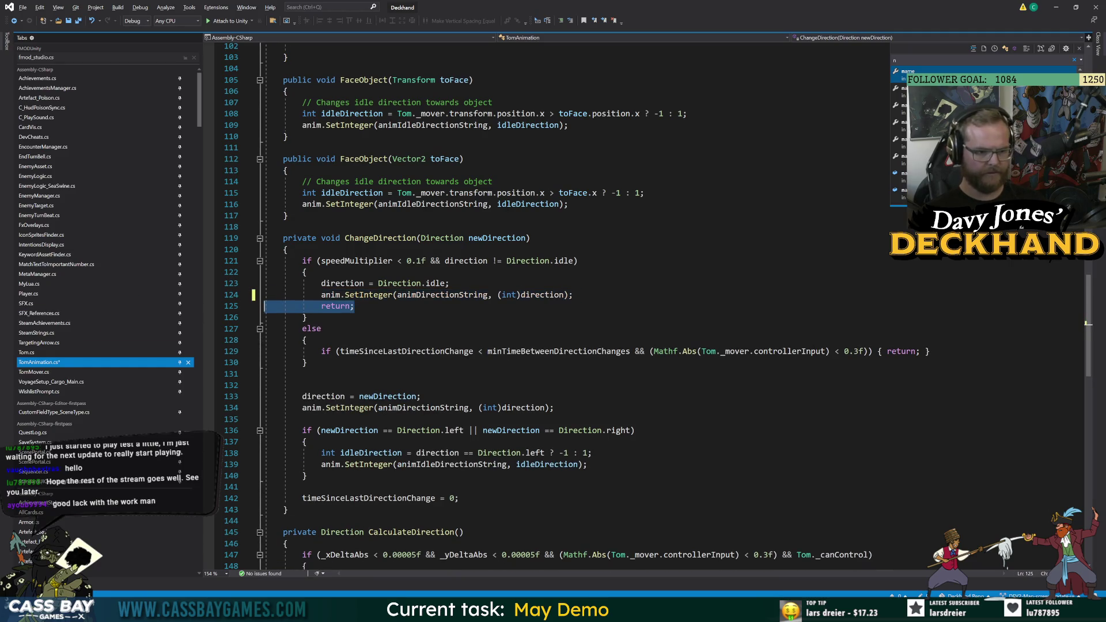
{"action": "key", "text": "shift+End"}
{"action": "key", "text": "Delete"}
{"action": "key", "text": "Delete"}
{"action": "left_click", "coordinate": [302, 373]}
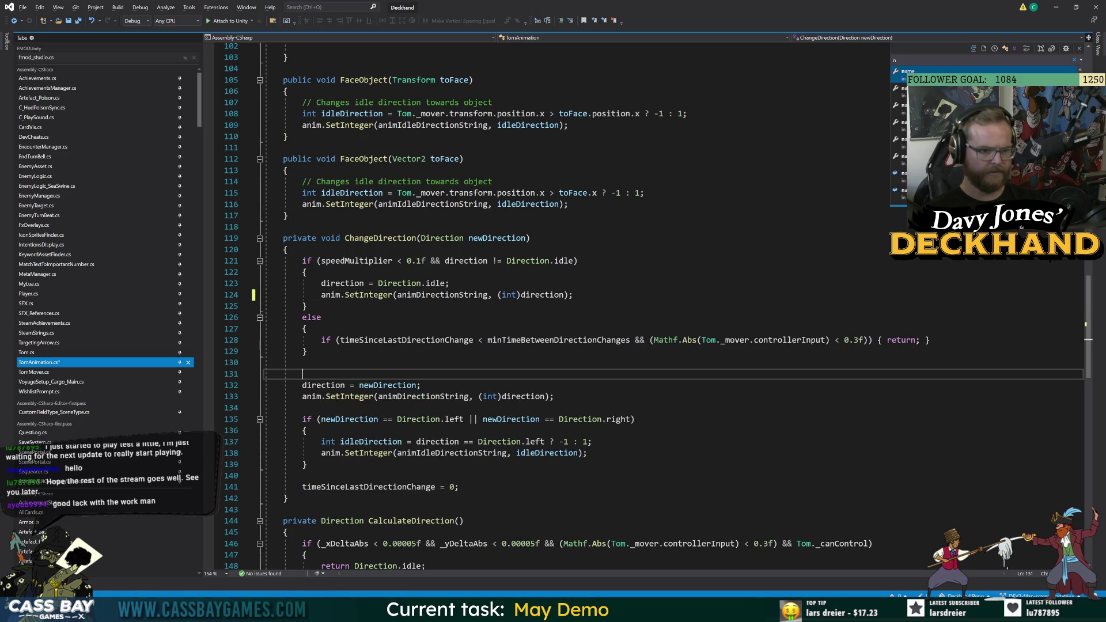
{"action": "key", "text": "ctrl+s"}
Check the idle-direction SetInteger on line 138, then stop the running game in Unity.
{"action": "left_click", "coordinate": [587, 453]}
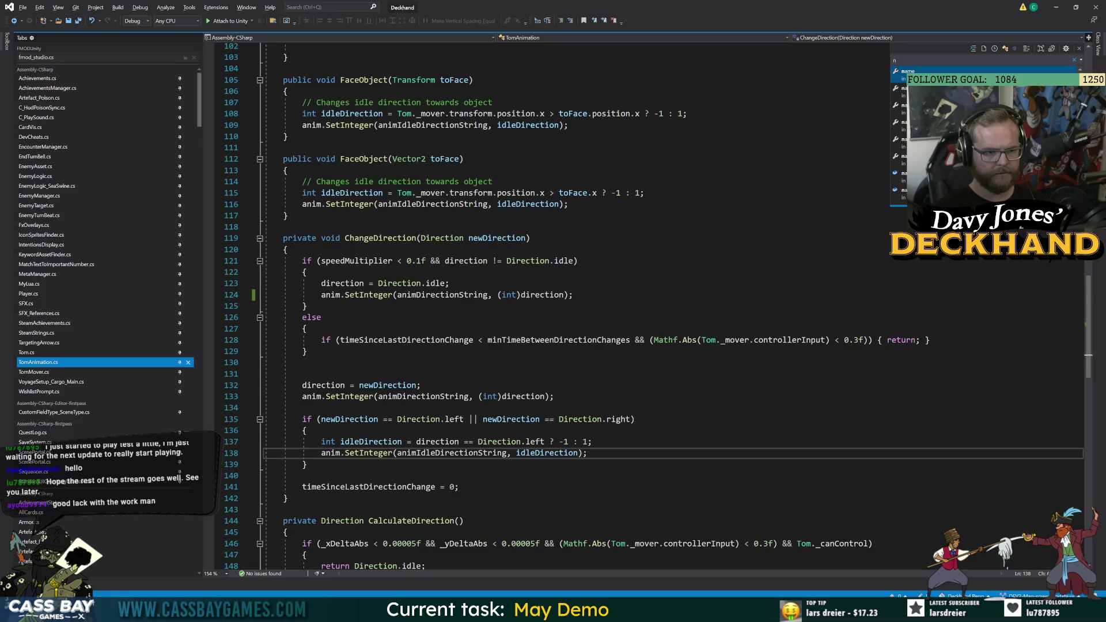
{"action": "key", "text": "alt+Tab"}
{"action": "left_click", "coordinate": [540, 26]}
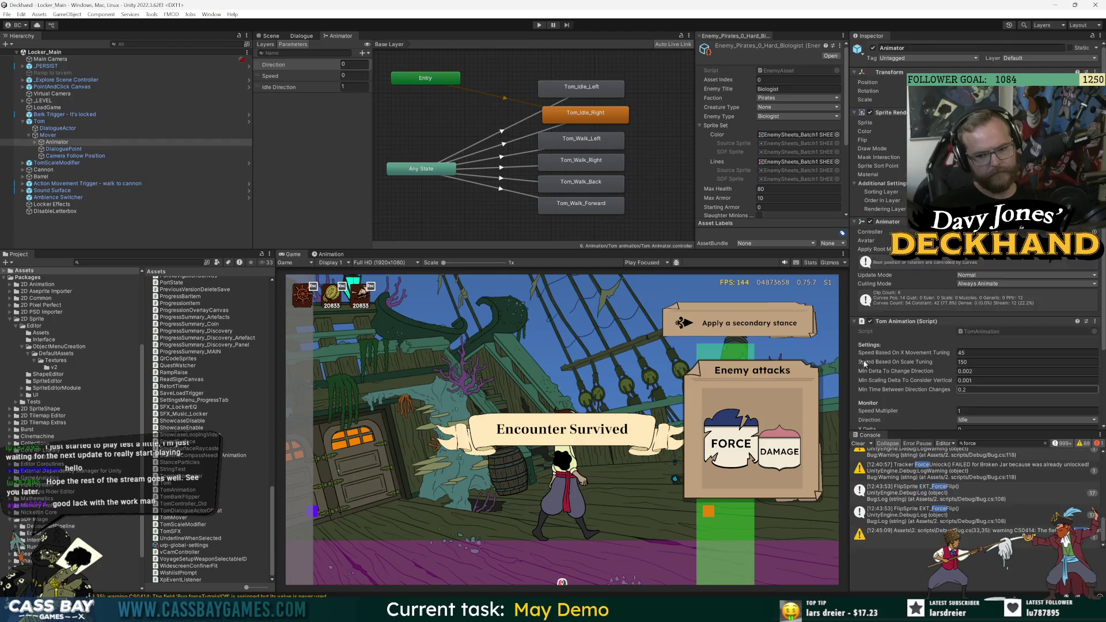
Clear the Console, start play mode with Ctrl+P, and walk Tom left, right and left.
{"action": "left_click", "coordinate": [861, 443]}
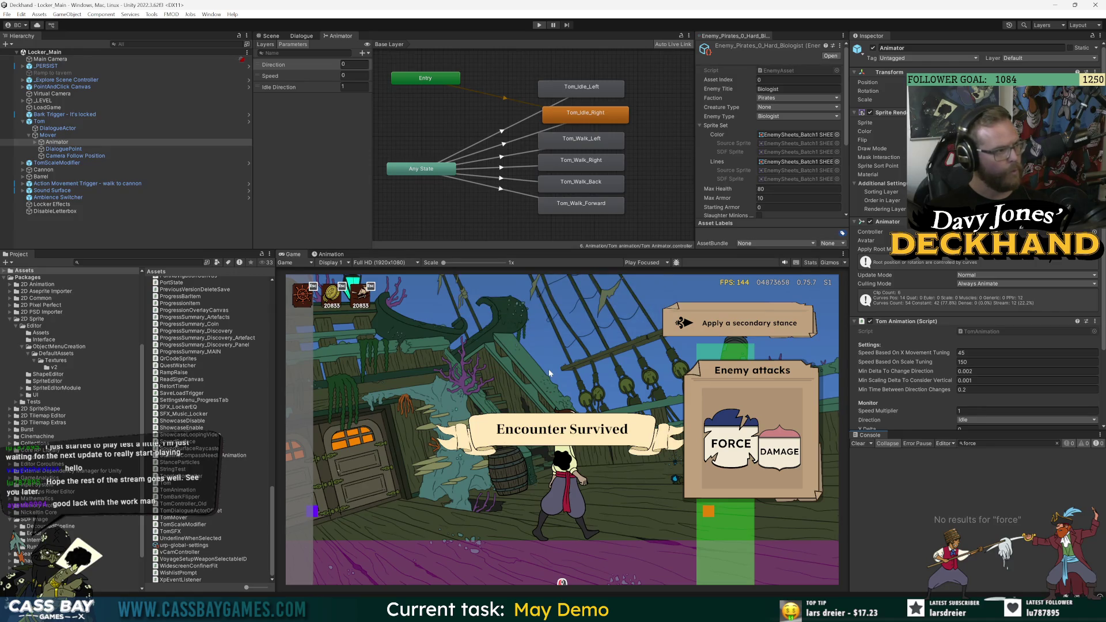
{"action": "key", "text": "ctrl+p"}
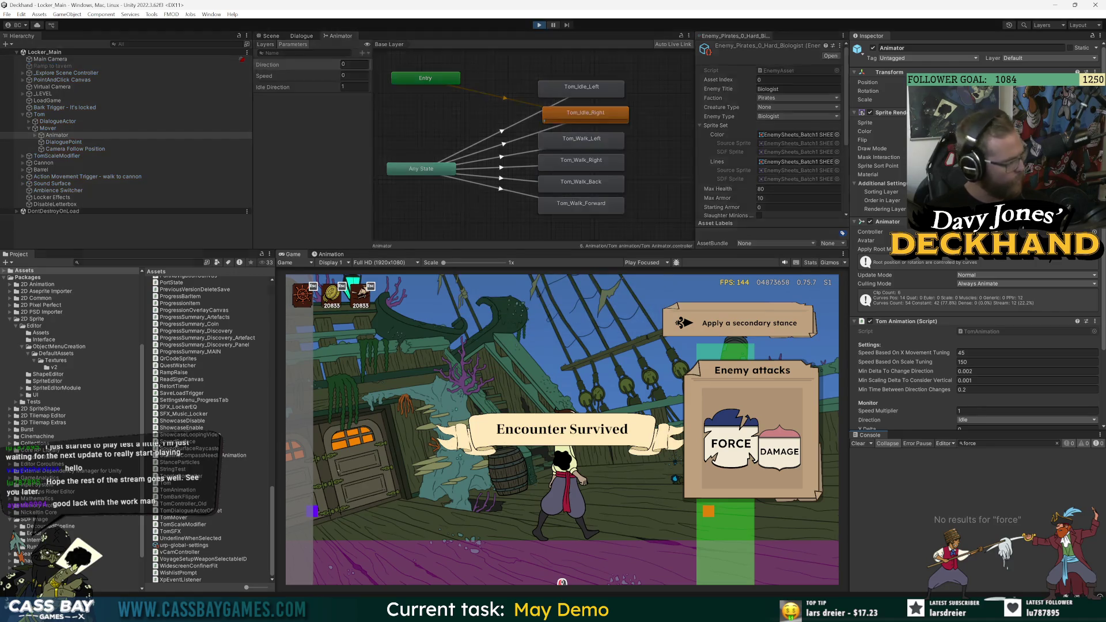
{"action": "left_click", "coordinate": [389, 479]}
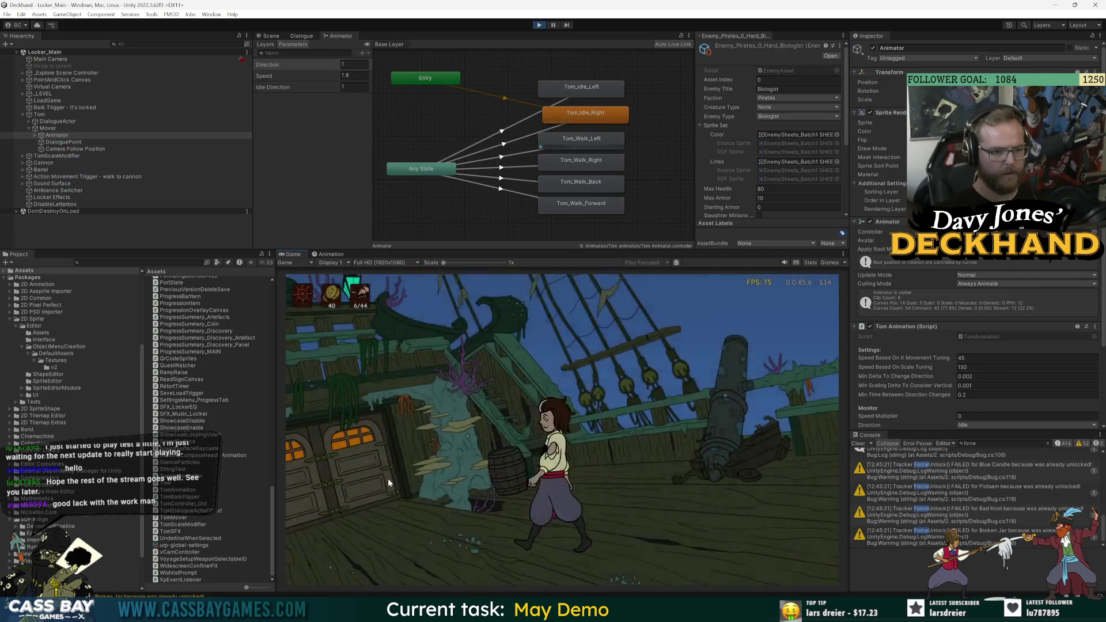
{"action": "left_click", "coordinate": [727, 494]}
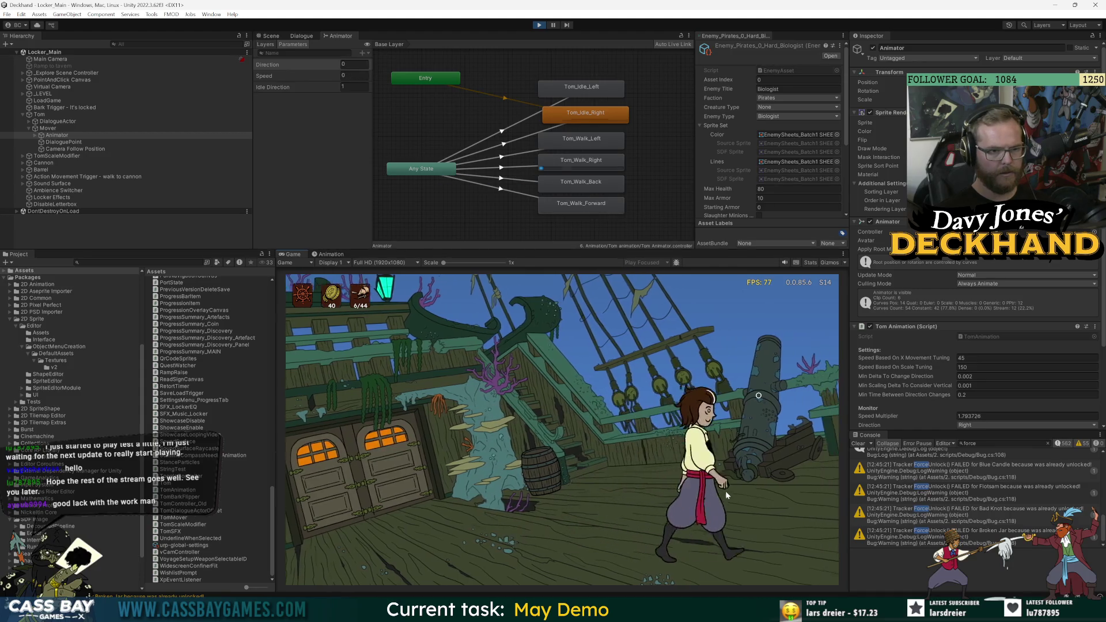
{"action": "left_click", "coordinate": [438, 480]}
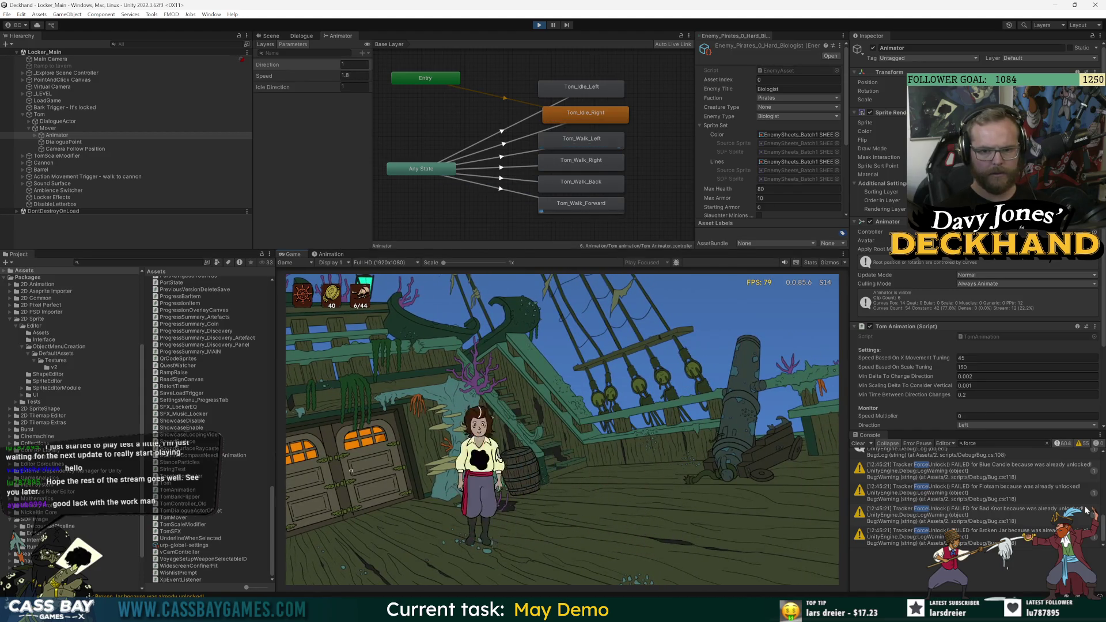
Filter and clear the Console, inspect the Broken Blade and Sharpening Wheel logs, and open InventoryItemAsset.cs.
{"action": "left_click", "coordinate": [1082, 444]}
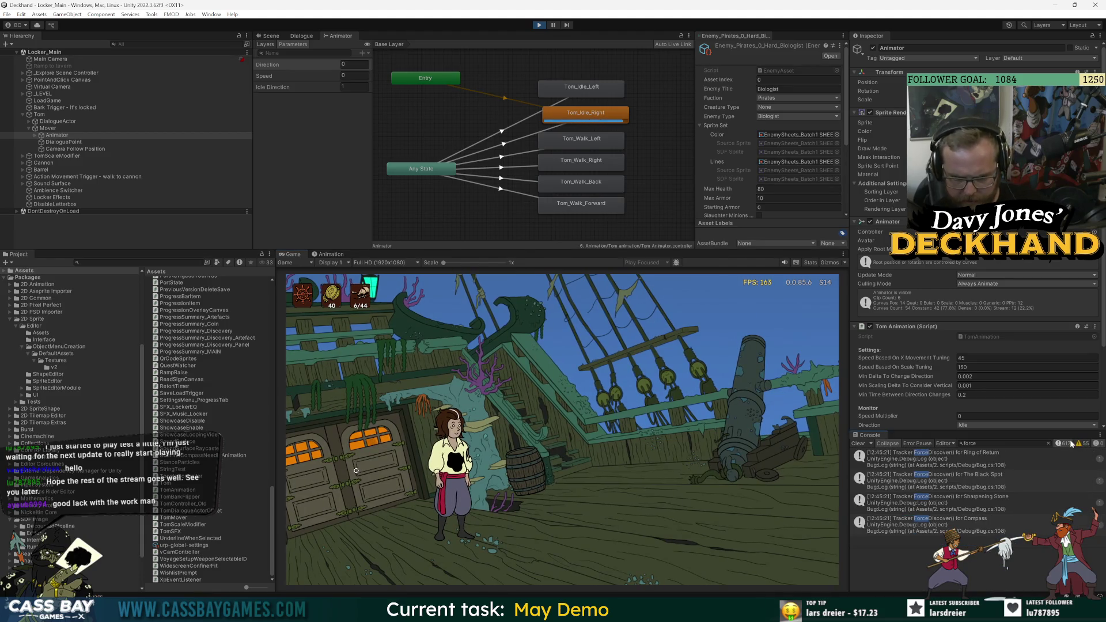
{"action": "left_click", "coordinate": [1081, 444]}
{"action": "left_click", "coordinate": [858, 443]}
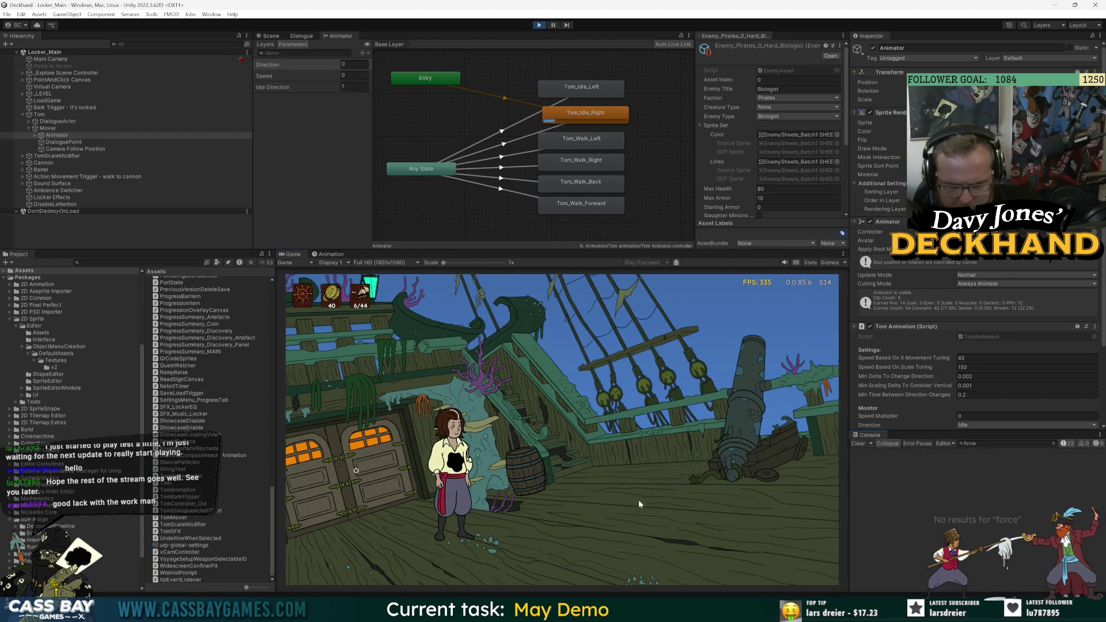
{"action": "left_click", "coordinate": [634, 502]}
{"action": "left_click", "coordinate": [1052, 444]}
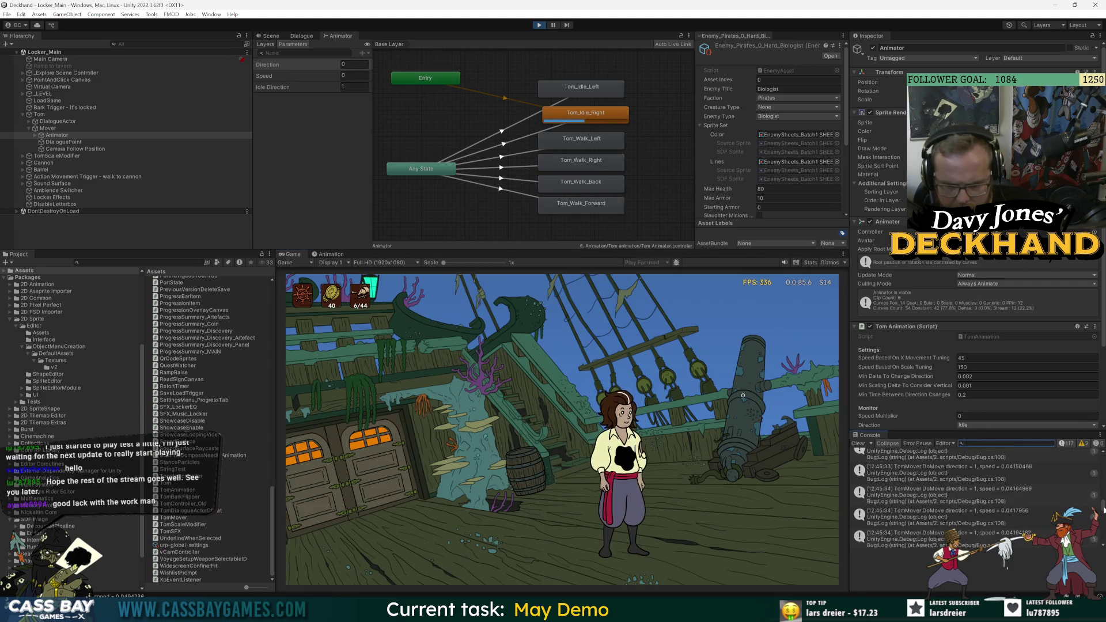
{"action": "left_click", "coordinate": [989, 462]}
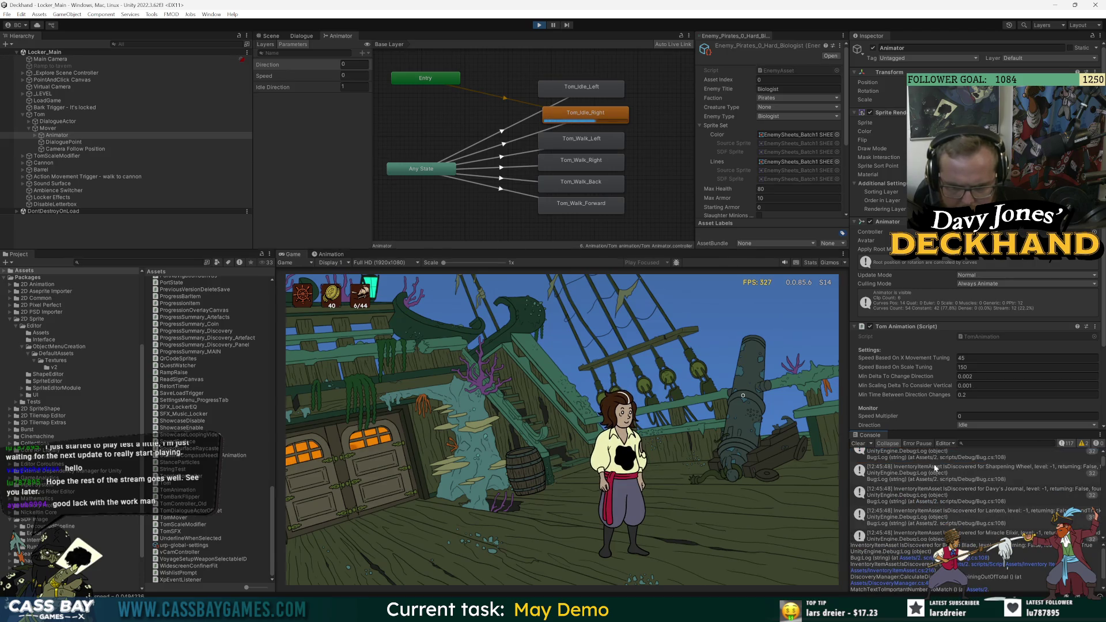
{"action": "left_click", "coordinate": [916, 474]}
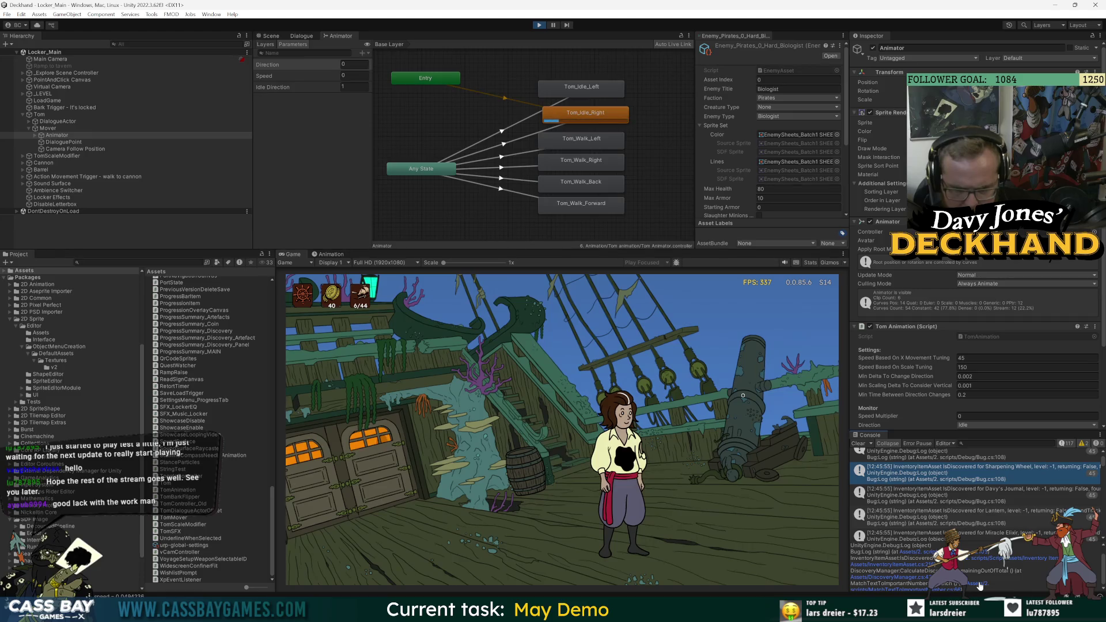
{"action": "left_click", "coordinate": [1014, 575]}
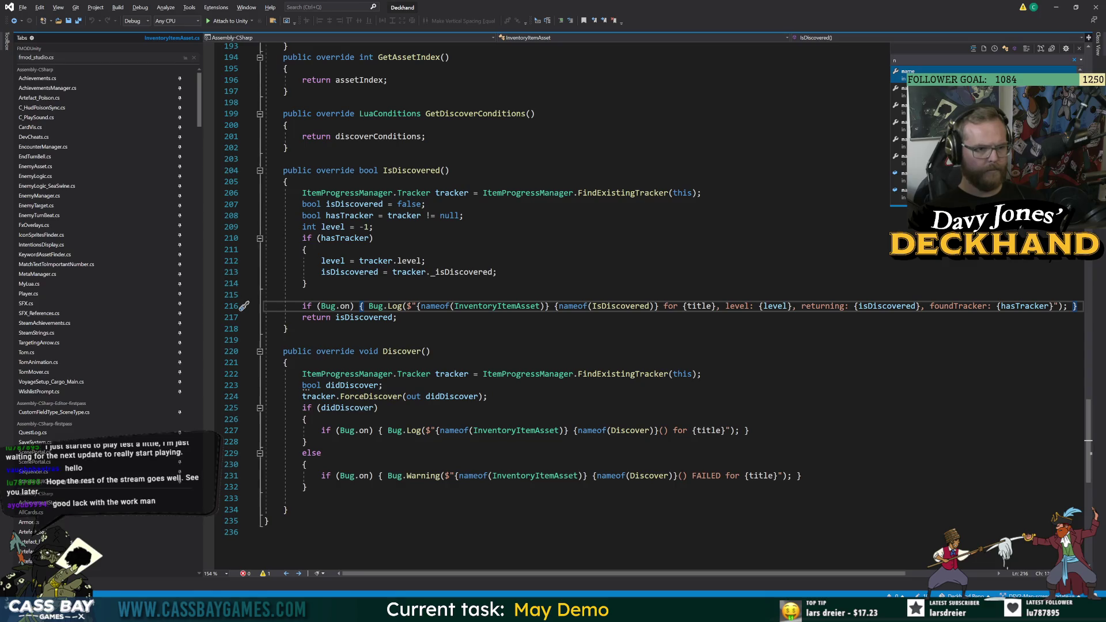
Comment out the Bug.Log call in IsDiscovered on line 216, then stop the game in Unity.
{"action": "key", "text": "ctrl+k"}
{"action": "key", "text": "ctrl+c"}
{"action": "key", "text": "Up"}
{"action": "key", "text": "Up"}
{"action": "key", "text": "Up"}
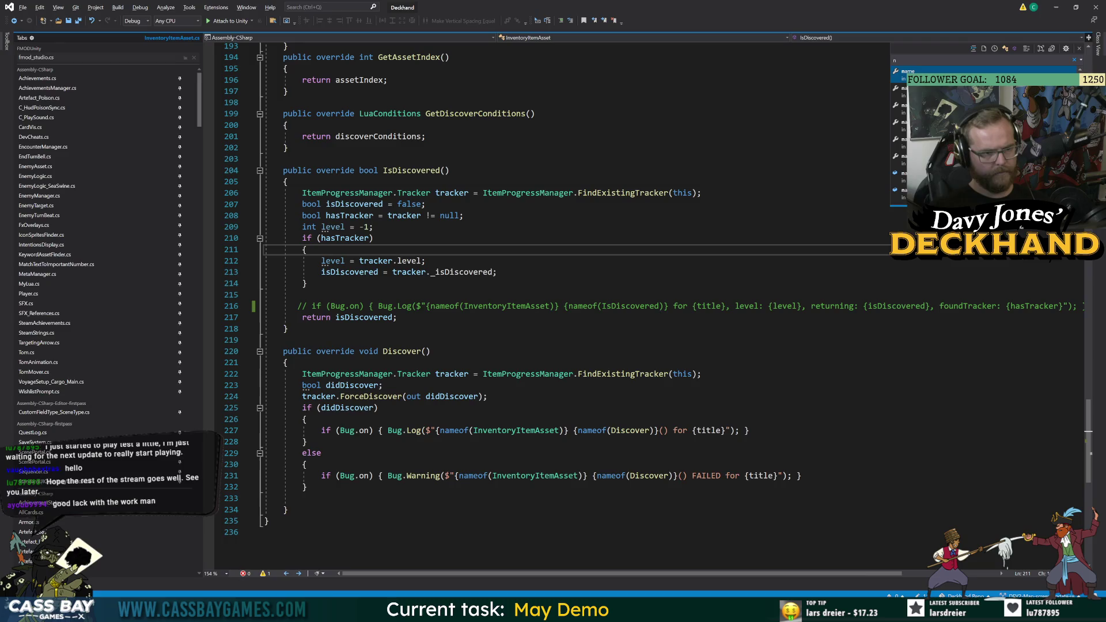
{"action": "key", "text": "alt+Tab"}
{"action": "left_click", "coordinate": [539, 26]}
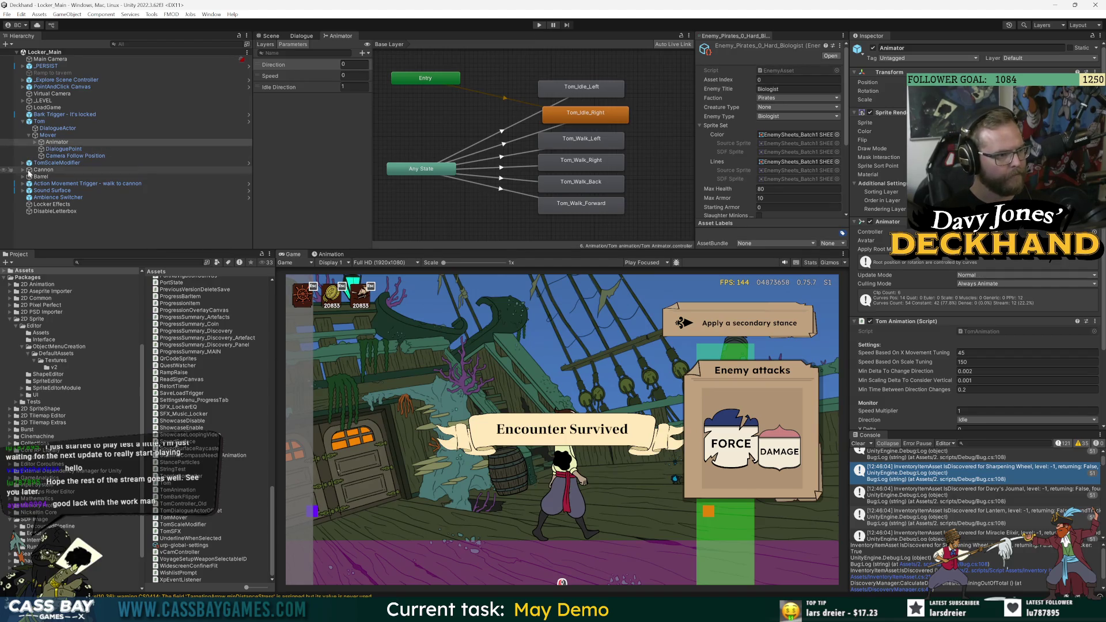
Open the PointAndClick Canvas prefab and inspect the Discovery button's TooltipHotspot keyword setter.
{"action": "left_click", "coordinate": [27, 81]}
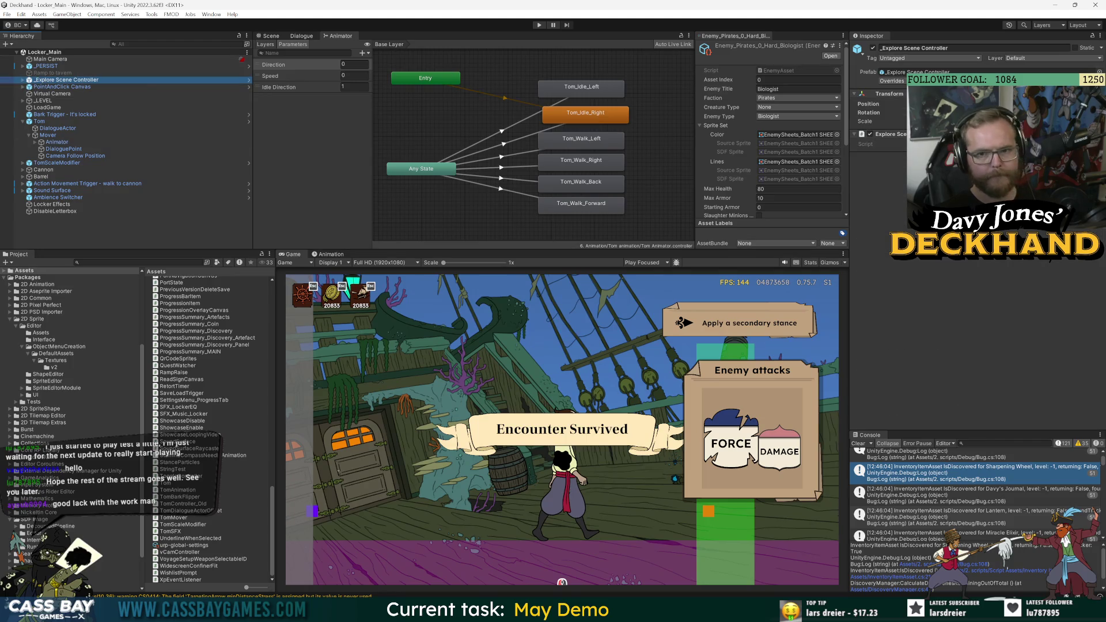
{"action": "double_click", "coordinate": [51, 79]}
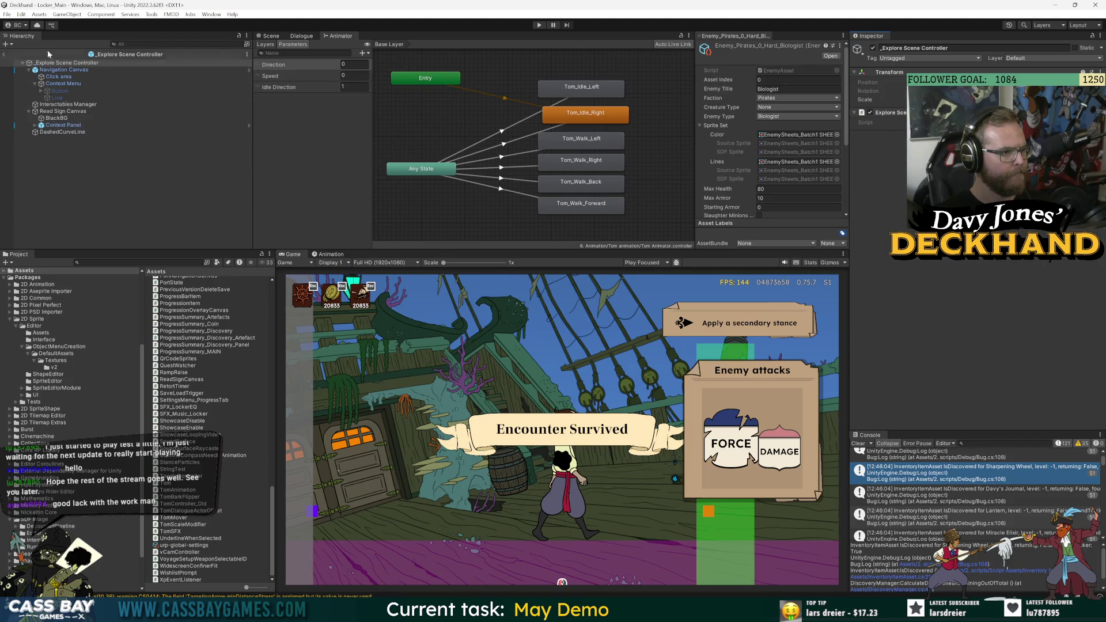
{"action": "left_click", "coordinate": [5, 54]}
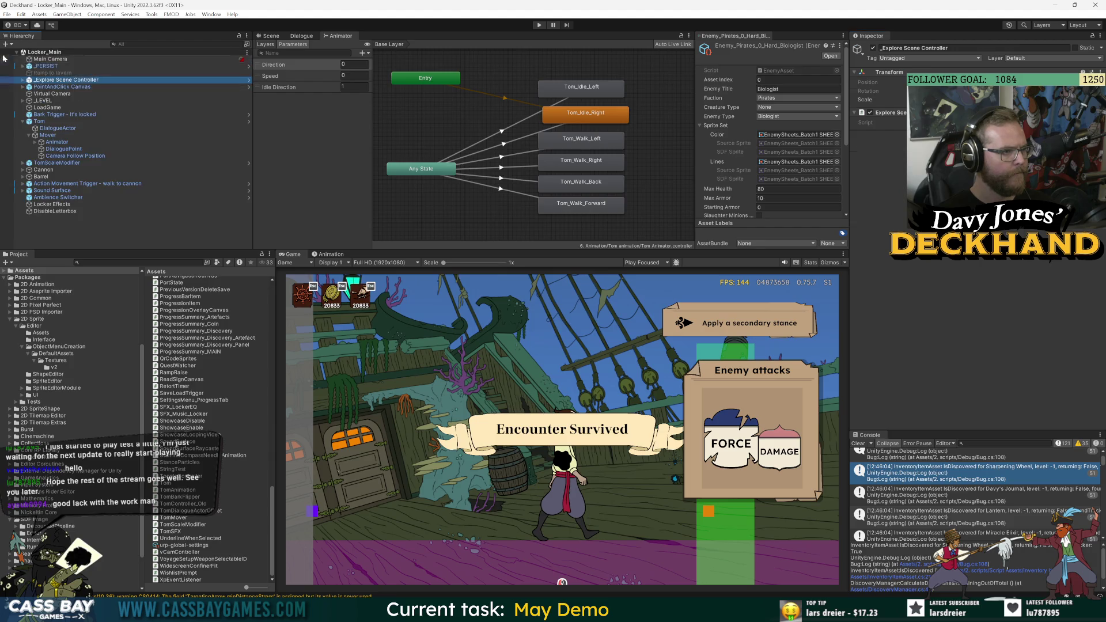
{"action": "left_click", "coordinate": [61, 88]}
{"action": "double_click", "coordinate": [61, 87]}
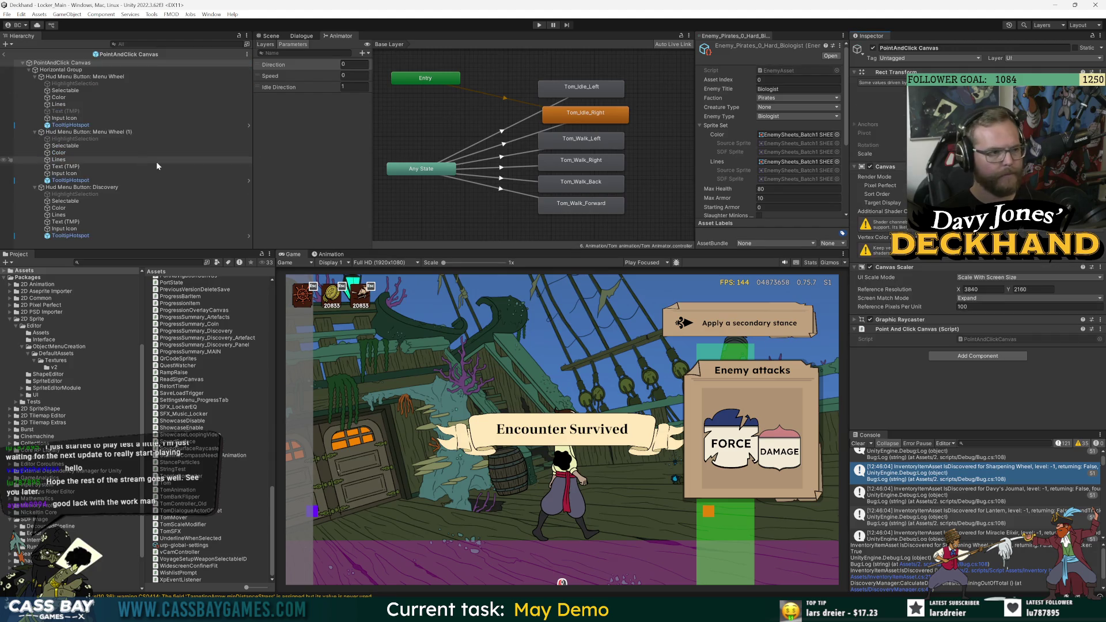
{"action": "left_click", "coordinate": [74, 236]}
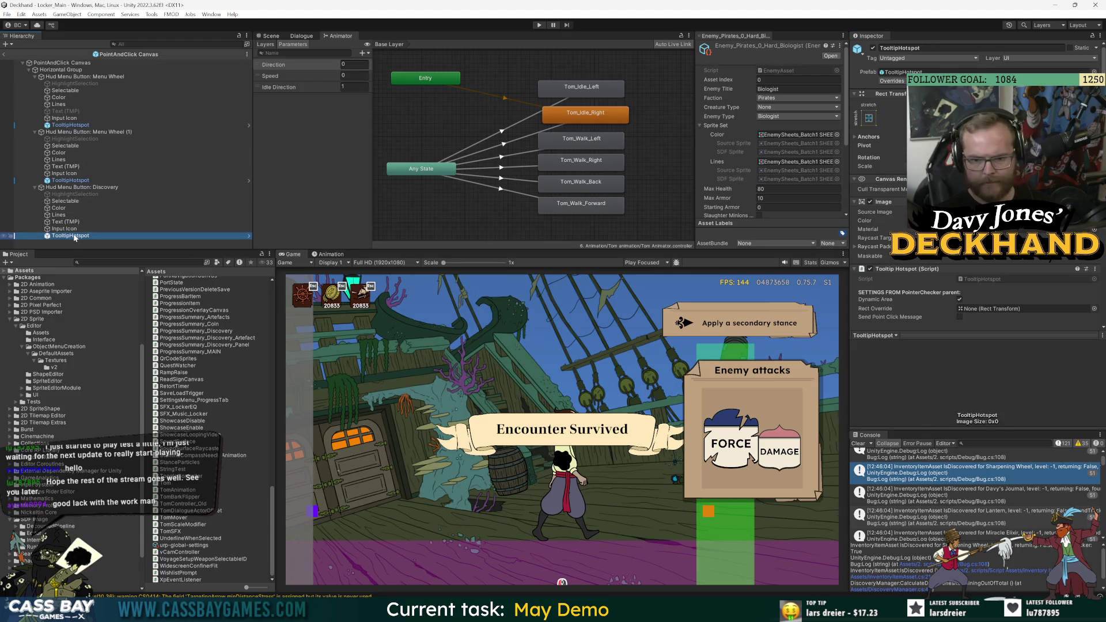
{"action": "scroll", "coordinate": [869, 249], "scroll_direction": "down", "scroll_amount": 5}
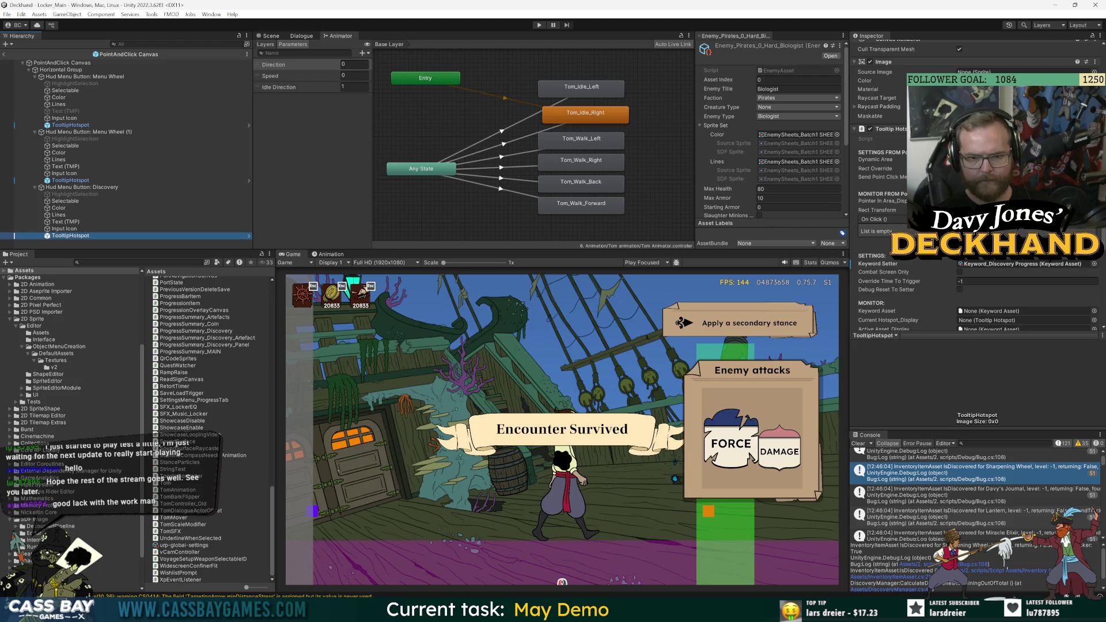
Walk Tom back and forth between left and right across the deck to test turning.
{"action": "left_click", "coordinate": [66, 222]}
{"action": "left_click", "coordinate": [398, 496]}
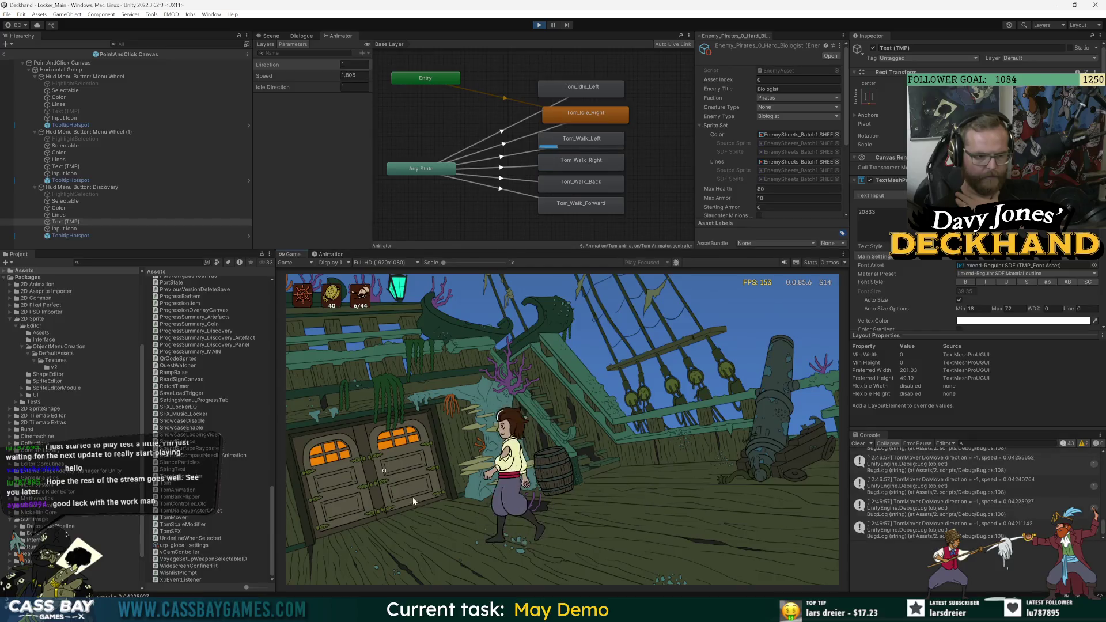
{"action": "left_click", "coordinate": [687, 496]}
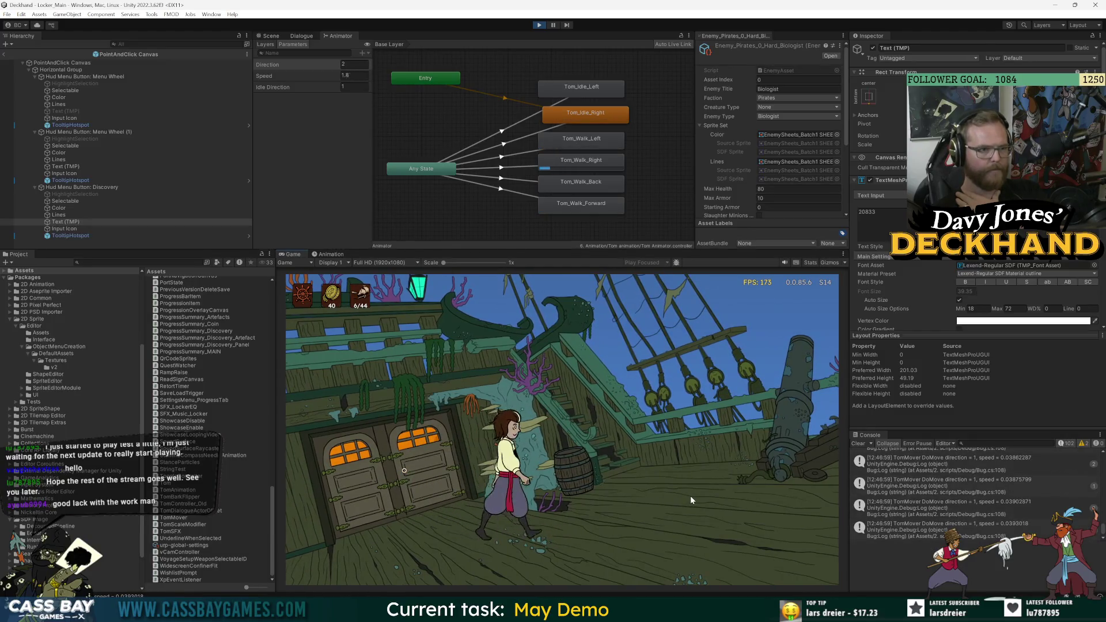
{"action": "left_click", "coordinate": [377, 499]}
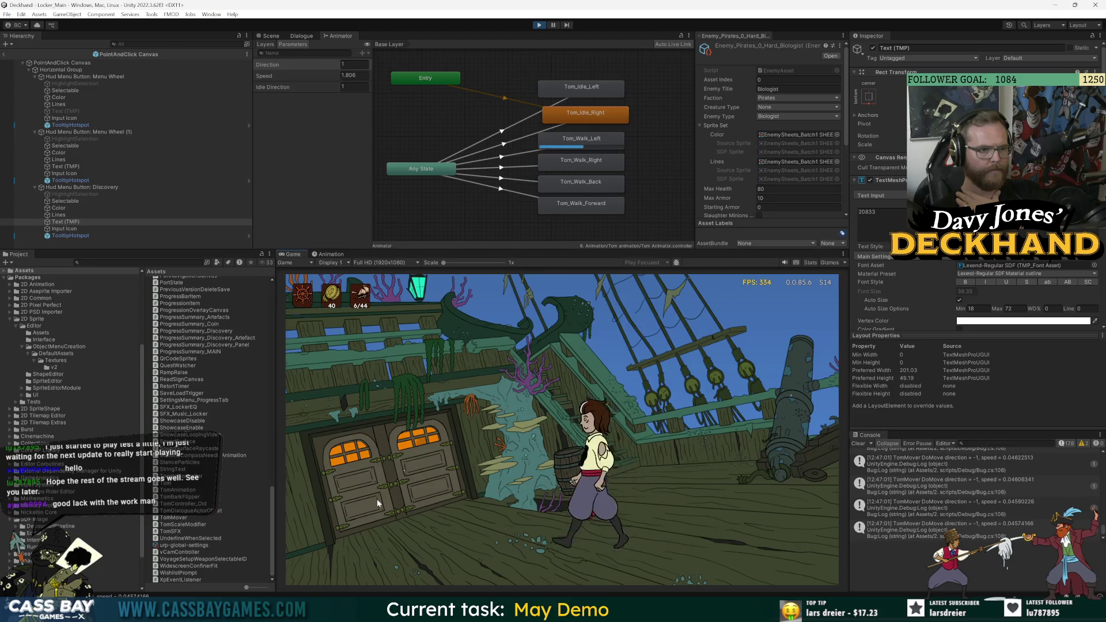
{"action": "left_click", "coordinate": [663, 489]}
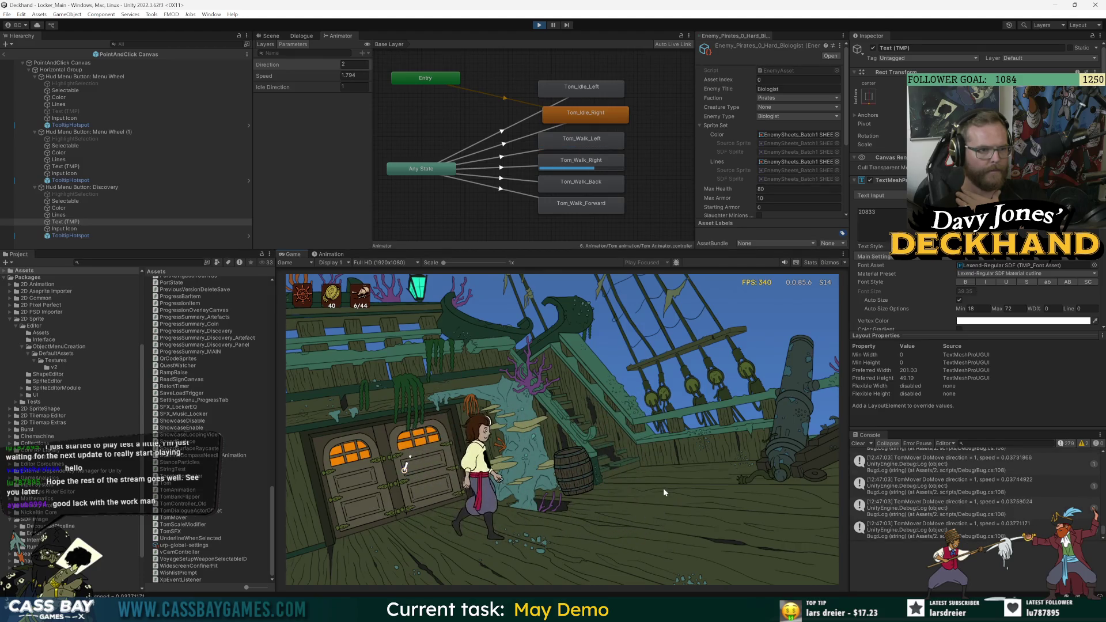
{"action": "left_click", "coordinate": [370, 493]}
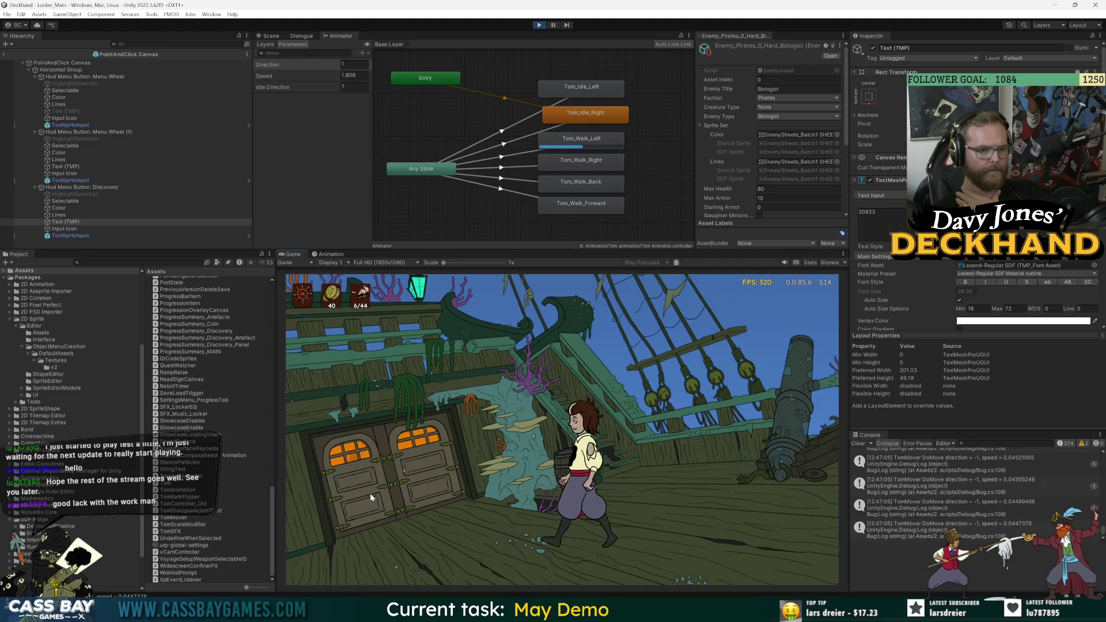
{"action": "left_click", "coordinate": [697, 483]}
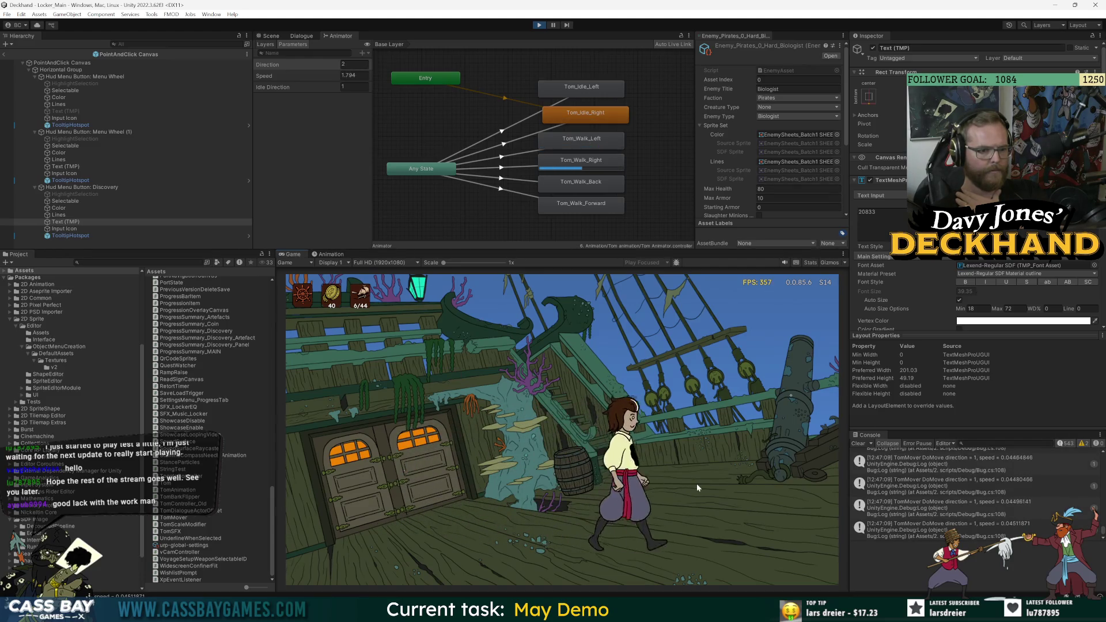
{"action": "left_click", "coordinate": [412, 488]}
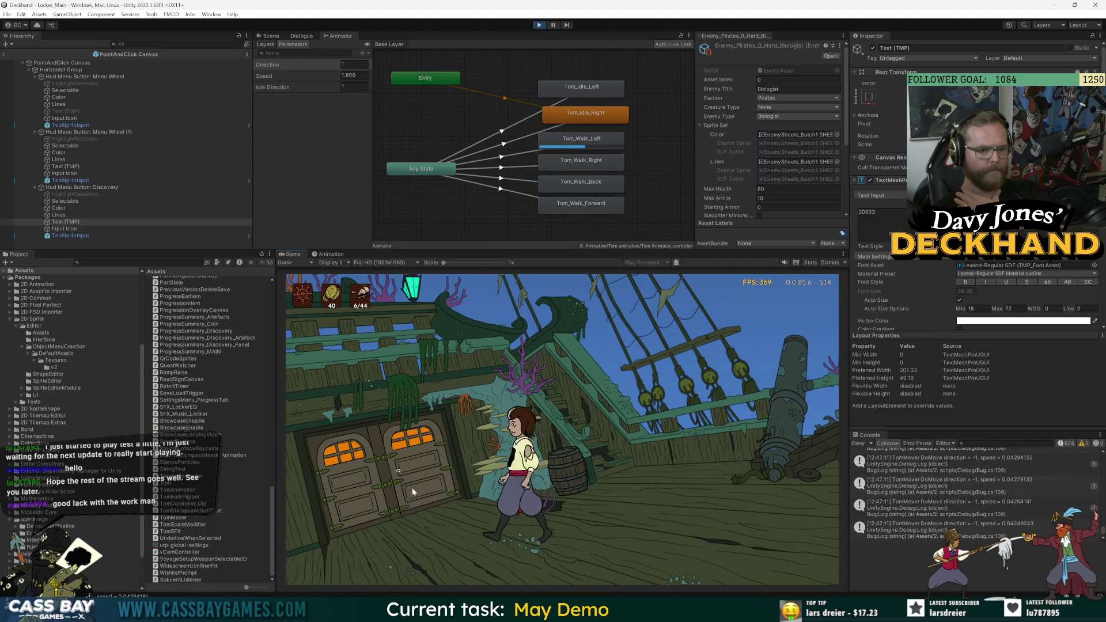
{"action": "left_click", "coordinate": [759, 494]}
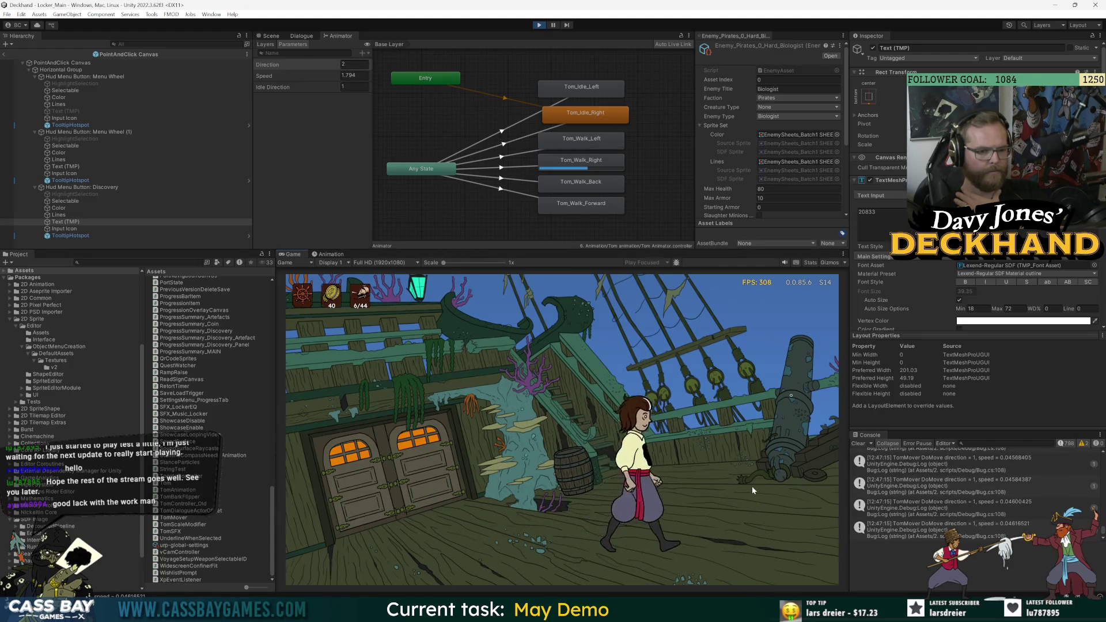
{"action": "left_click", "coordinate": [351, 461]}
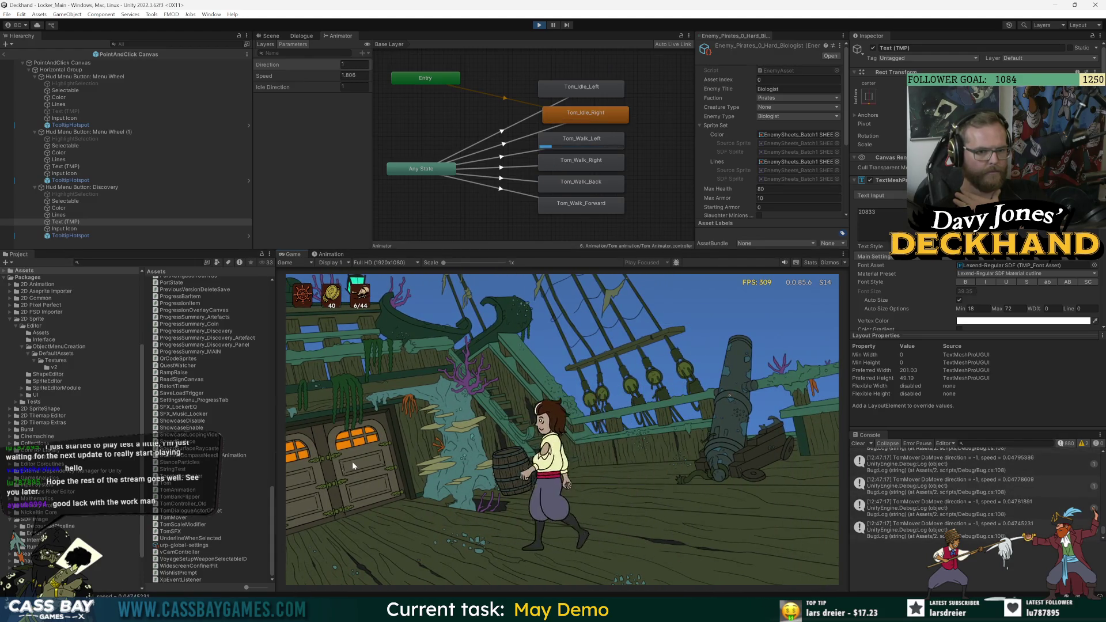
{"action": "left_click", "coordinate": [664, 458]}
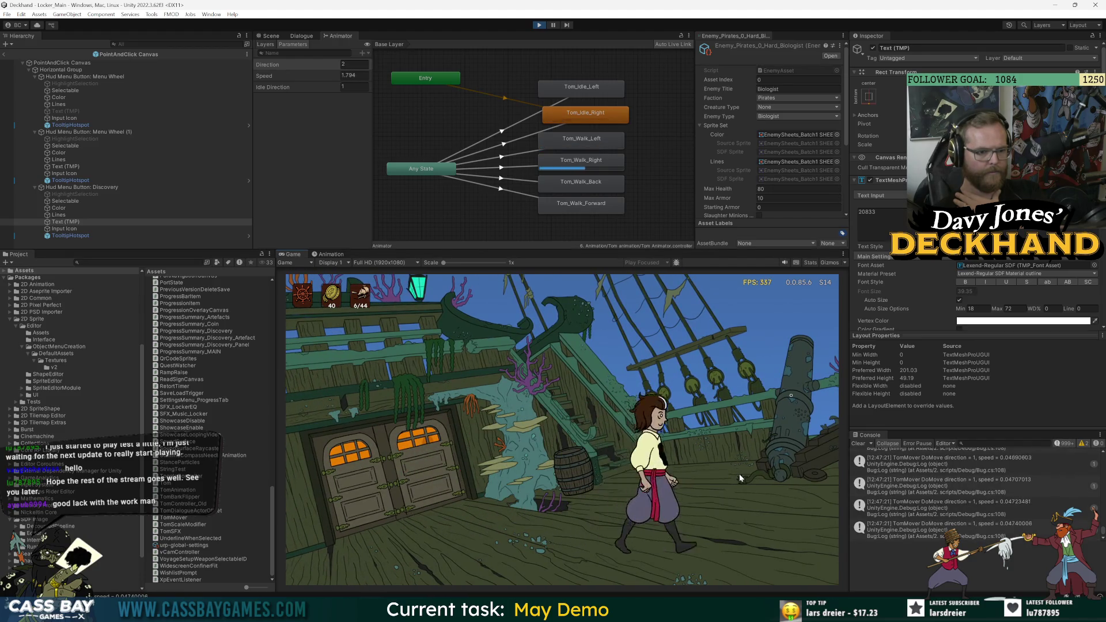
{"action": "left_click", "coordinate": [404, 471]}
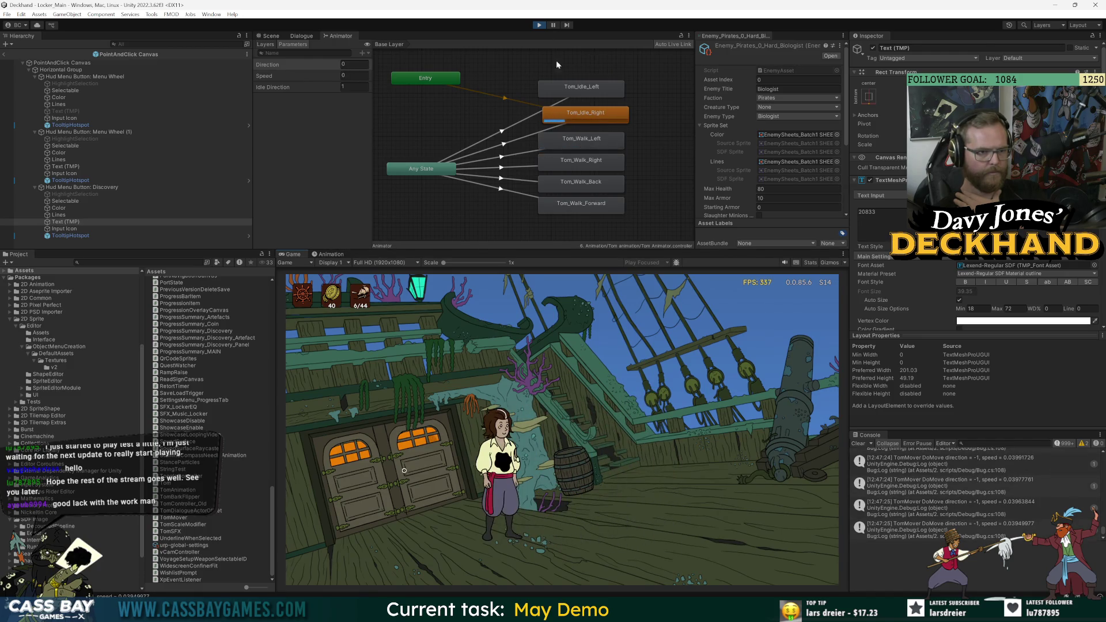
Stop the game and return to ChangeDirection in TomAnimation.cs in Visual Studio.
{"action": "left_click", "coordinate": [540, 25]}
{"action": "key", "text": "alt+Tab"}
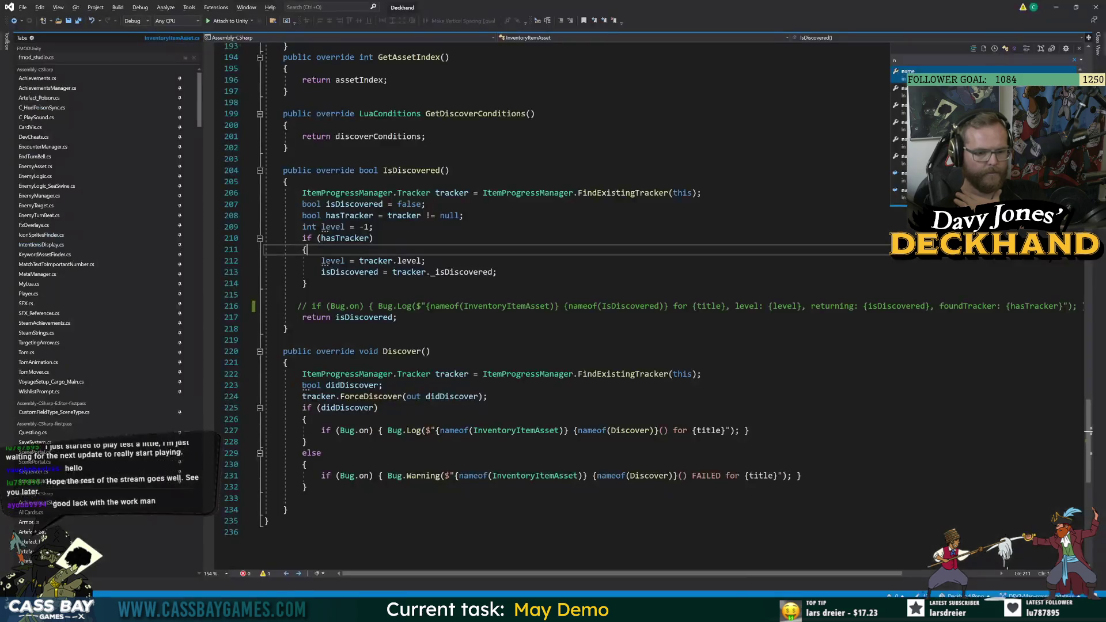
{"action": "left_click", "coordinate": [13, 24]}
{"action": "left_click", "coordinate": [13, 24]}
Review ChangeDirection's SetInteger calls and fields, then open a new line after idle line 124.
{"action": "double_click", "coordinate": [377, 238]}
{"action": "key", "text": "ctrl+r"}
{"action": "key", "text": "ctrl+r"}
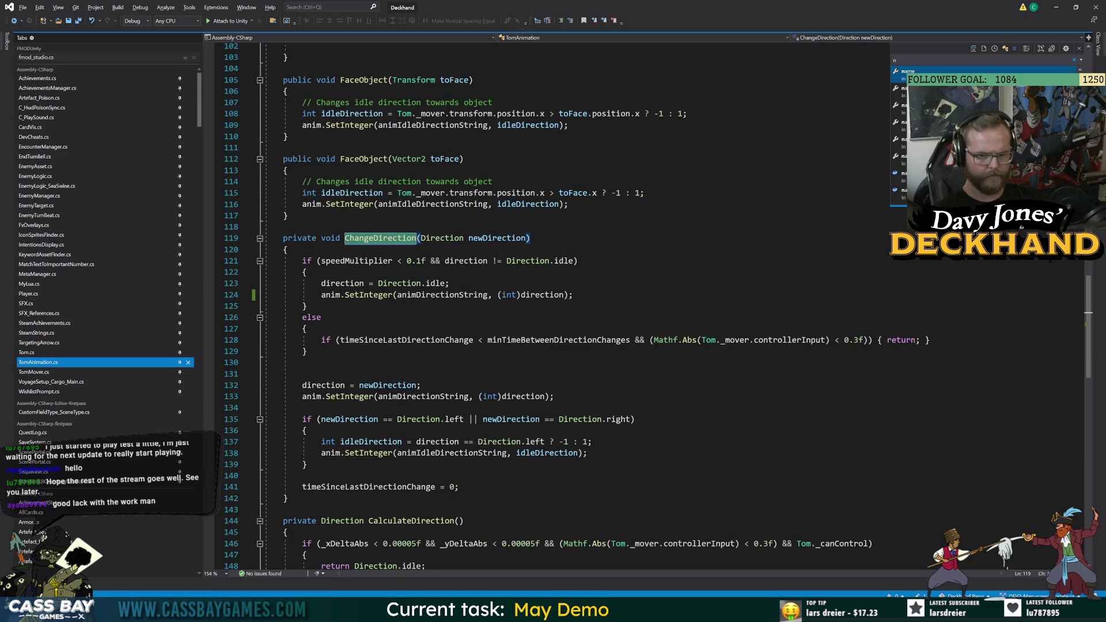
{"action": "double_click", "coordinate": [573, 341]}
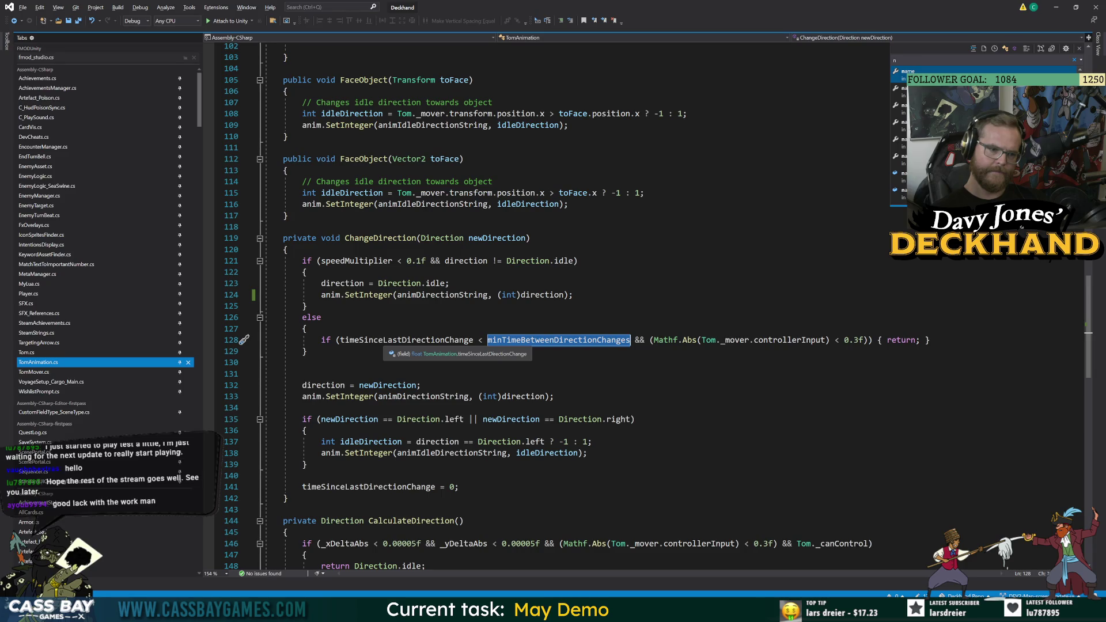
{"action": "double_click", "coordinate": [368, 295]}
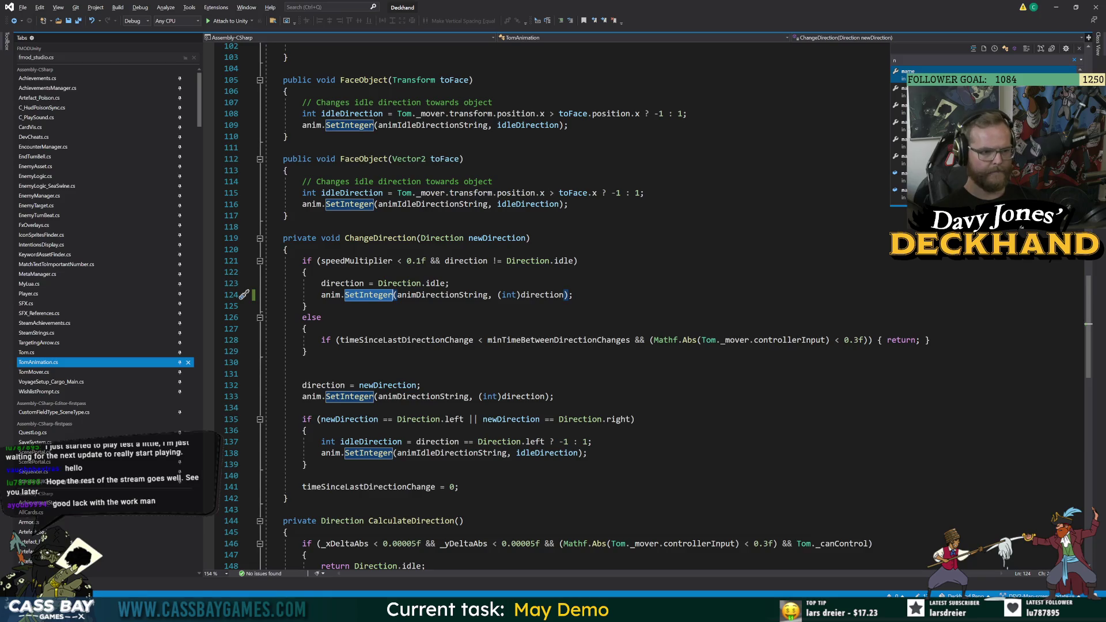
{"action": "double_click", "coordinate": [397, 397]}
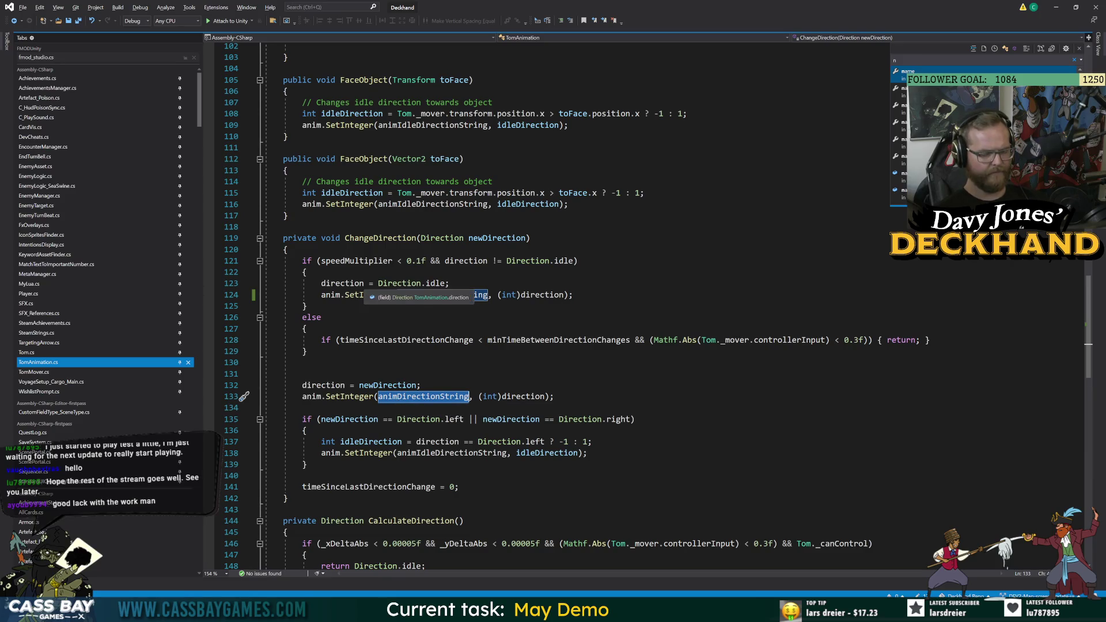
{"action": "left_click", "coordinate": [573, 295]}
{"action": "key", "text": "Return"}
Add a return; statement on line 125 in ChangeDirection's idle branch.
{"action": "type", "text": "return;"}
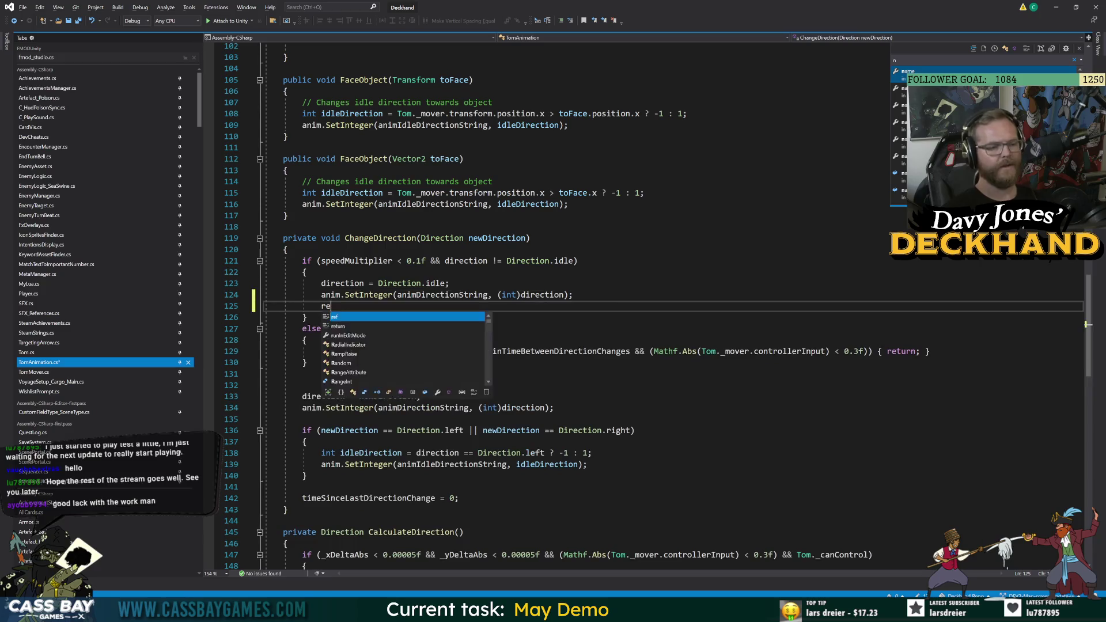
{"action": "left_click", "coordinate": [573, 294]}
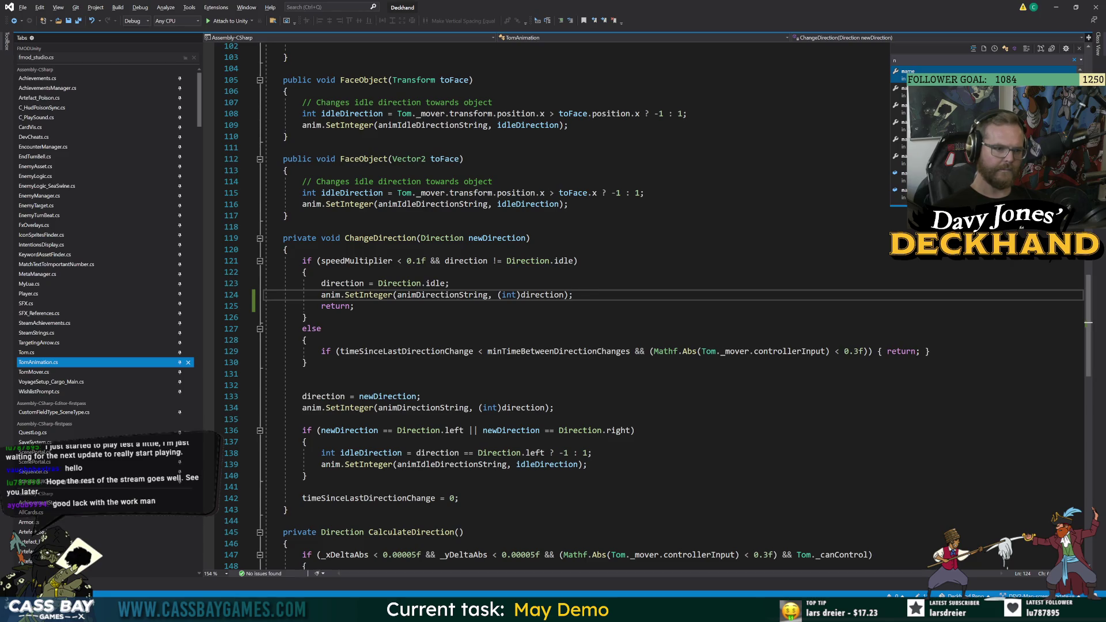
{"action": "left_click", "coordinate": [555, 407]}
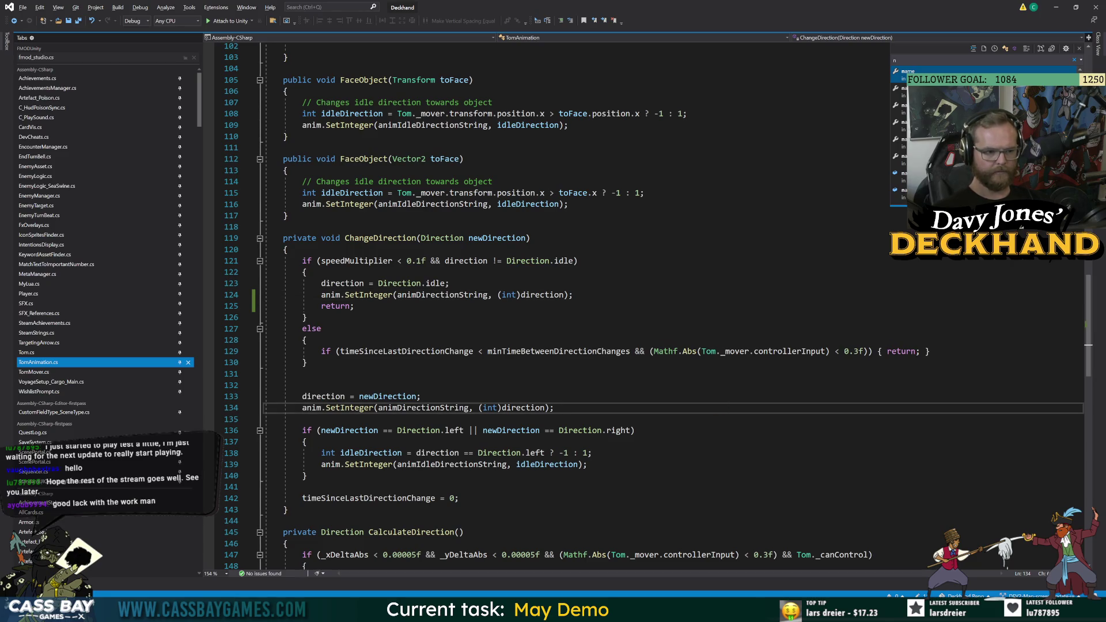
Jump to speedMultiplier's declaration with F12, showing where LateUpdate sets it.
{"action": "double_click", "coordinate": [356, 261]}
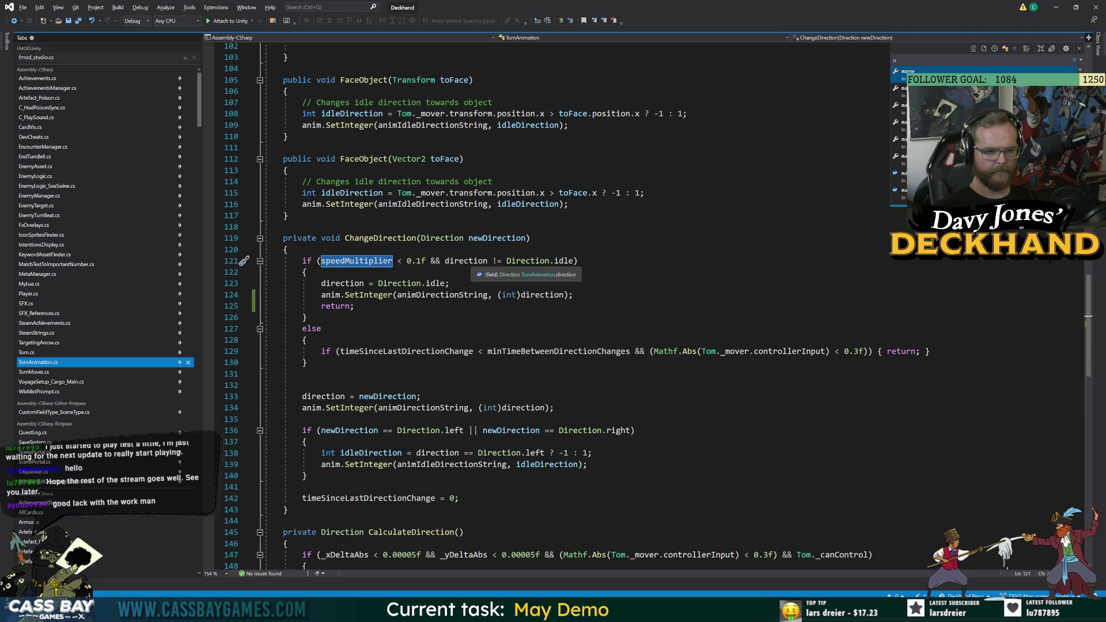
{"action": "left_click", "coordinate": [465, 260]}
{"action": "double_click", "coordinate": [334, 306]}
{"action": "double_click", "coordinate": [363, 261]}
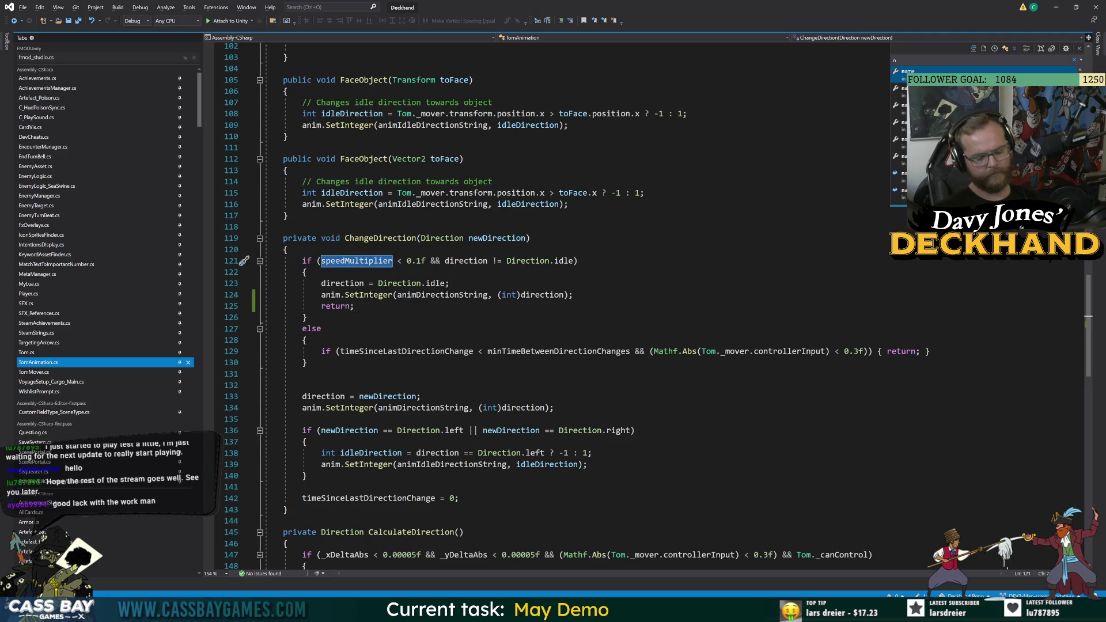
{"action": "key", "text": "F12"}
{"action": "scroll", "coordinate": [547, 305], "scroll_direction": "down", "scroll_amount": 20}
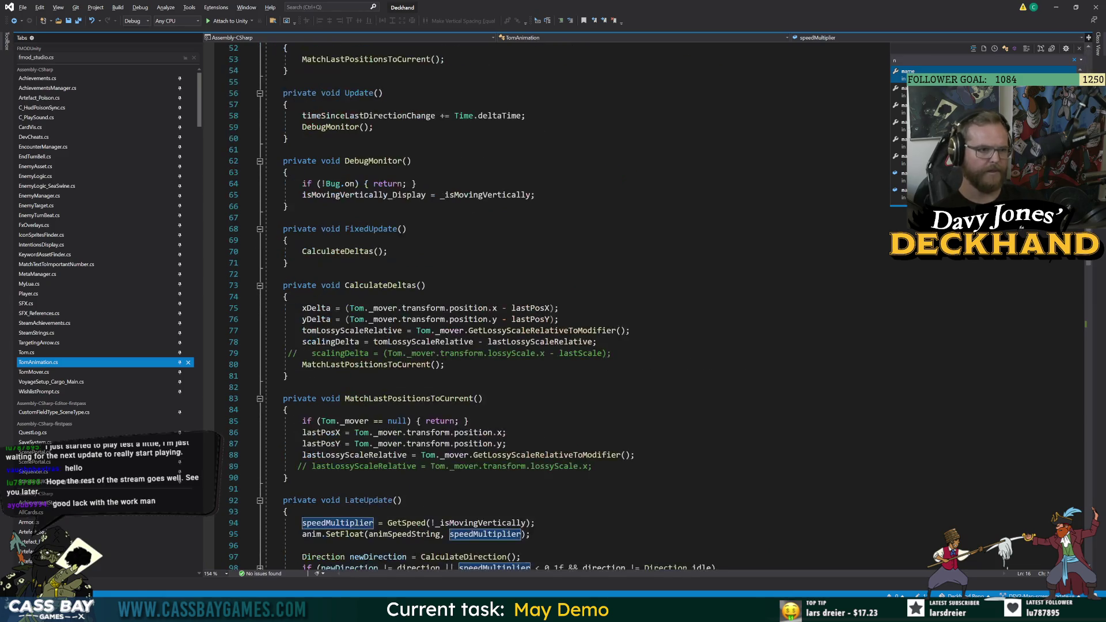
Select lines 136–140, the left/right idle-direction block in ChangeDirection.
{"action": "scroll", "coordinate": [547, 306], "scroll_direction": "up", "scroll_amount": 2}
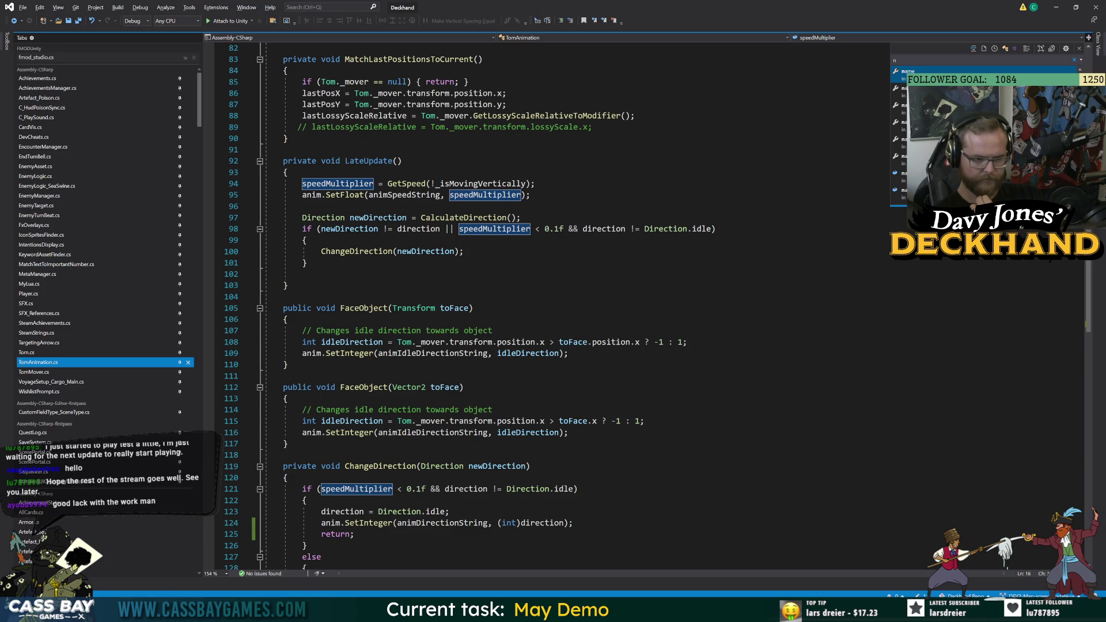
{"action": "left_click", "coordinate": [743, 523]}
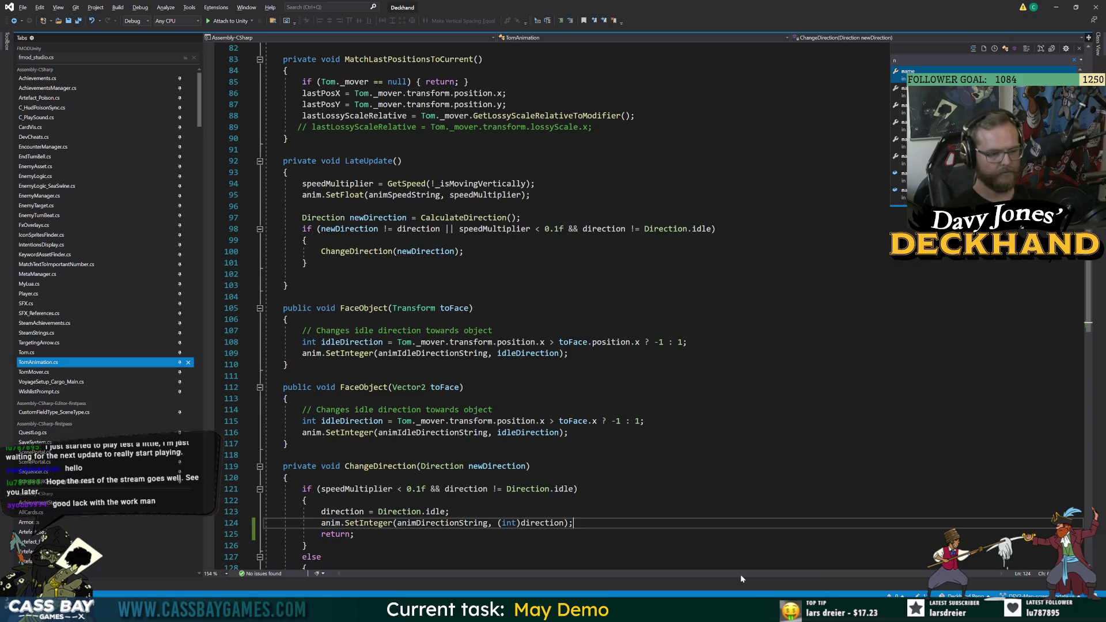
{"action": "scroll", "coordinate": [663, 311], "scroll_direction": "down", "scroll_amount": 6}
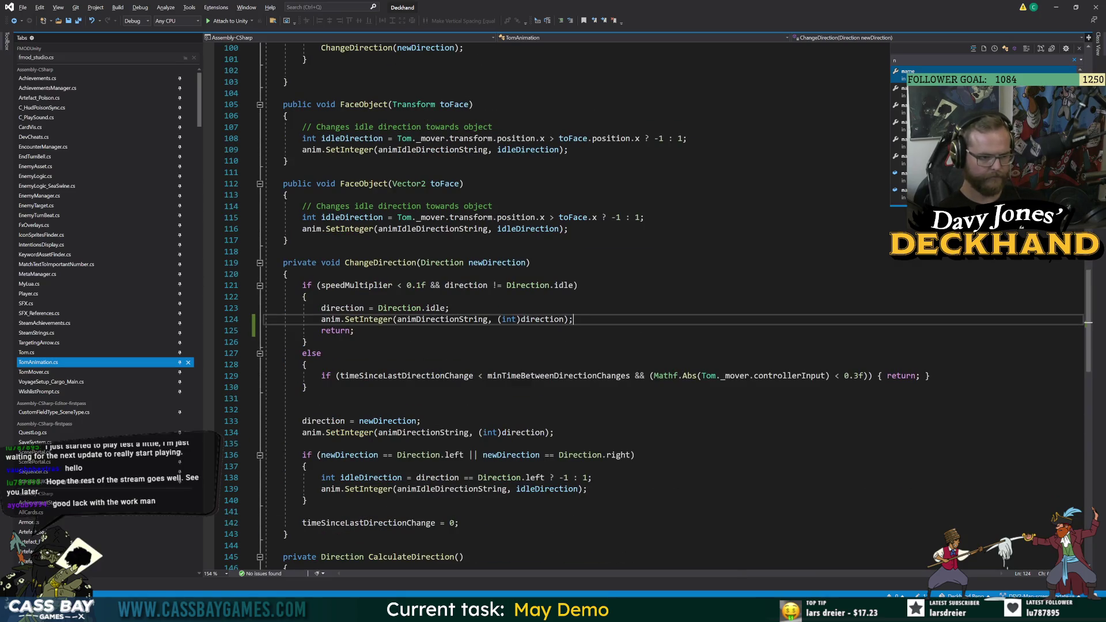
{"action": "mouse_move", "coordinate": [301, 455]}
{"action": "left_mouse_down"}
{"action": "mouse_move", "coordinate": [308, 501]}
{"action": "mouse_move", "coordinate": [588, 489]}
{"action": "left_mouse_up"}
{"action": "left_click", "coordinate": [302, 512]}
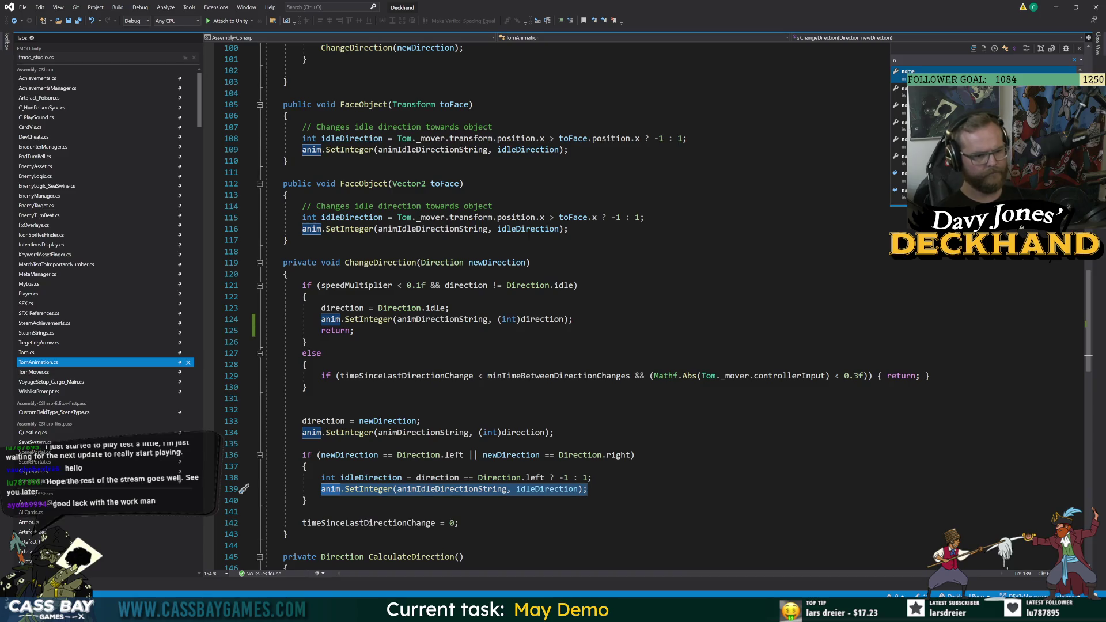
Inspect idle-direction lines 138–139, then return to the ChangeDirection declaration on line 119.
{"action": "left_click", "coordinate": [588, 488]}
{"action": "key", "text": "End"}
{"action": "key", "text": "shift+Up"}
{"action": "key", "text": "shift+Home"}
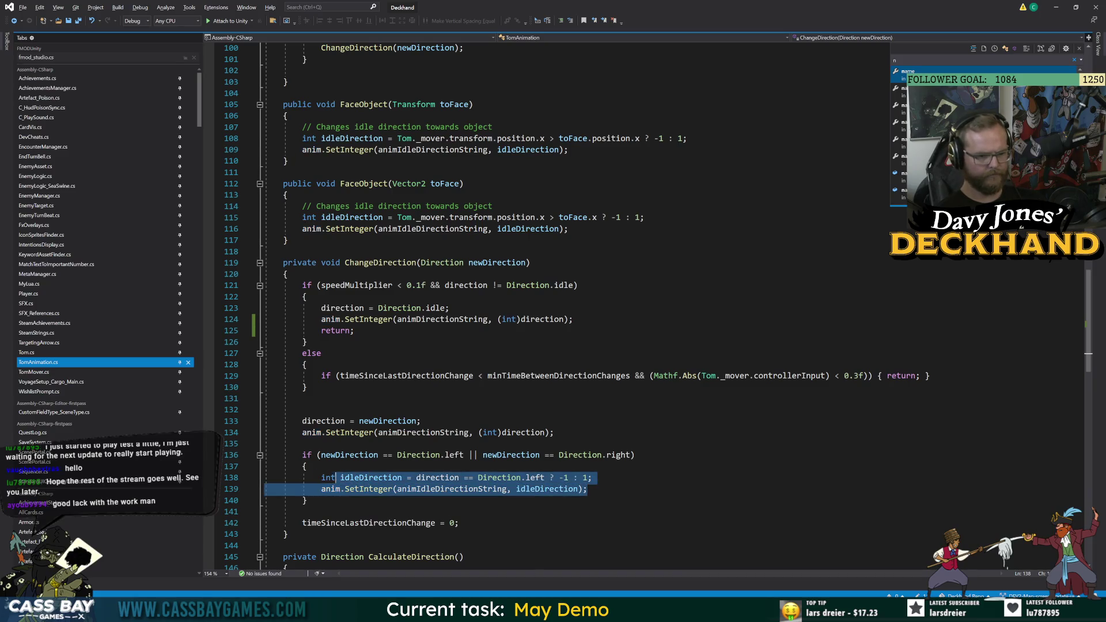
{"action": "left_click", "coordinate": [574, 319]}
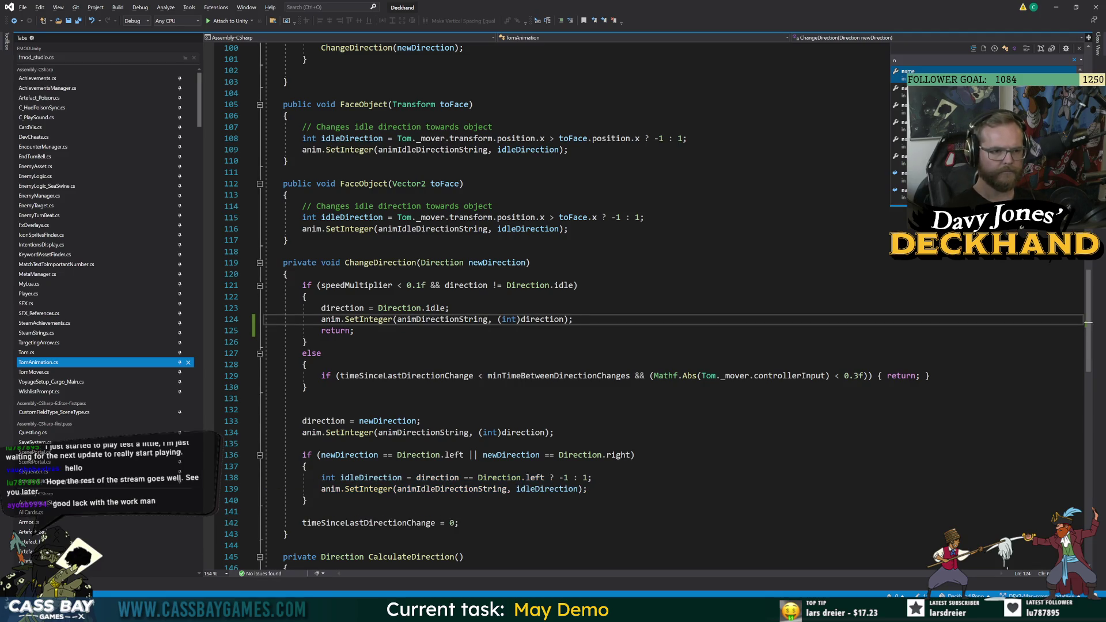
{"action": "left_click", "coordinate": [380, 262]}
{"action": "scroll", "coordinate": [553, 311], "scroll_direction": "up", "scroll_amount": 6}
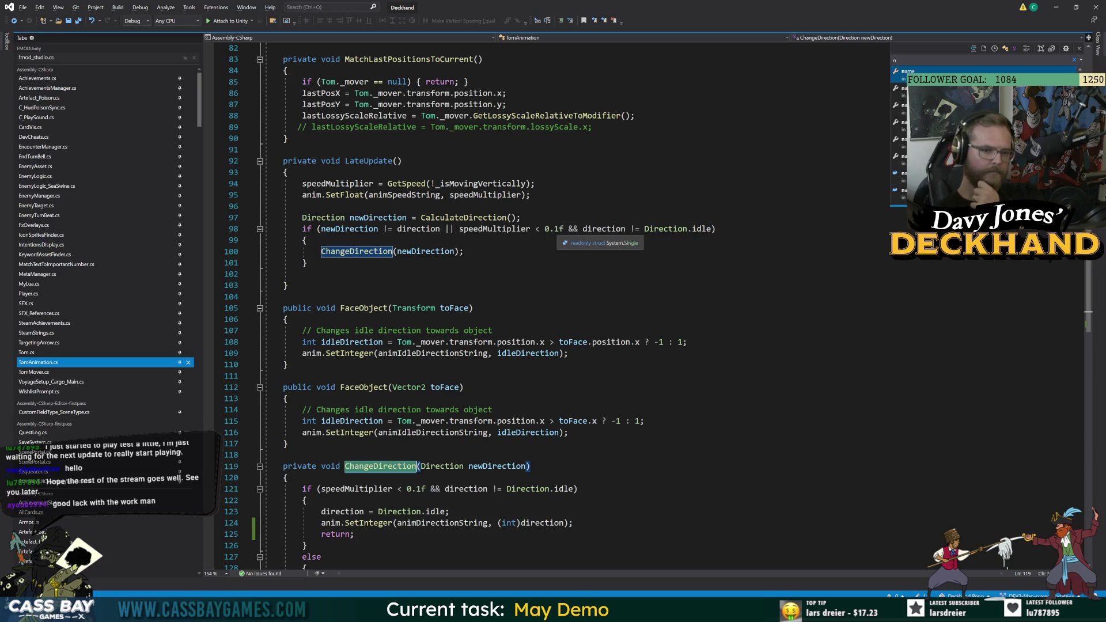
{"action": "scroll", "coordinate": [553, 306], "scroll_direction": "down", "scroll_amount": 6}
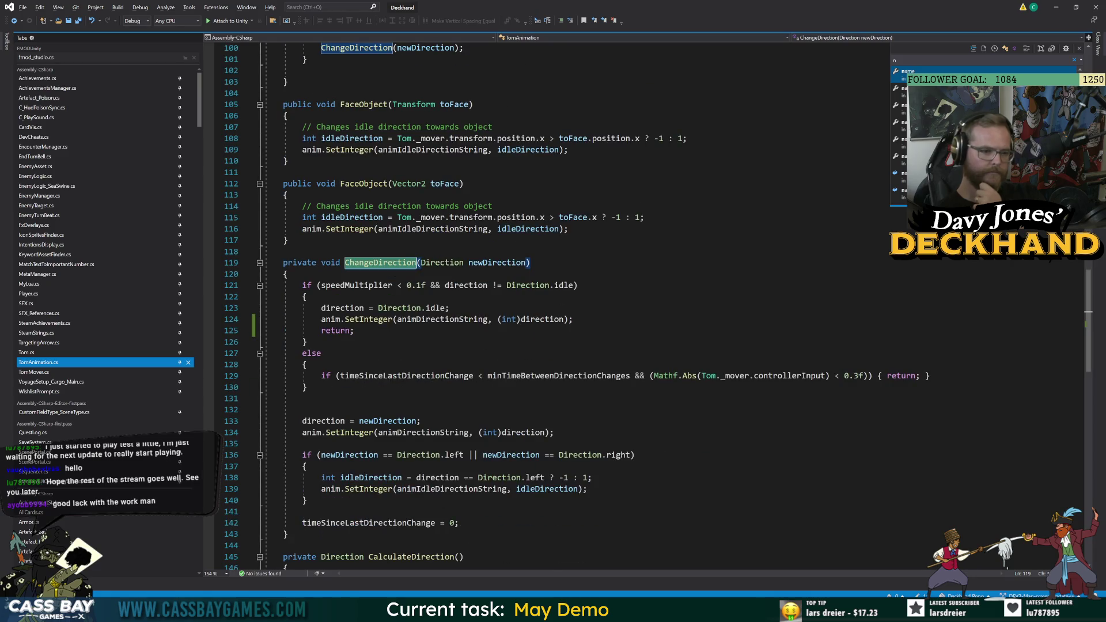
{"action": "scroll", "coordinate": [554, 306], "scroll_direction": "up", "scroll_amount": 5}
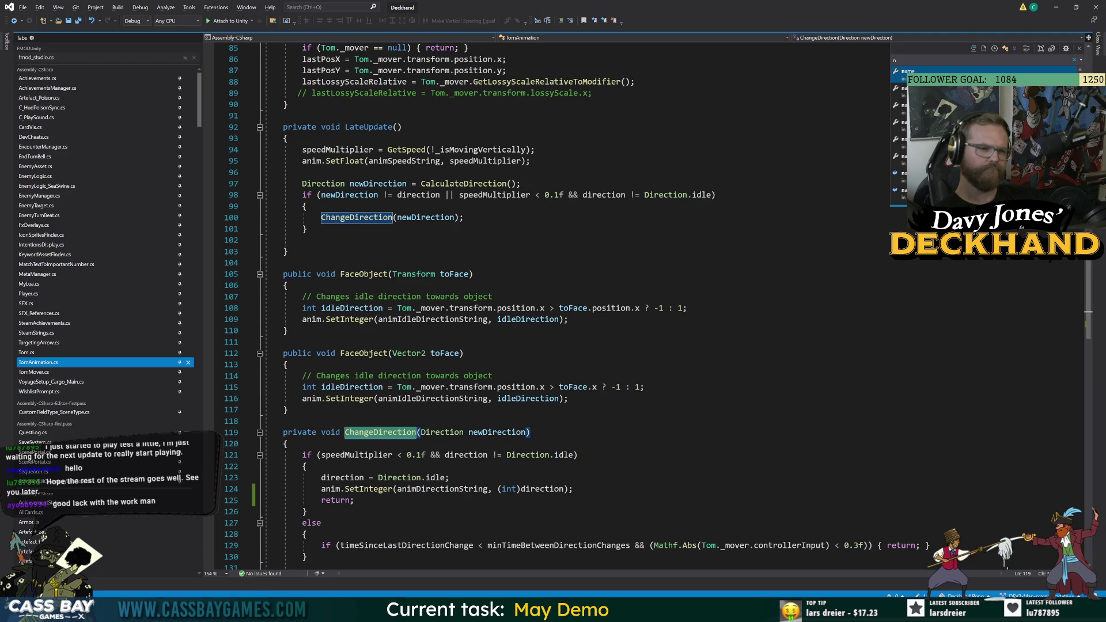
{"action": "scroll", "coordinate": [553, 305], "scroll_direction": "down", "scroll_amount": 13}
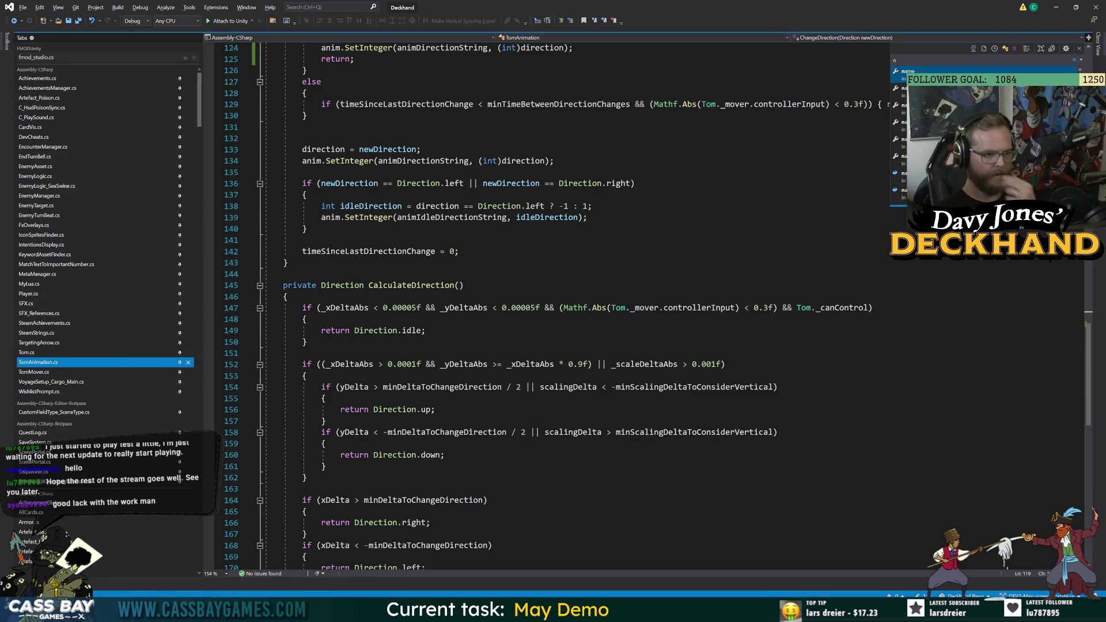
{"action": "scroll", "coordinate": [554, 305], "scroll_direction": "up", "scroll_amount": 3}
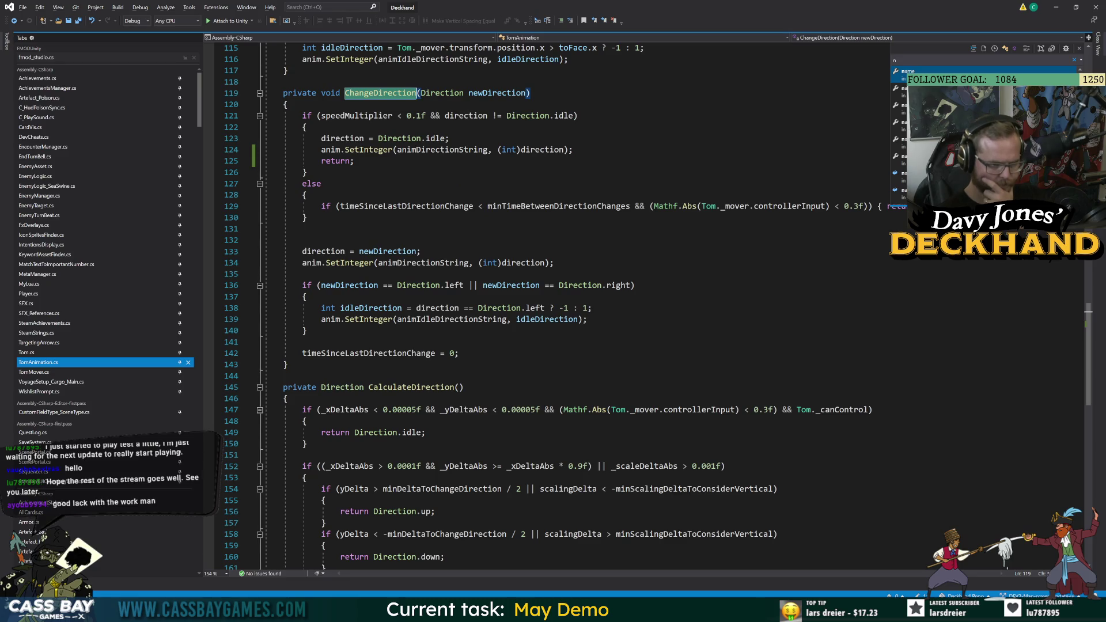
{"action": "left_click", "coordinate": [306, 297]}
{"action": "left_click", "coordinate": [512, 286]}
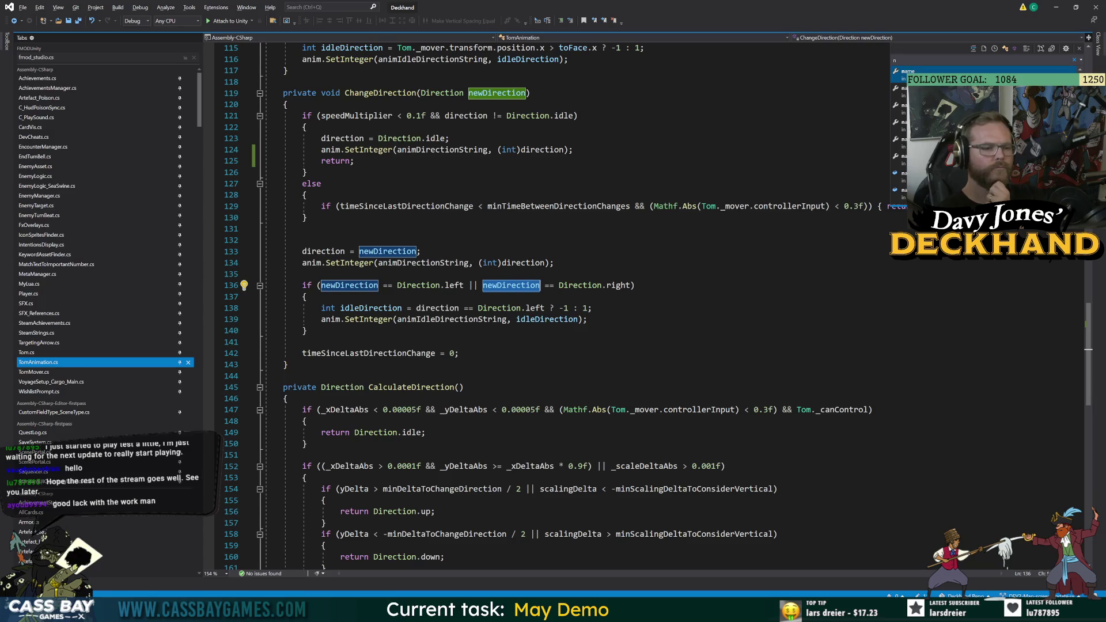
{"action": "left_click", "coordinate": [426, 319]}
{"action": "double_click", "coordinate": [426, 319]}
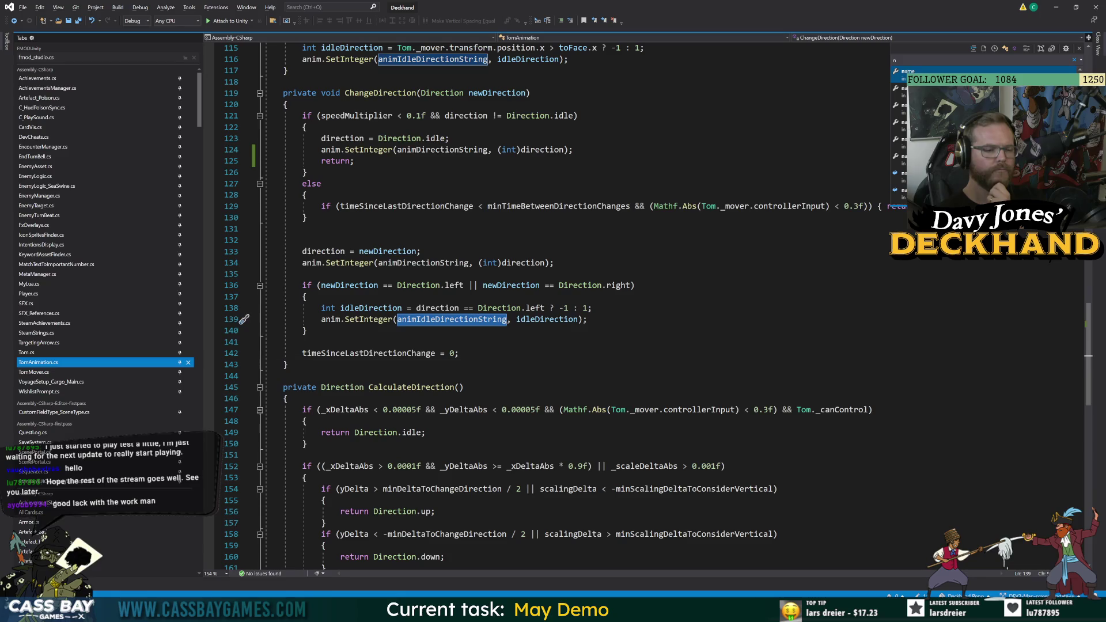
{"action": "left_click", "coordinate": [299, 364]}
{"action": "key", "text": "Return"}
{"action": "key", "text": "Return"}
Create SetIdleDirection(int direction), move the idle SetInteger call into it, and call it from ChangeDirection.
{"action": "type", "text": "private "}
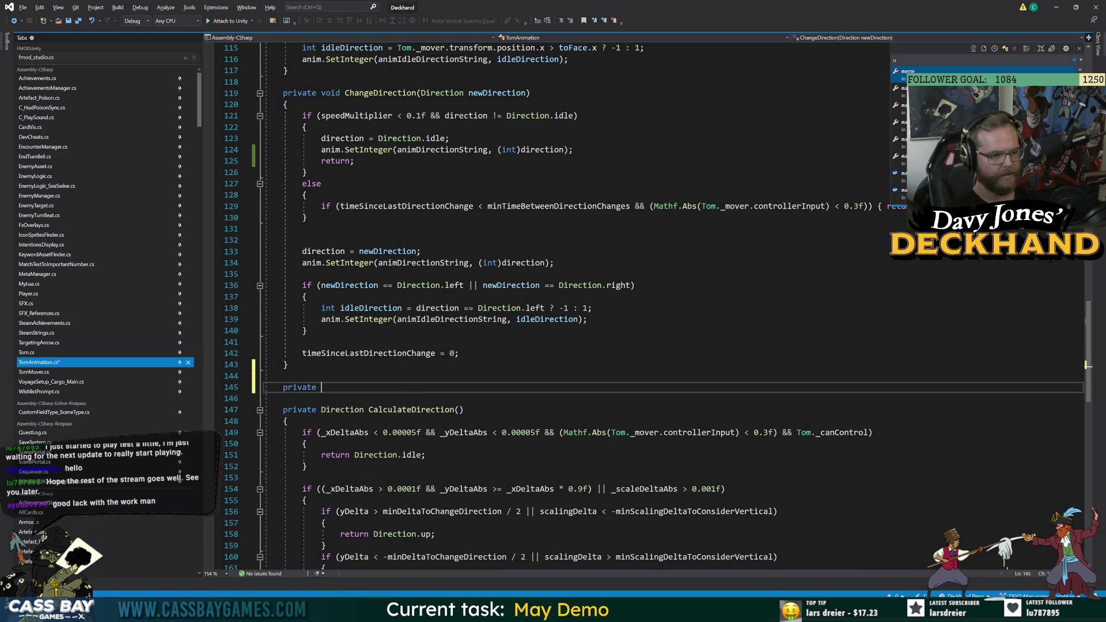
{"action": "type", "text": "void SetIdleDi"}
{"action": "type", "text": "rection"}
{"action": "type", "text": "(int direction"}
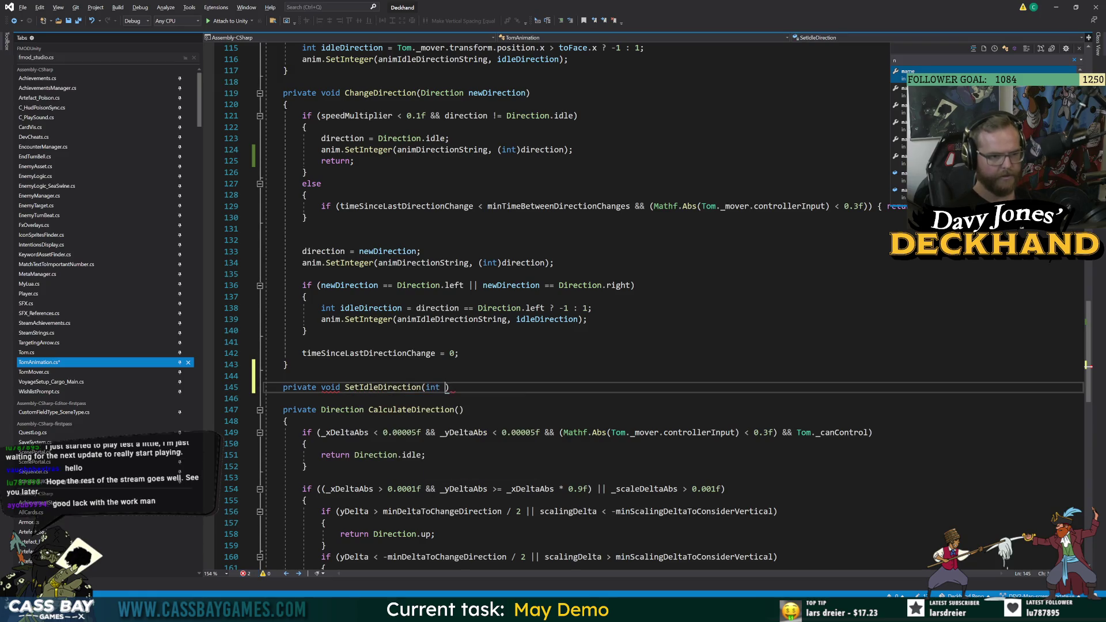
{"action": "type", "text": ")"}
{"action": "key", "text": "Return"}
{"action": "type", "text": "{"}
{"action": "key", "text": "Return"}
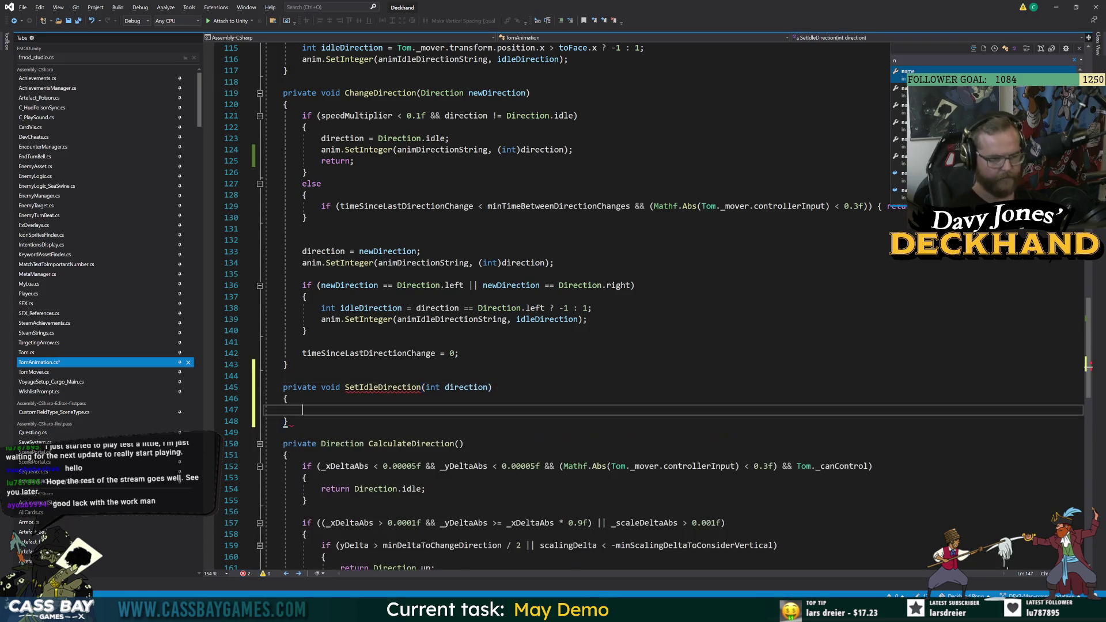
{"action": "left_click", "coordinate": [588, 320]}
{"action": "key", "text": "shift+Home"}
{"action": "key", "text": "ctrl+x"}
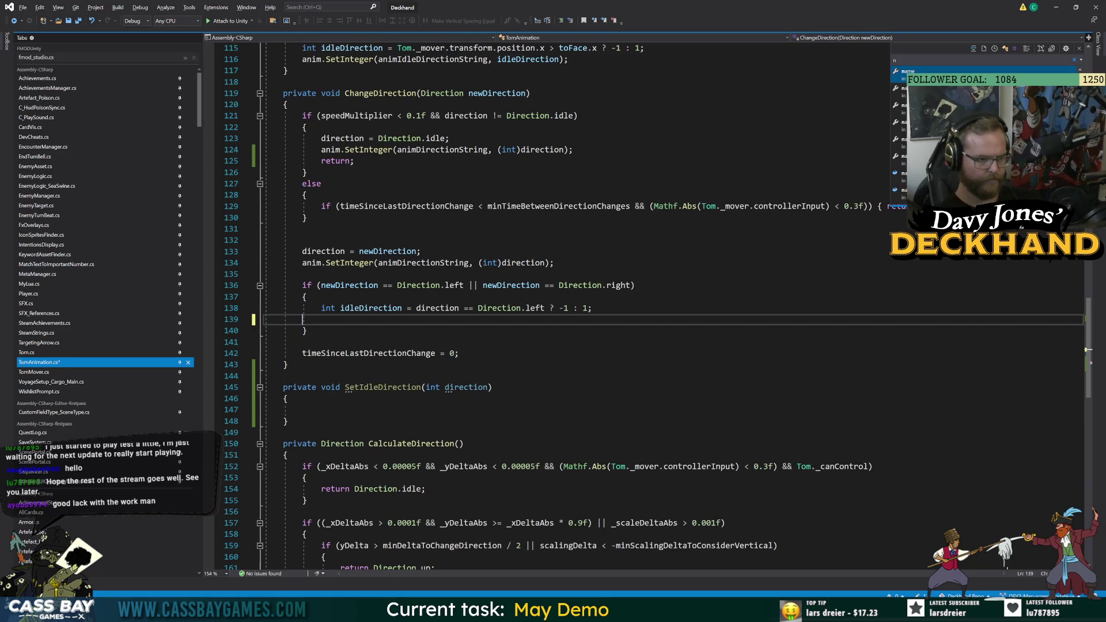
{"action": "left_click", "coordinate": [302, 409]}
{"action": "key", "text": "ctrl+v"}
{"action": "left_click", "coordinate": [303, 319]}
{"action": "type", "text": "SetId"}
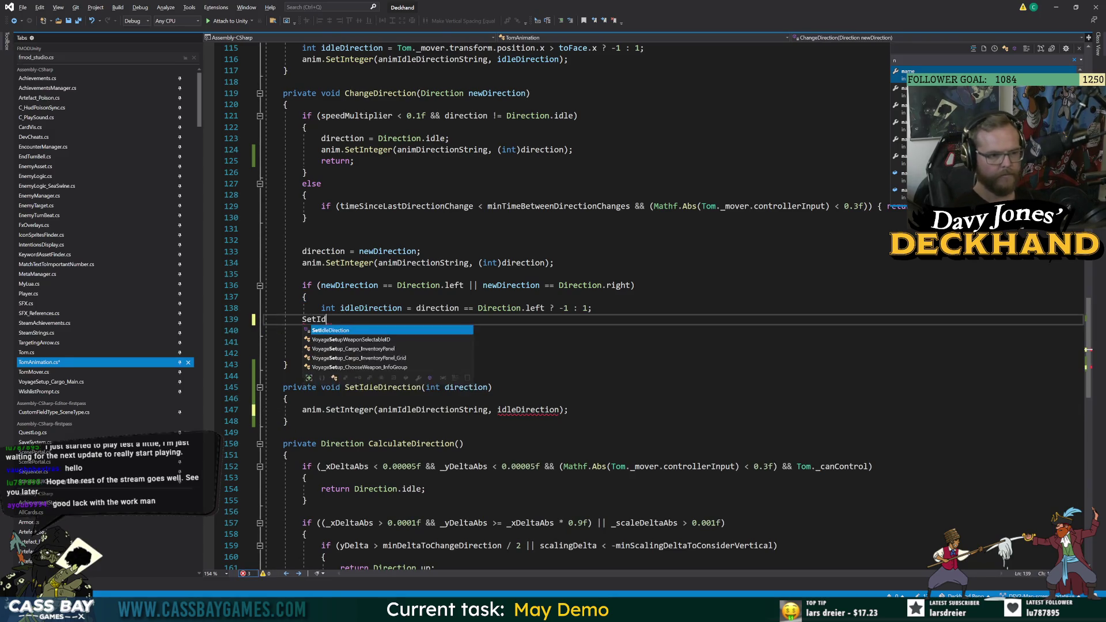
{"action": "type", "text": "leDirection(idleDirection);"}
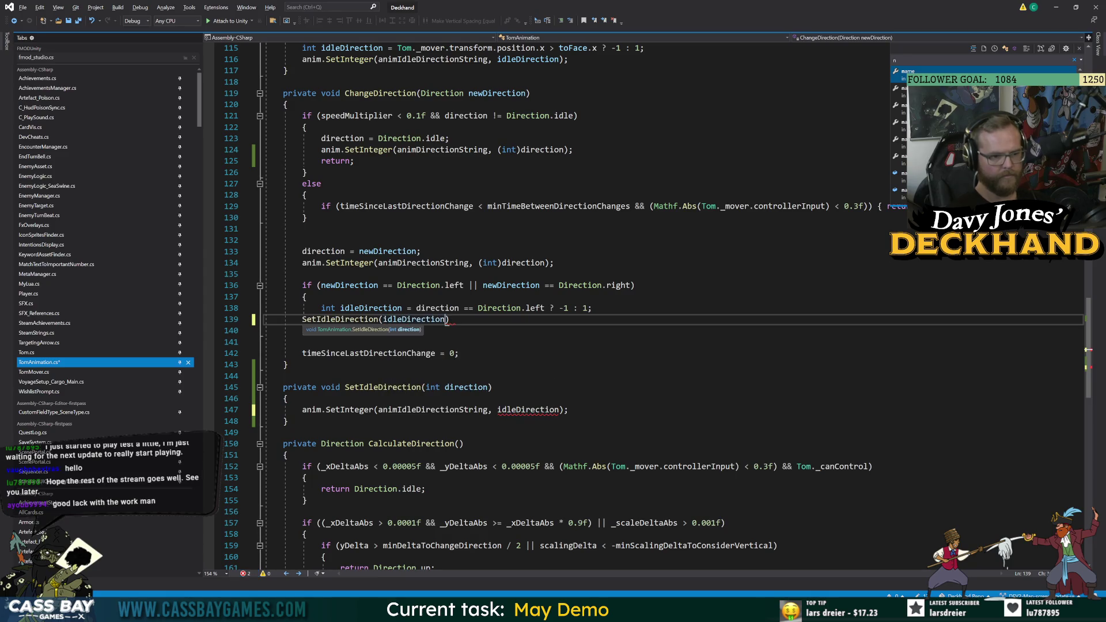
Pass direction to SetInteger and add a Bug.on-guarded log of class, method name and direction.
{"action": "double_click", "coordinate": [465, 387]}
{"action": "key", "text": "ctrl+c"}
{"action": "double_click", "coordinate": [527, 410]}
{"action": "key", "text": "ctrl+v"}
{"action": "key", "text": "Up"}
{"action": "key", "text": "Up"}
{"action": "key", "text": "Down"}
{"action": "type", "text": "\\"}
{"action": "key", "text": "Return"}
{"action": "key", "text": "BackSpace"}
{"action": "key", "text": "BackSpace"}
{"action": "key", "text": "Return"}
{"action": "type", "text": "(Bug.on)"}
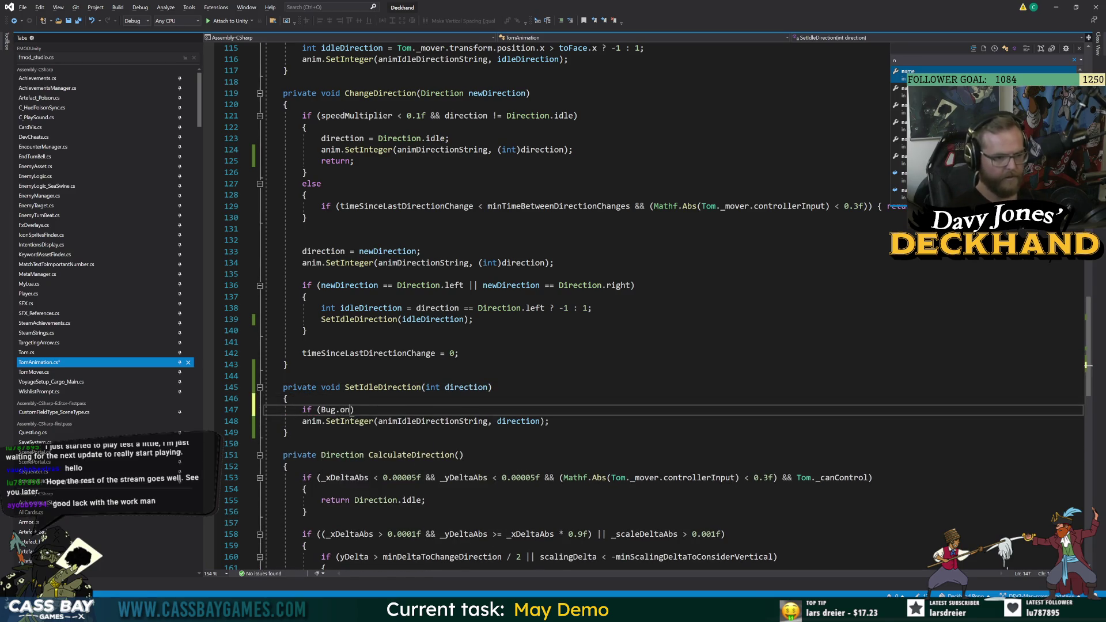
{"action": "type", "text": " { Bug.Log("}
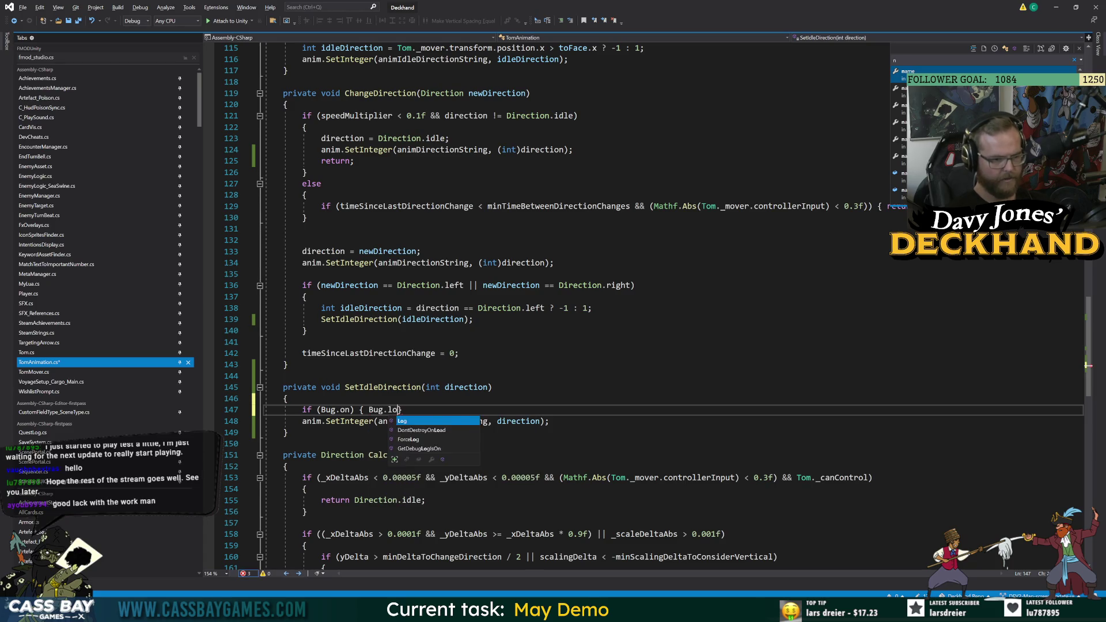
{"action": "type", "text": "$\"{nameof(t"}
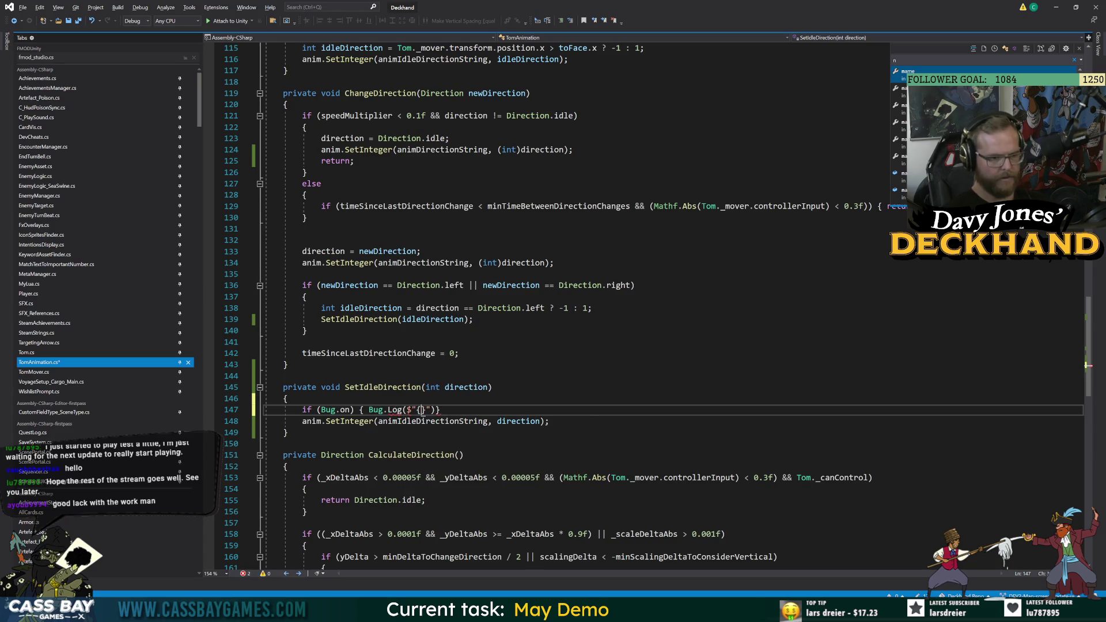
{"action": "type", "text": "omAnimation)}{ n"}
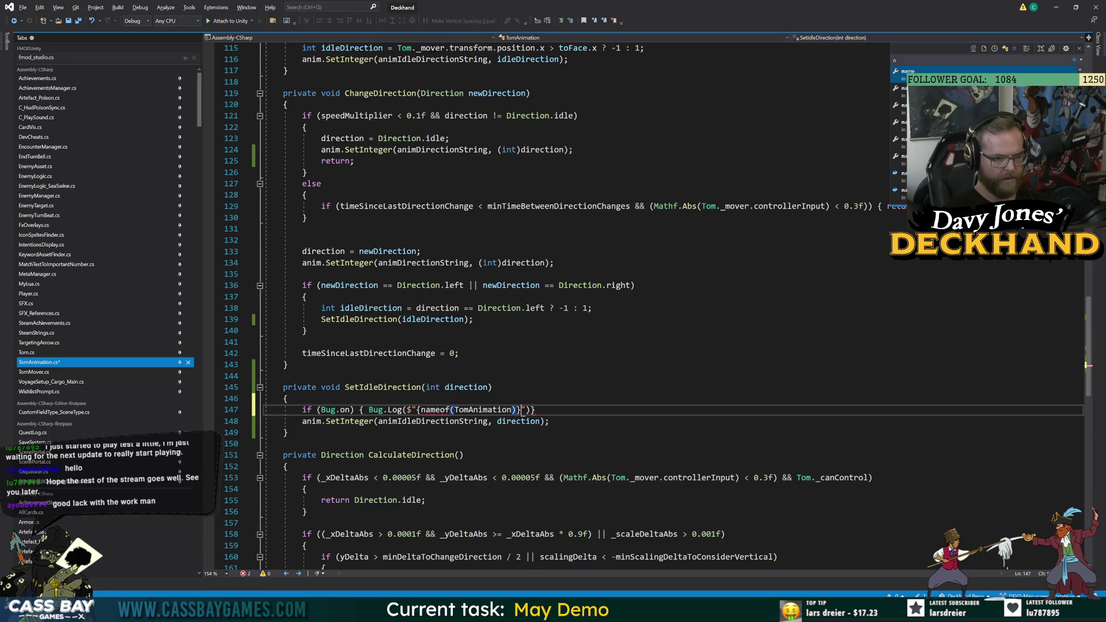
{"action": "type", "text": "ameof(S"}
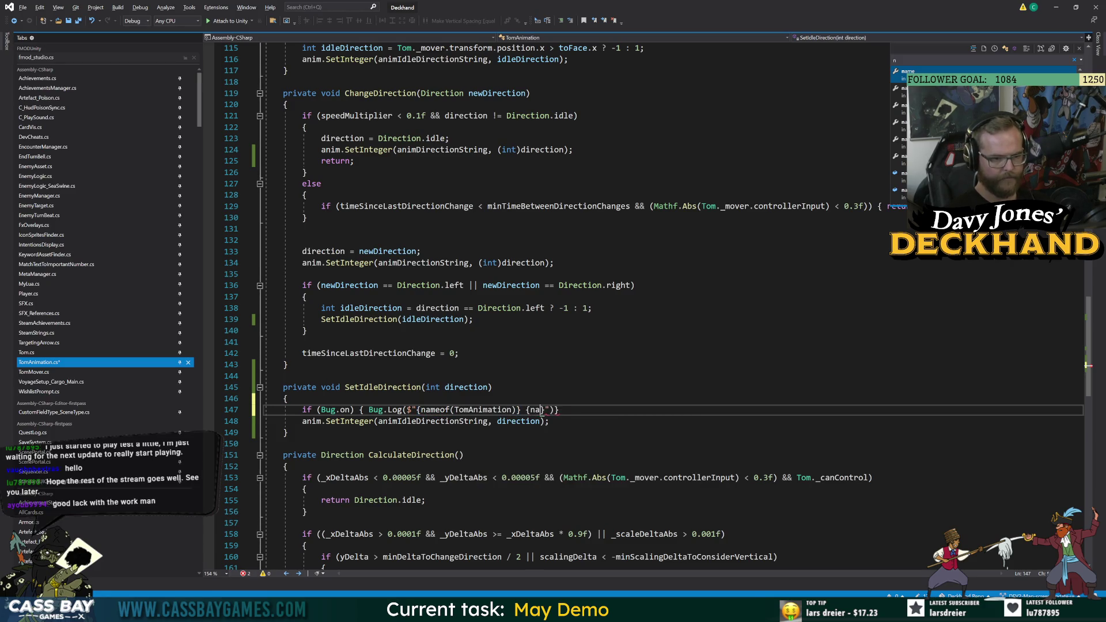
{"action": "type", "text": "etIdleDirection)}()"}
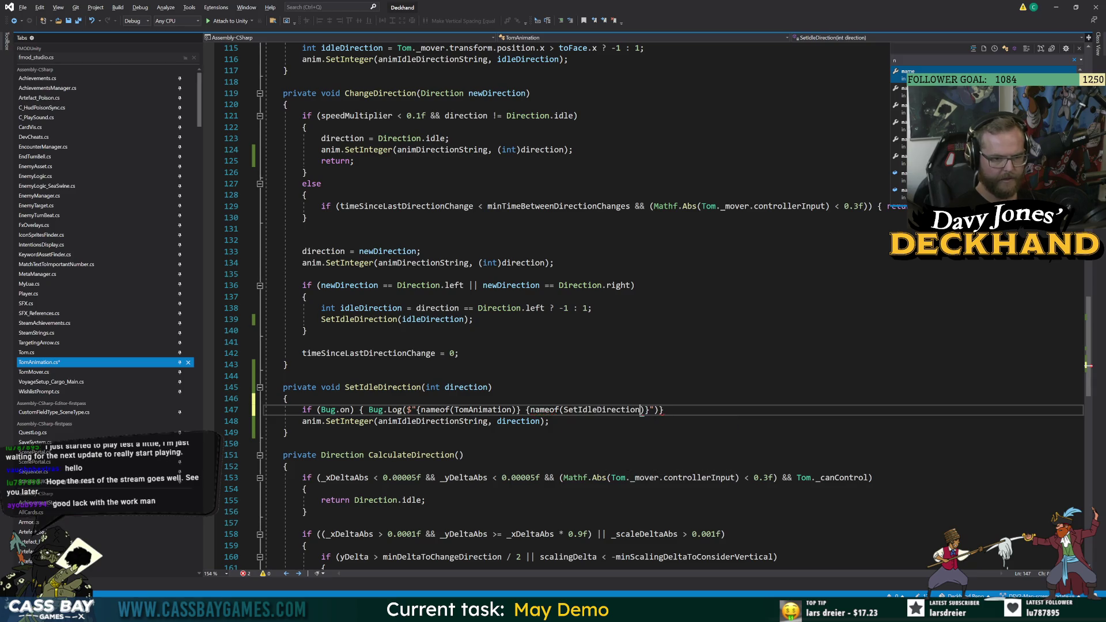
{"action": "type", "text": " to {direction"}
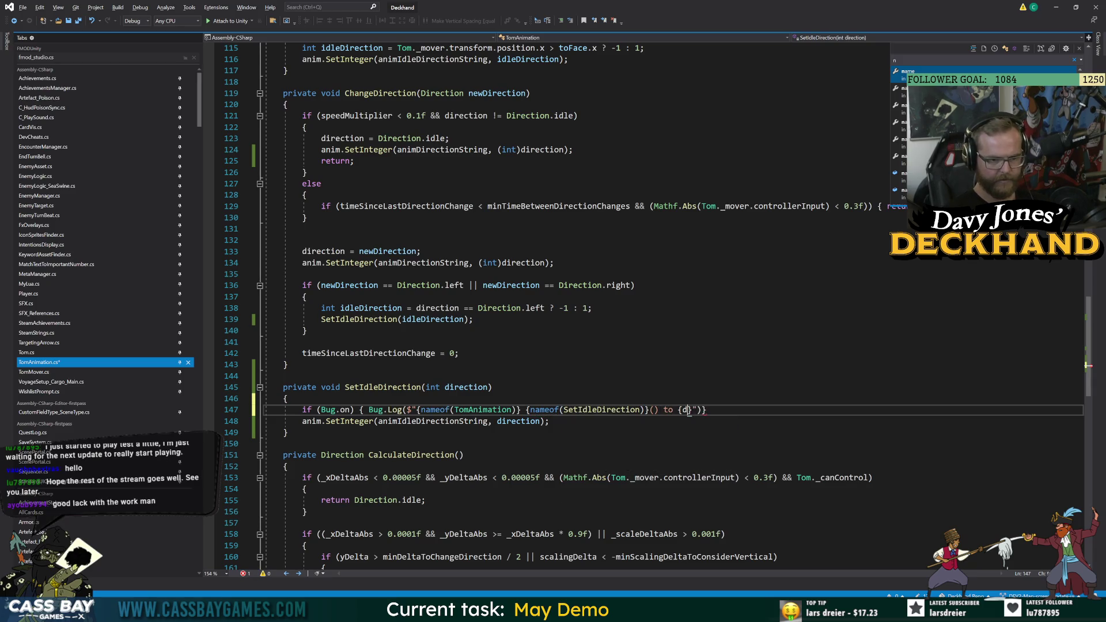
{"action": "type", "text": "}\");"}
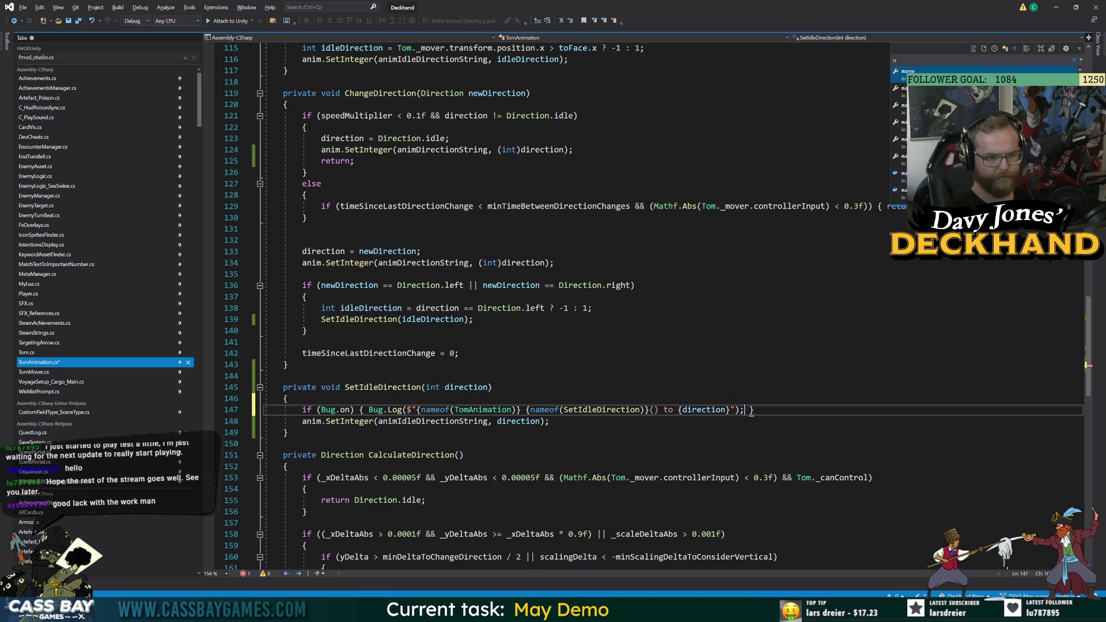
{"action": "left_click", "coordinate": [302, 341]}
{"action": "left_click", "coordinate": [433, 421]}
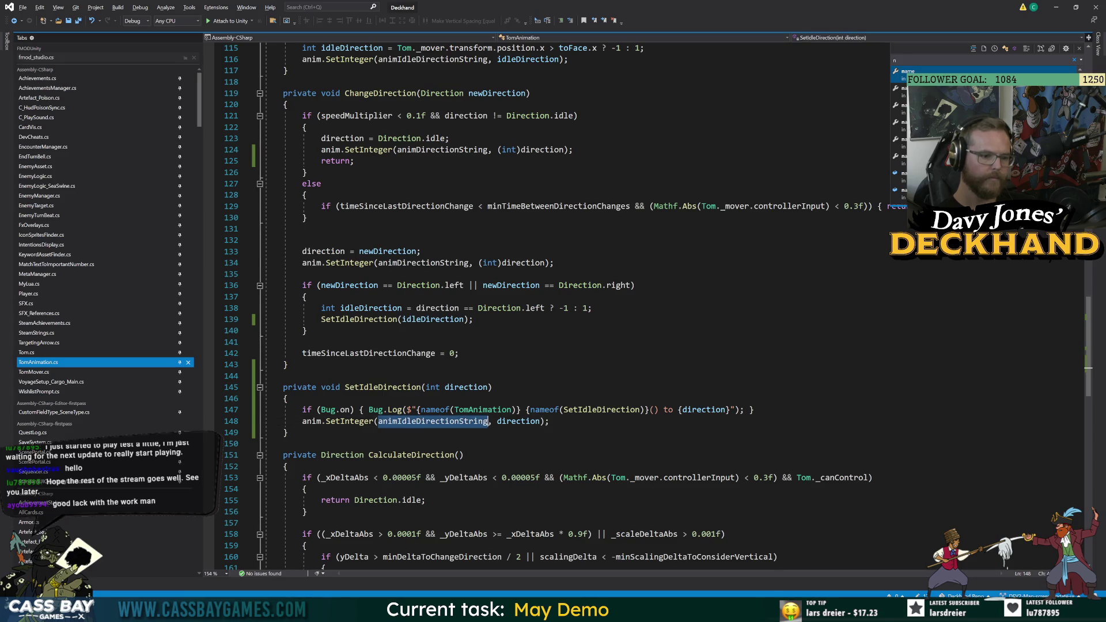
Replace the direct animator call in the Vector2 FaceObject with SetIdleDirection(idleDirection).
{"action": "scroll", "coordinate": [432, 421], "scroll_direction": "up", "scroll_amount": 6}
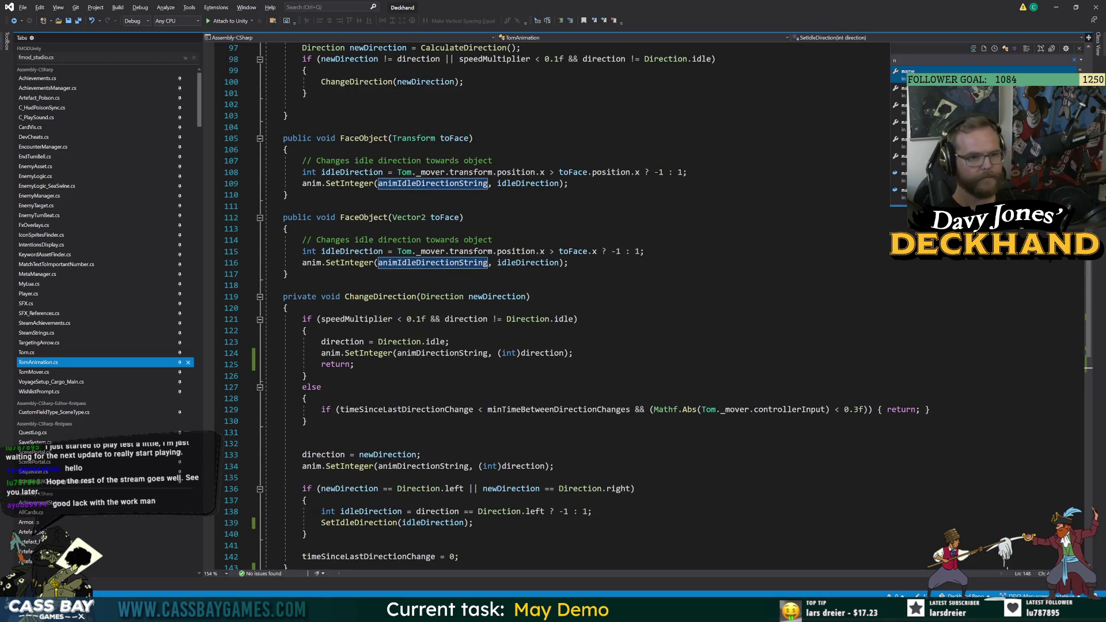
{"action": "left_click", "coordinate": [644, 251]}
{"action": "key", "text": "Return"}
{"action": "type", "text": "SetIdleDirection("}
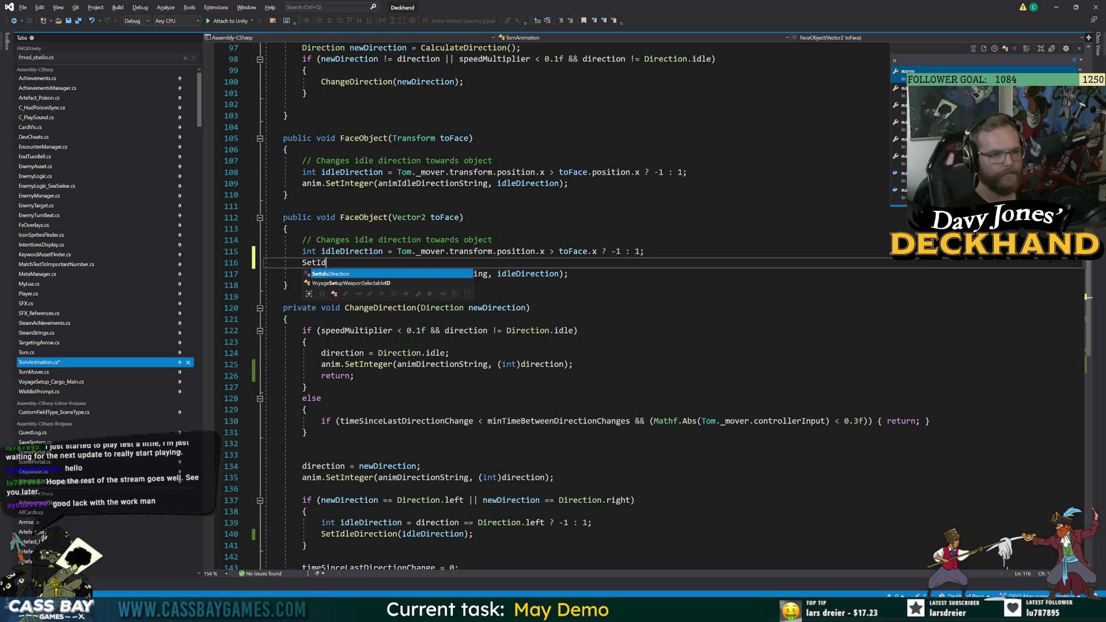
{"action": "key", "text": "Escape"}
{"action": "double_click", "coordinate": [528, 275]}
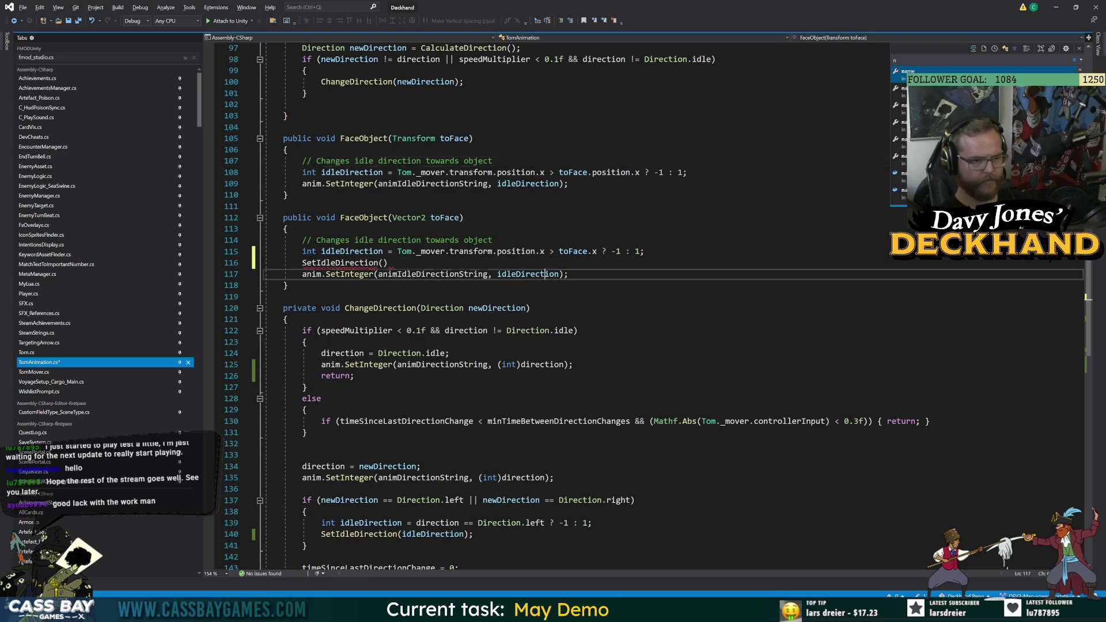
{"action": "key", "text": "ctrl+c"}
{"action": "left_click", "coordinate": [385, 263]}
{"action": "key", "text": "ctrl+v"}
{"action": "type", "text": ";"}
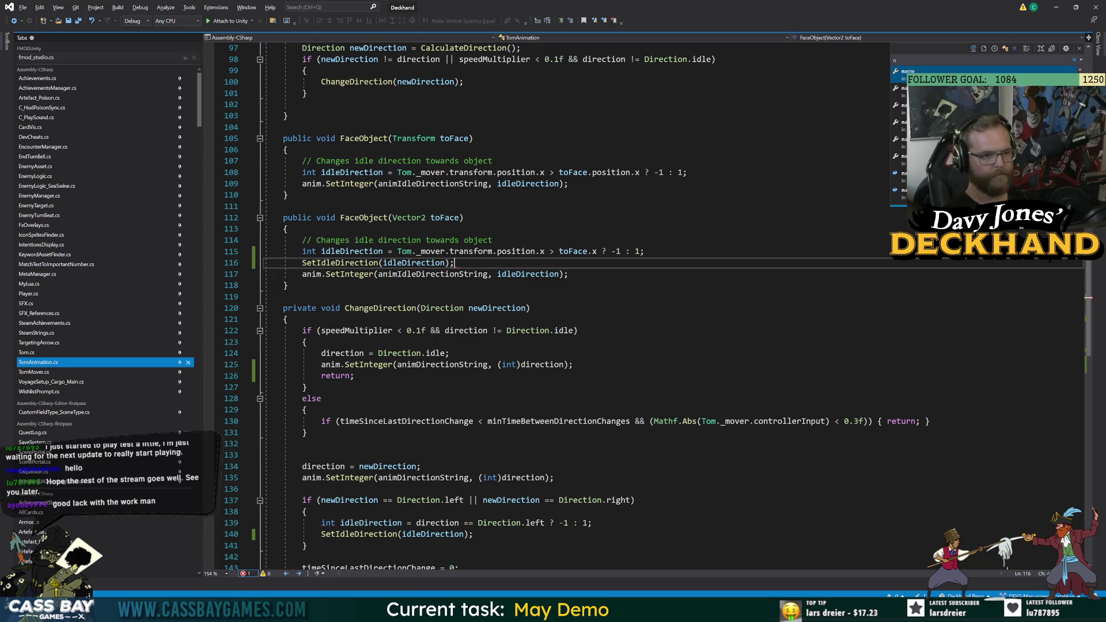
{"action": "key", "text": "shift+Down"}
{"action": "key", "text": "Delete"}
{"action": "left_click", "coordinate": [531, 297]}
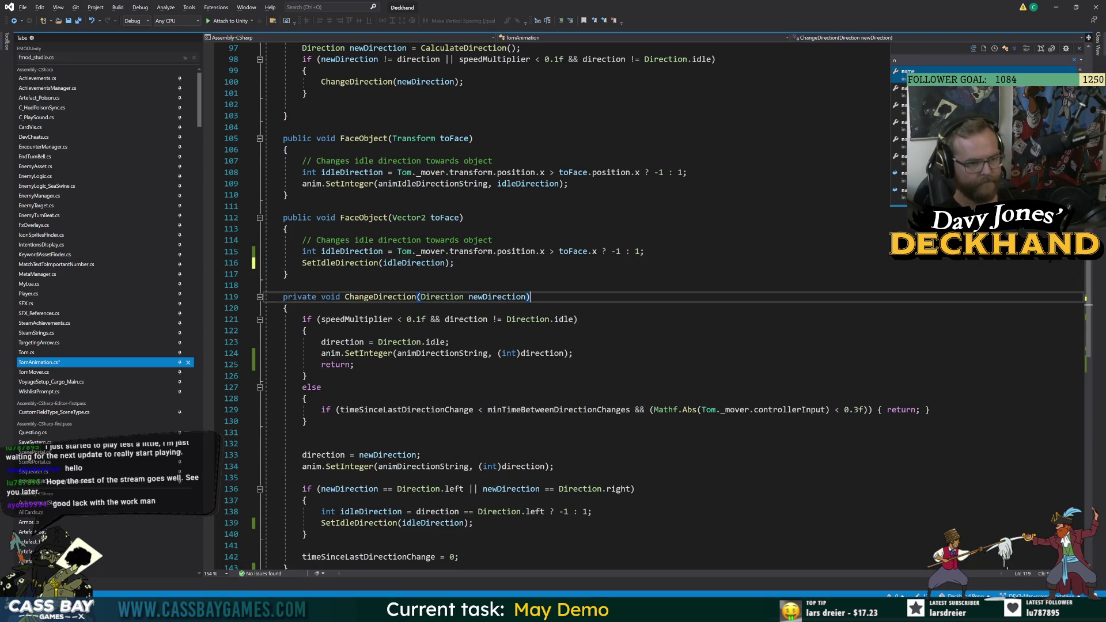
{"action": "scroll", "coordinate": [434, 426], "scroll_direction": "down", "scroll_amount": 6}
{"action": "double_click", "coordinate": [434, 422]}
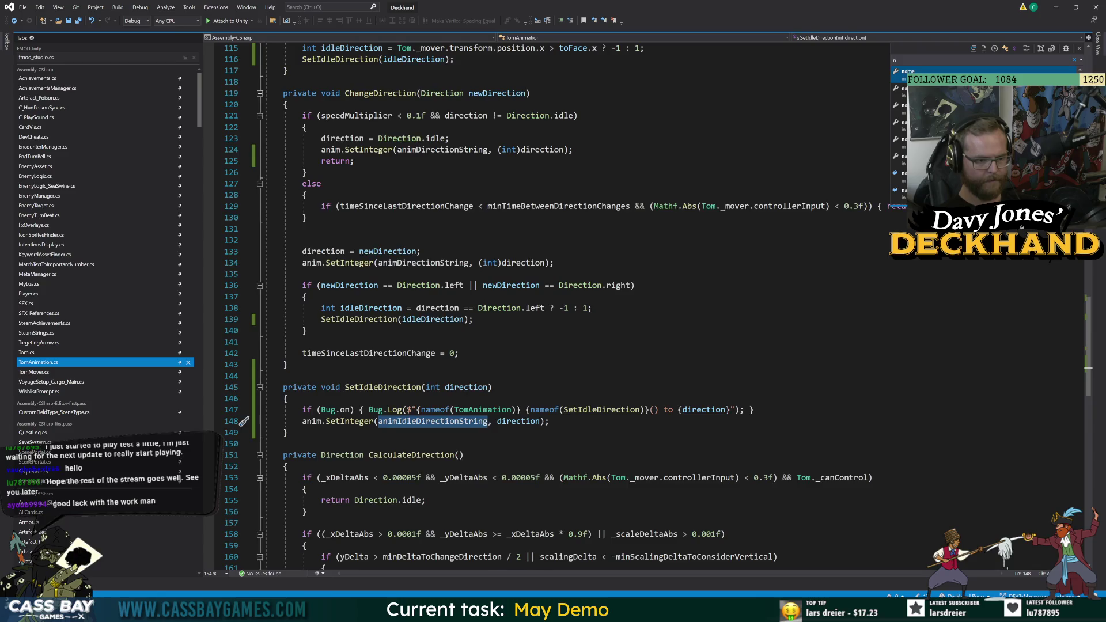
{"action": "scroll", "coordinate": [434, 426], "scroll_direction": "down", "scroll_amount": 15}
{"action": "scroll", "coordinate": [434, 425], "scroll_direction": "up", "scroll_amount": 20}
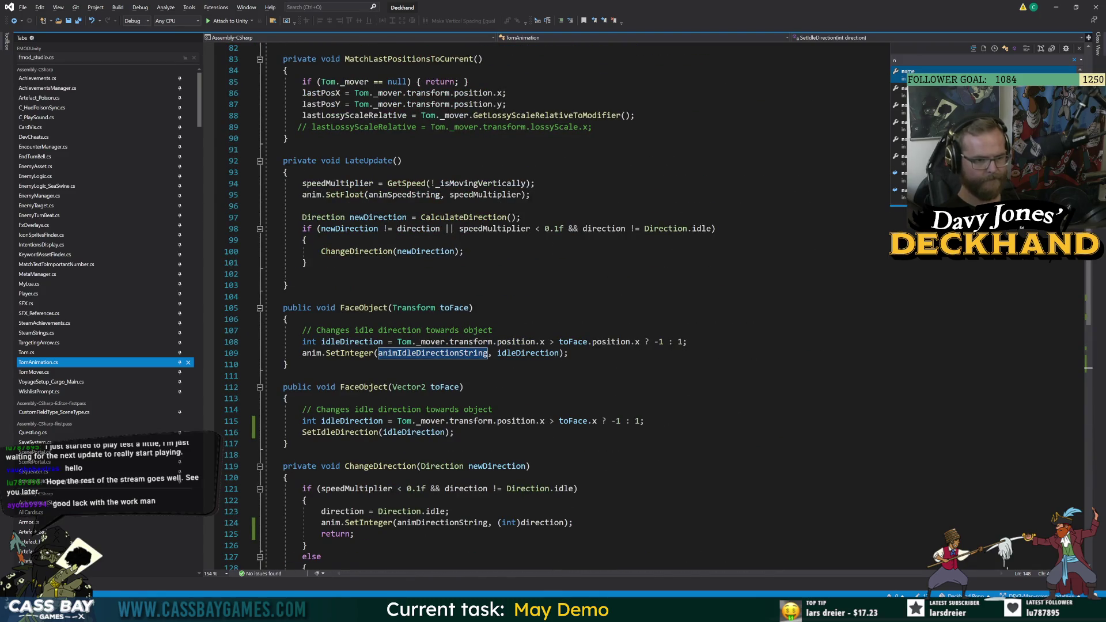
{"action": "scroll", "coordinate": [435, 425], "scroll_direction": "up", "scroll_amount": 17}
{"action": "scroll", "coordinate": [435, 425], "scroll_direction": "down", "scroll_amount": 13}
{"action": "scroll", "coordinate": [435, 425], "scroll_direction": "down", "scroll_amount": 4}
Do the same in the Transform FaceObject overload, save, and switch to Unity to recompile.
{"action": "left_click", "coordinate": [686, 342]}
{"action": "key", "text": "Return"}
{"action": "type", "text": "SetIdleDirection("}
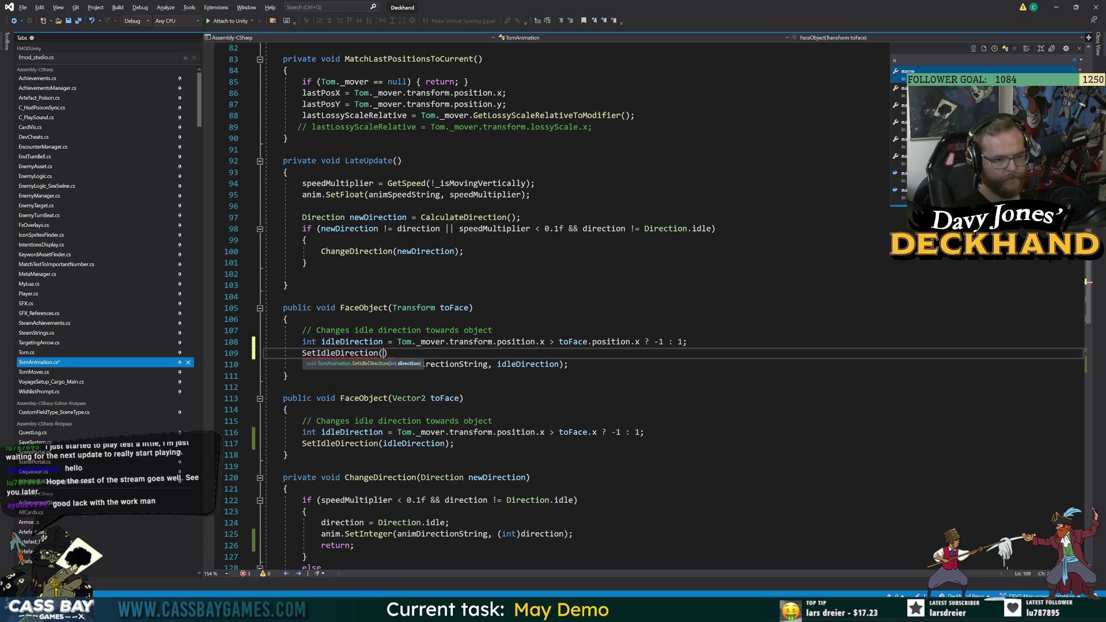
{"action": "type", "text": "idleDirection"}
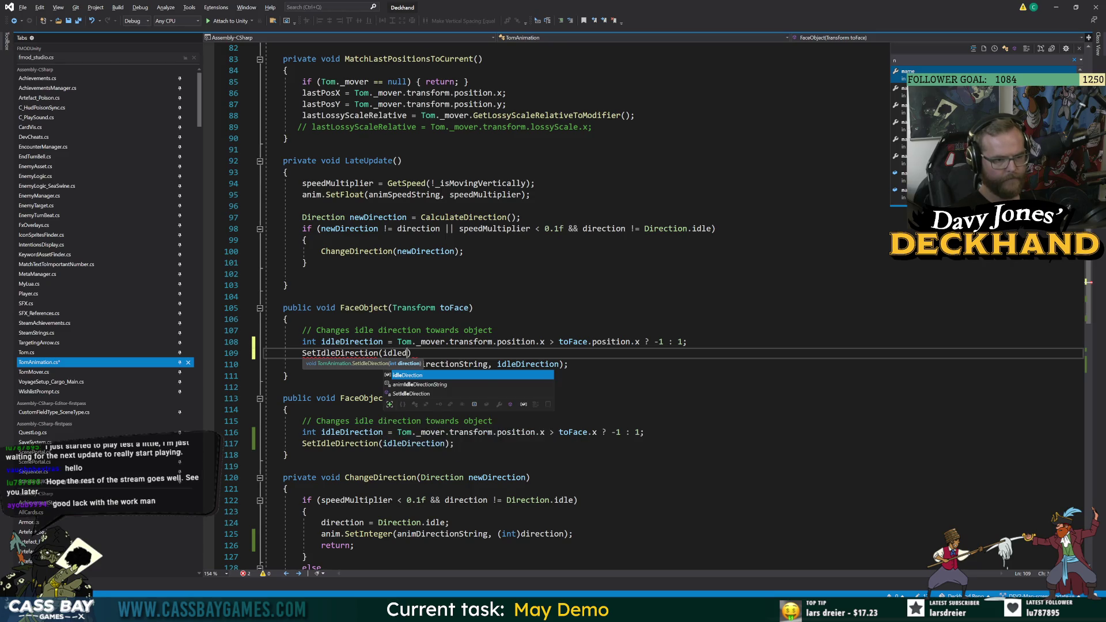
{"action": "type", "text": ");"}
{"action": "key", "text": "ctrl+s"}
{"action": "key", "text": "Down"}
{"action": "key", "text": "End"}
{"action": "key", "text": "shift+Home"}
{"action": "key", "text": "ctrl+x"}
{"action": "key", "text": "ctrl+shift+l"}
{"action": "left_click", "coordinate": [302, 273]}
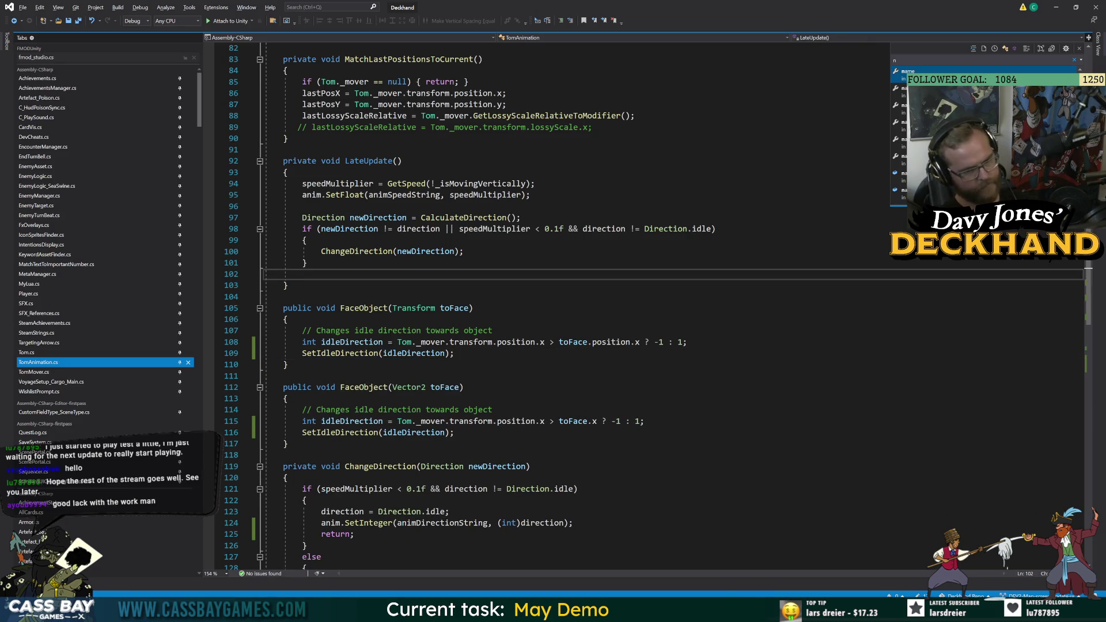
{"action": "key", "text": "alt+Tab"}
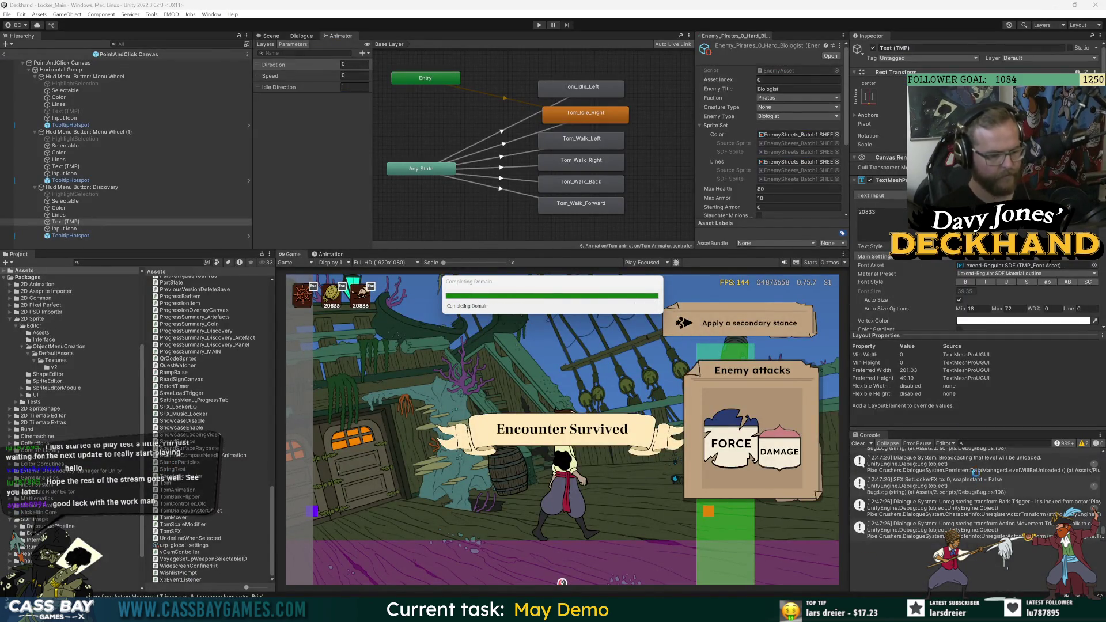
Filter Unity's Console for 'idleDirection', select the SetIdleDirection name in code, and return to Unity.
{"action": "key", "text": "alt+Tab"}
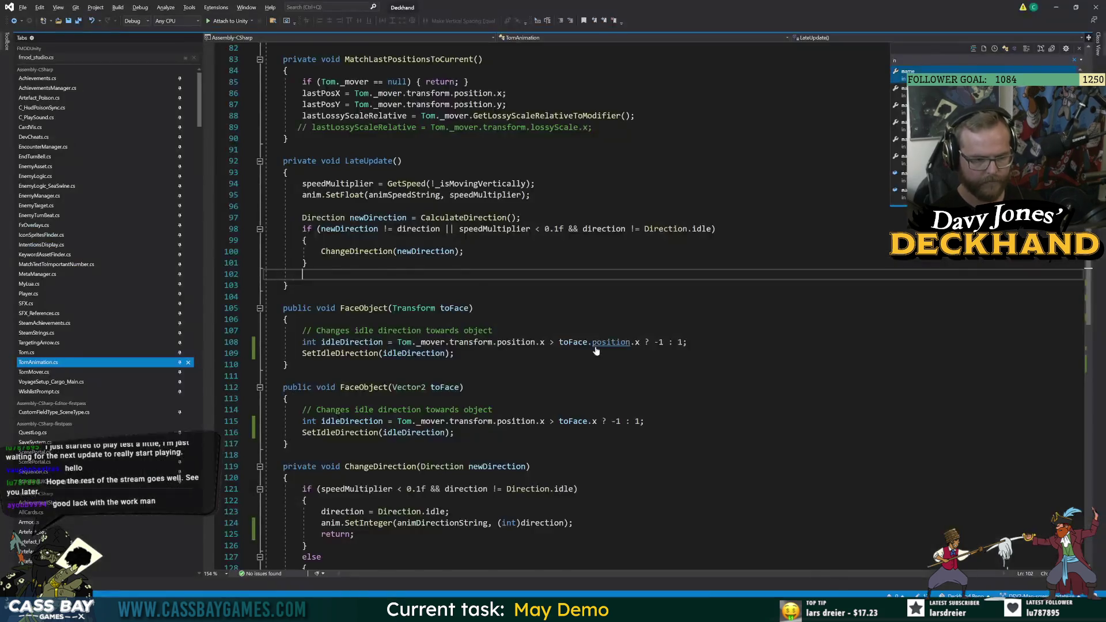
{"action": "key", "text": "alt+Tab"}
{"action": "left_click", "coordinate": [1003, 443]}
{"action": "type", "text": "idleDirection"}
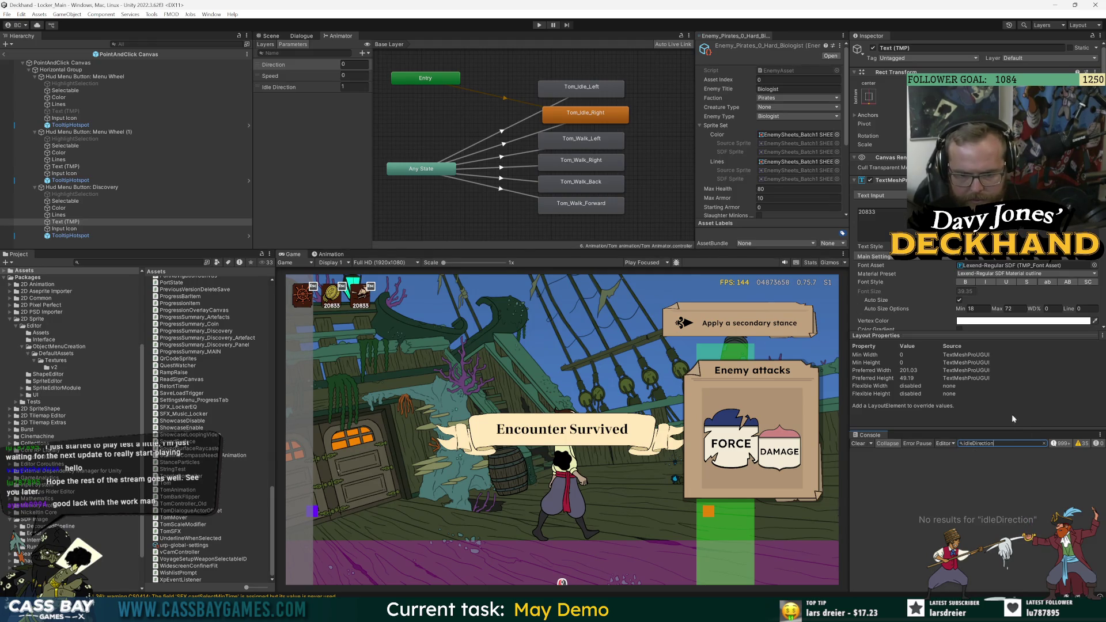
{"action": "key", "text": "alt+Tab"}
{"action": "scroll", "coordinate": [576, 288], "scroll_direction": "down", "scroll_amount": 10}
{"action": "double_click", "coordinate": [641, 297]}
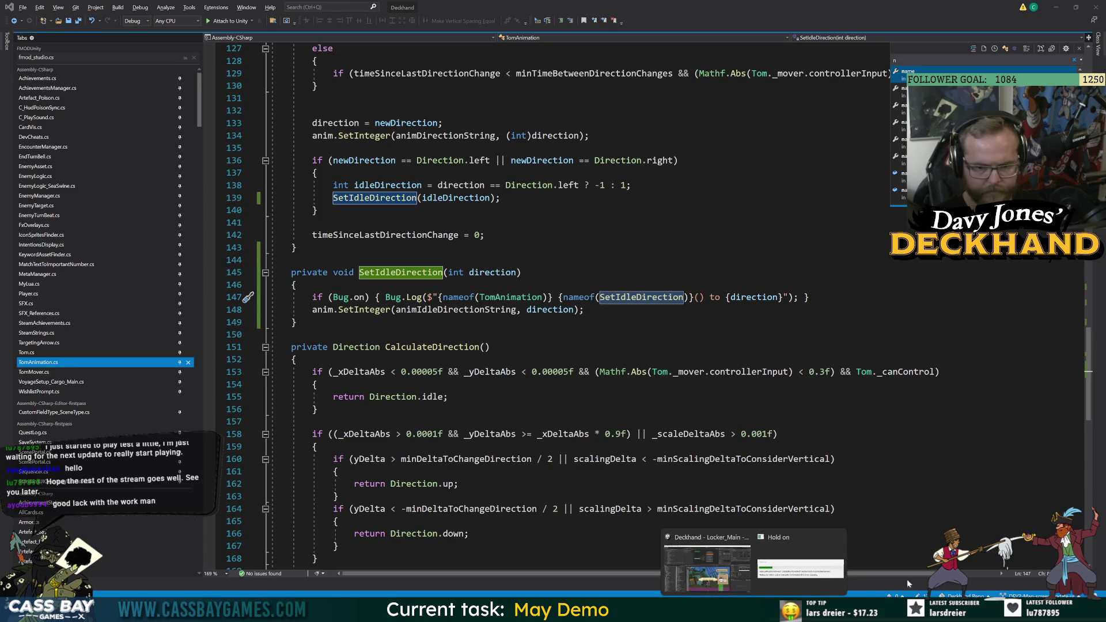
{"action": "key", "text": "alt+Tab"}
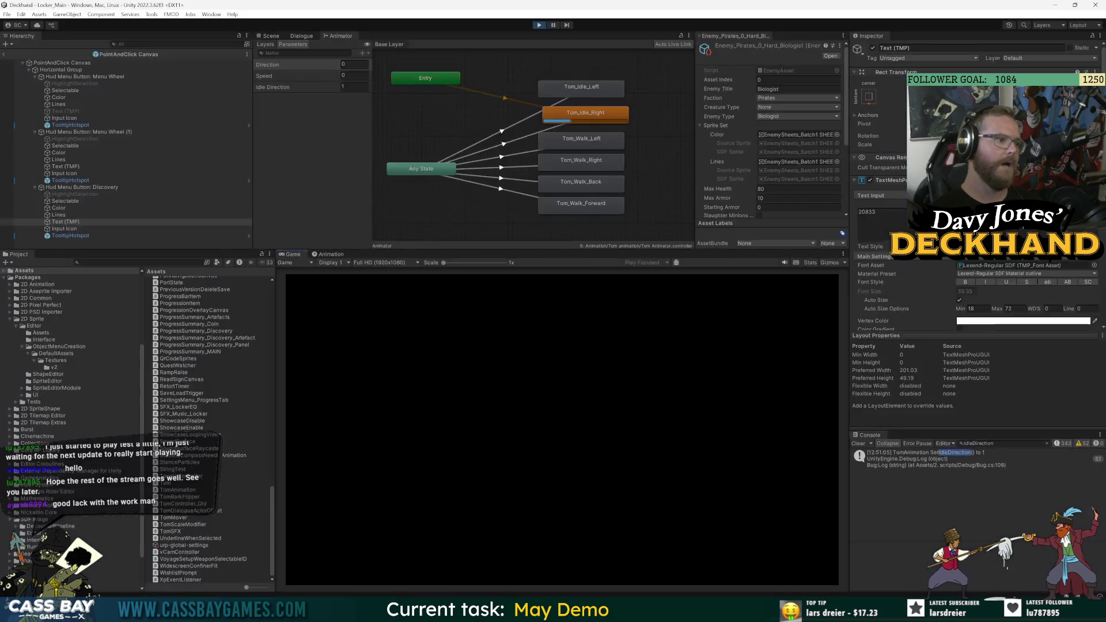
Walk Tom left and right across the deck, then follow the SetIdleDirection log's stack trace to TomMover.cs.
{"action": "left_click", "coordinate": [715, 371]}
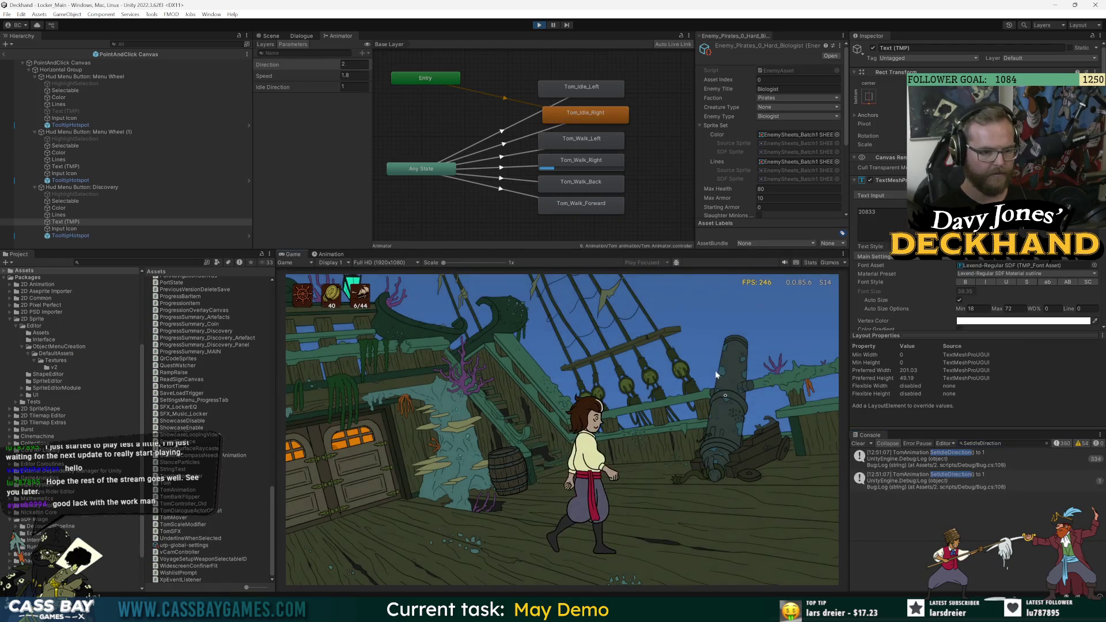
{"action": "left_click", "coordinate": [462, 503]}
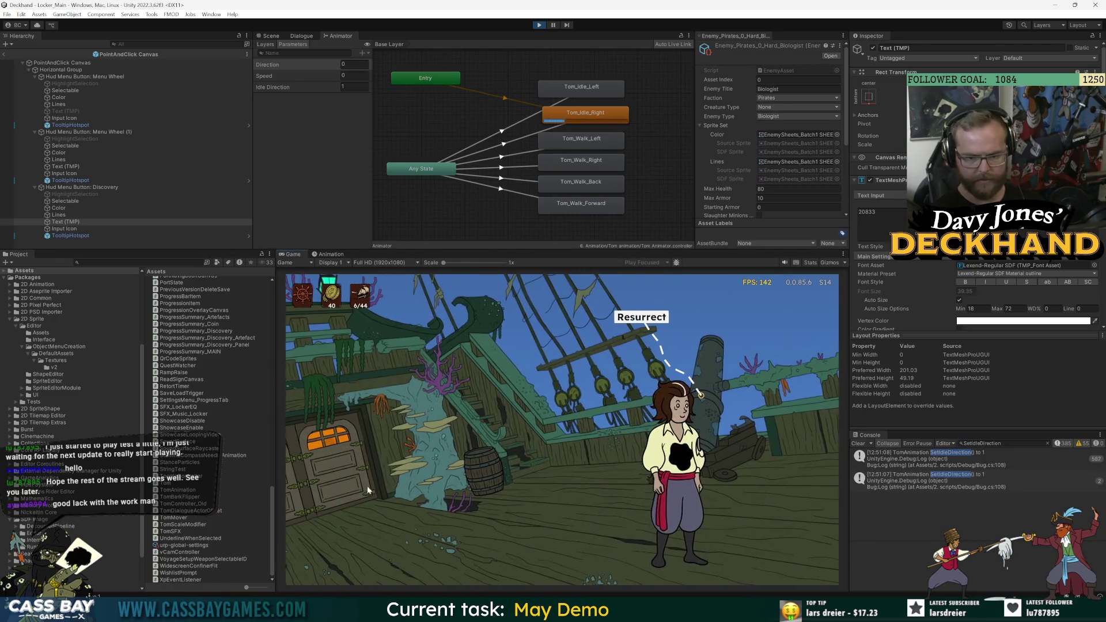
{"action": "left_click", "coordinate": [461, 504]}
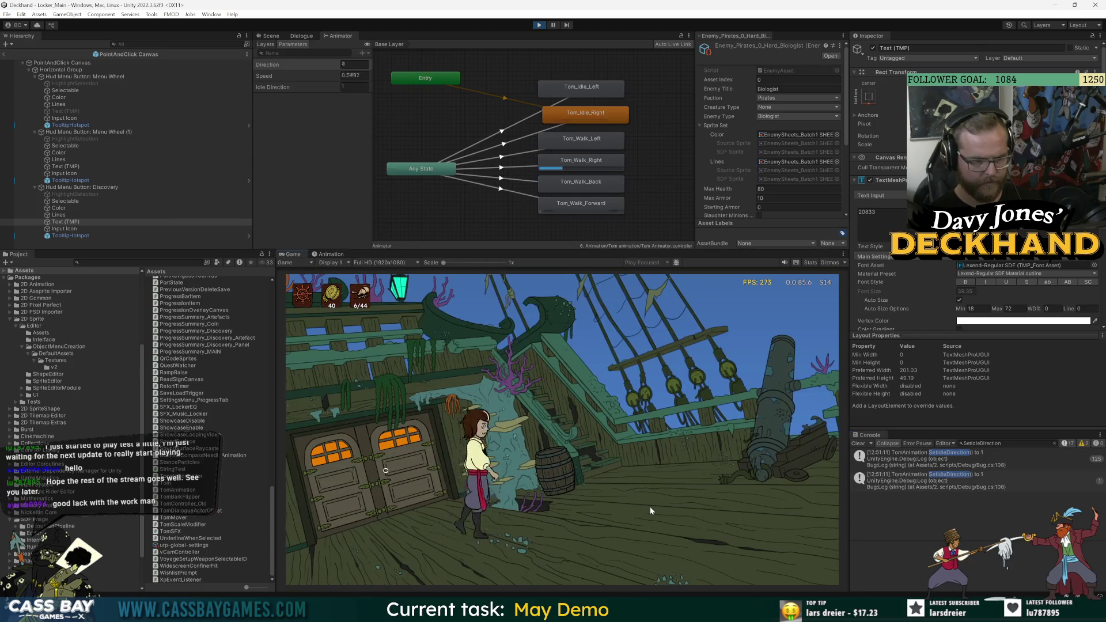
{"action": "left_click", "coordinate": [650, 507]}
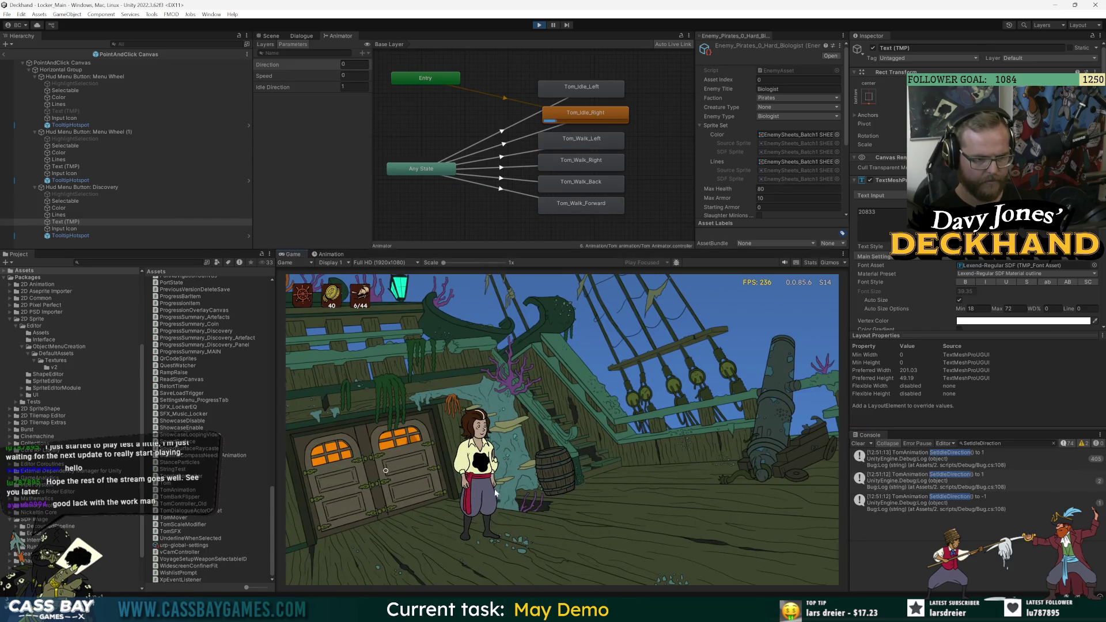
{"action": "left_click", "coordinate": [717, 492]}
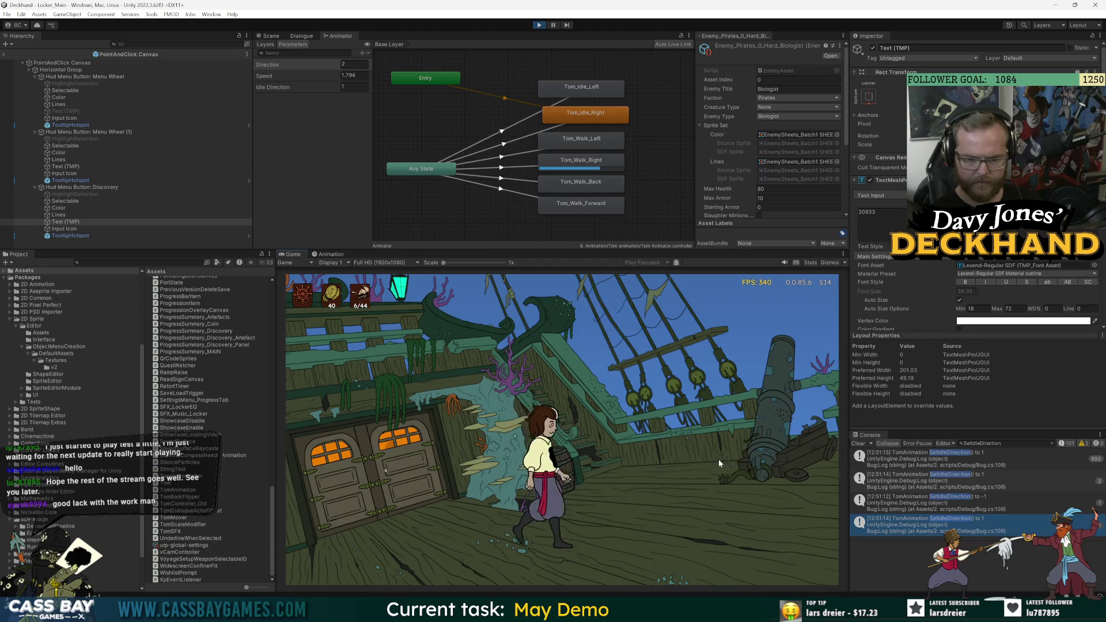
{"action": "left_click", "coordinate": [485, 454]}
{"action": "left_click", "coordinate": [777, 442]}
{"action": "left_click", "coordinate": [507, 465]}
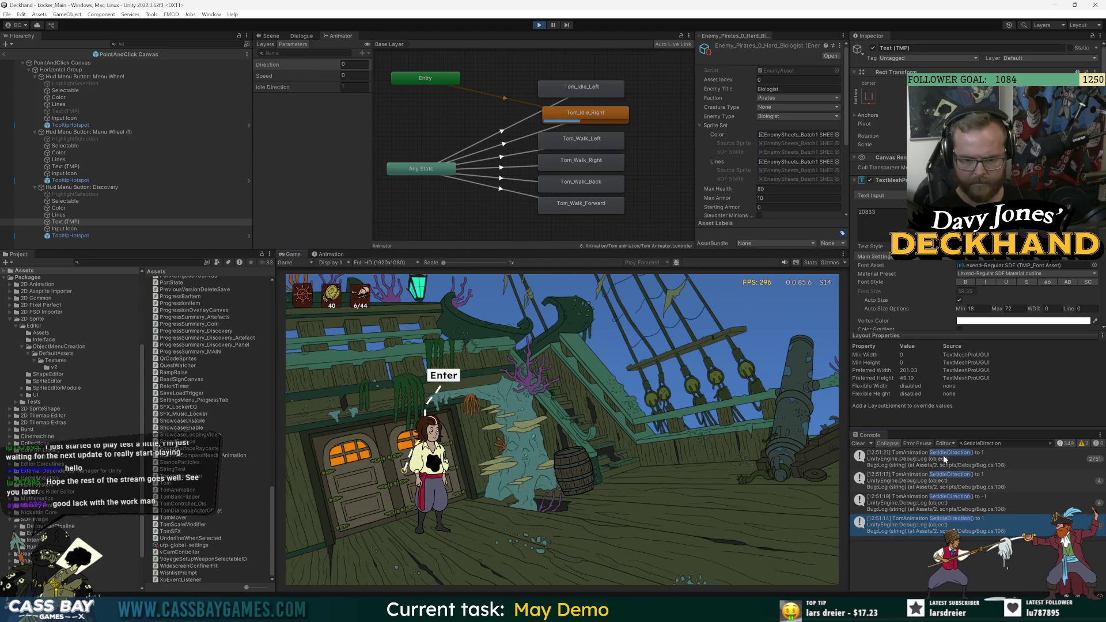
{"action": "left_click", "coordinate": [945, 458]}
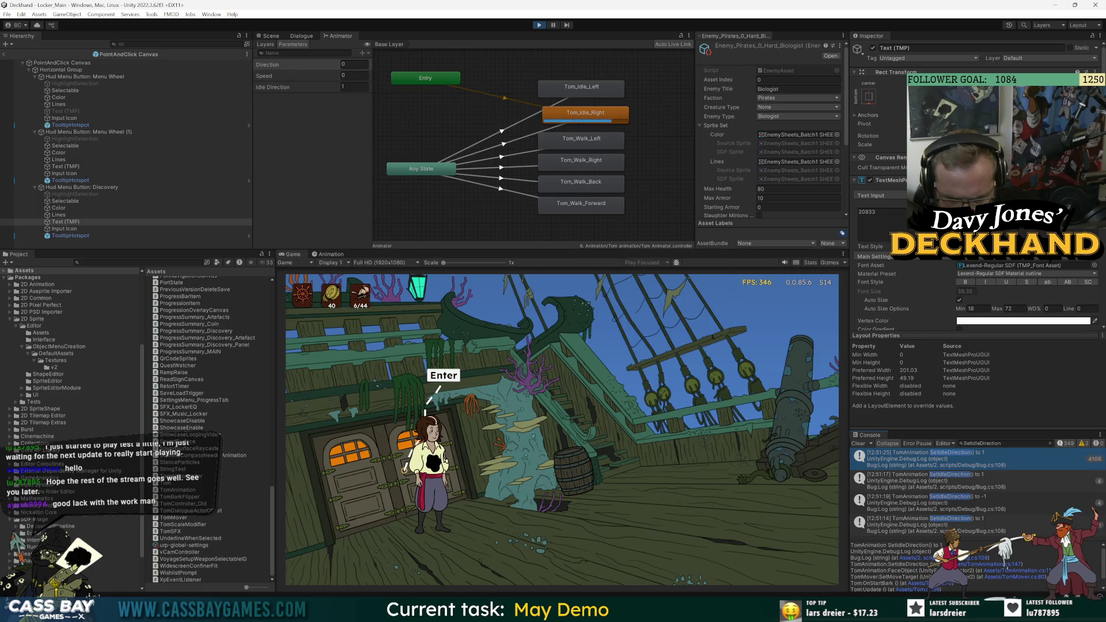
{"action": "left_click", "coordinate": [1036, 577]}
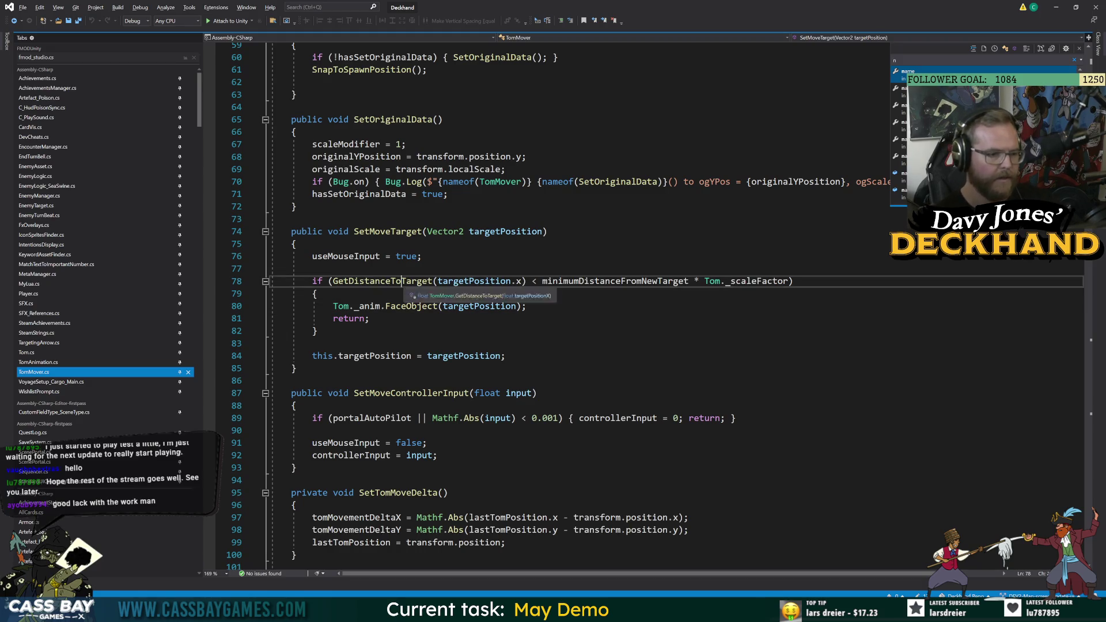
Inspect minimumDistanceFromNewTarget and where targetPosition is used in the movement distance check.
{"action": "left_click", "coordinate": [621, 281]}
{"action": "double_click", "coordinate": [621, 280]}
{"action": "left_click", "coordinate": [312, 344]}
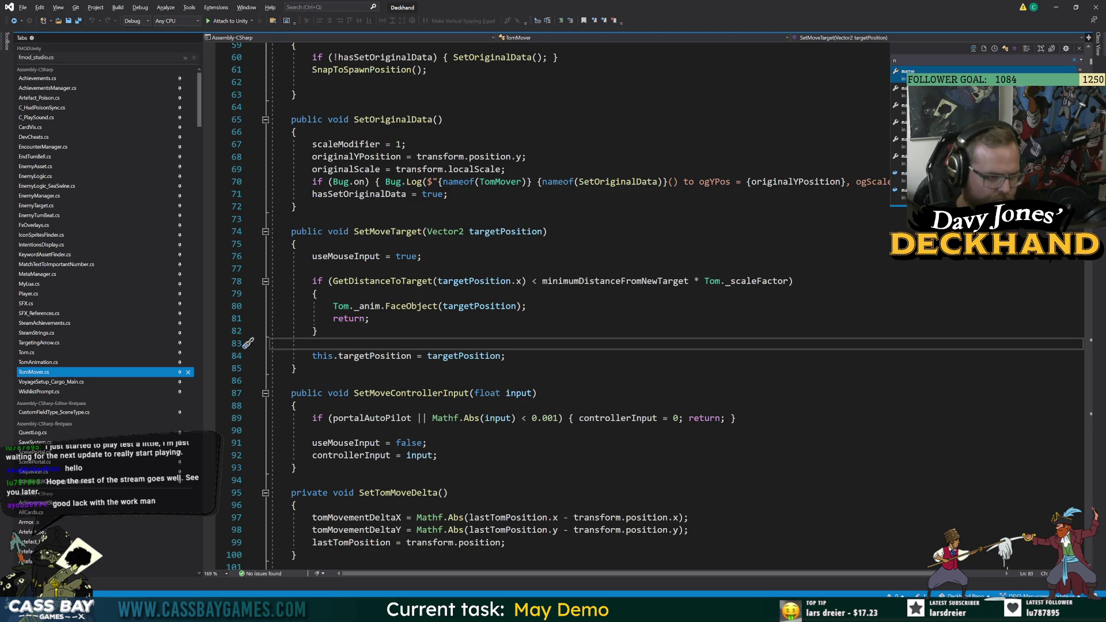
{"action": "double_click", "coordinate": [624, 282]}
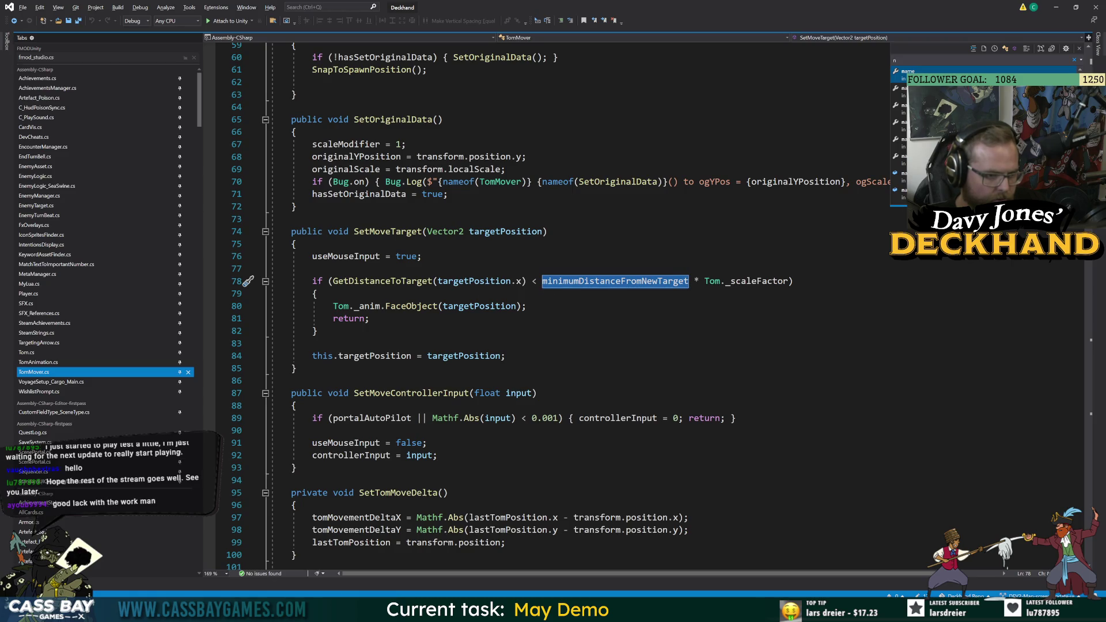
{"action": "left_click", "coordinate": [483, 281]}
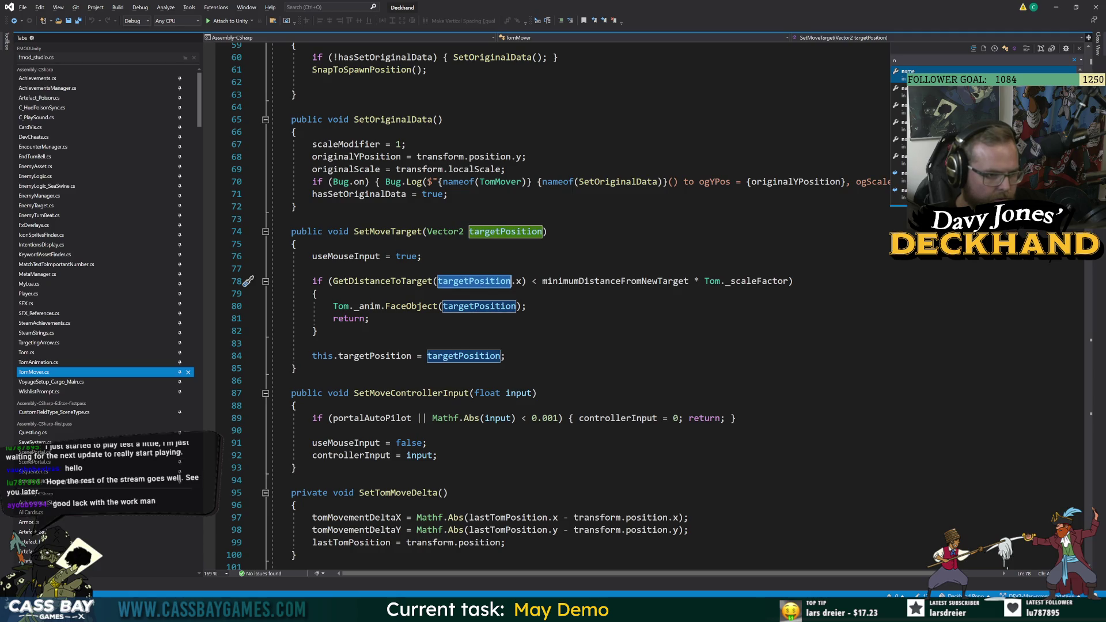
In the running game, walk Tom right away from the door, then open Tom.cs from the Console stack trace.
{"action": "key", "text": "alt+Tab"}
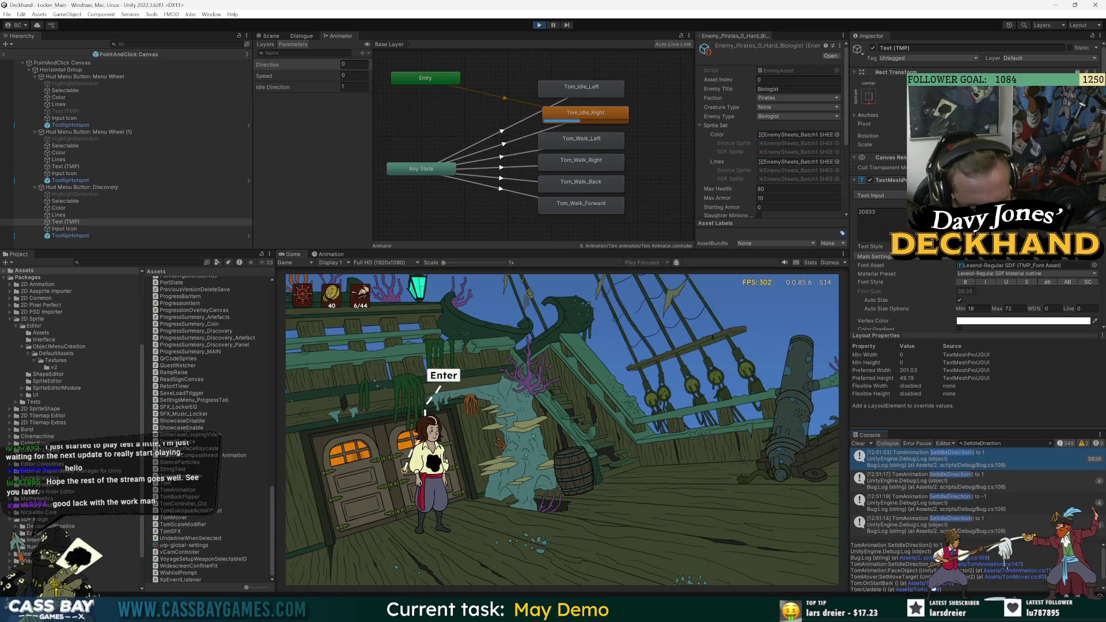
{"action": "left_click", "coordinate": [603, 444]}
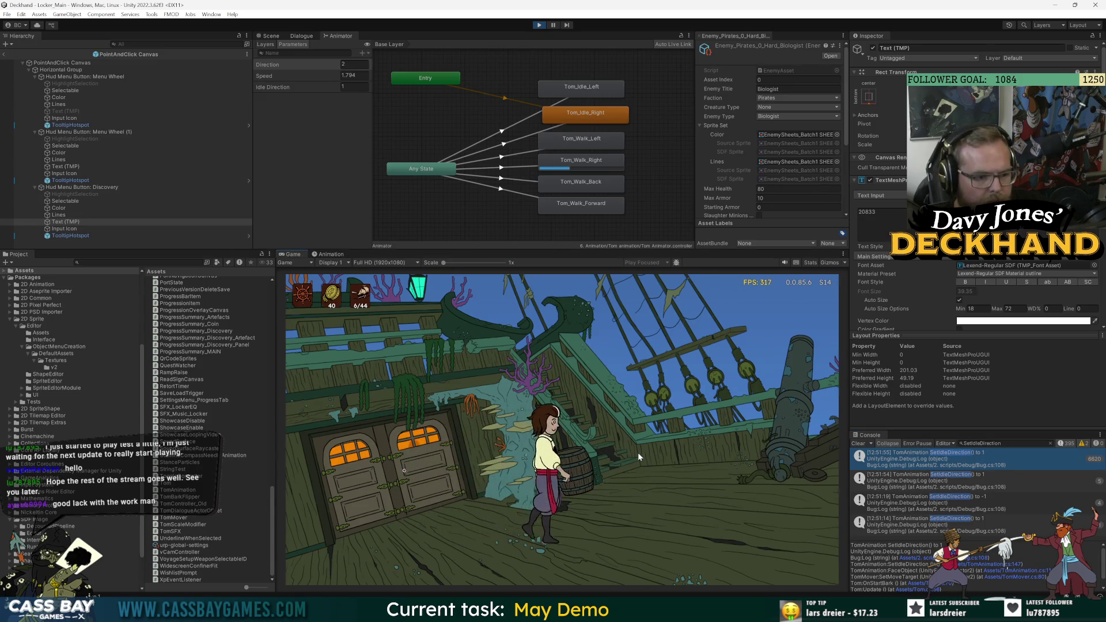
{"action": "left_click", "coordinate": [918, 583]}
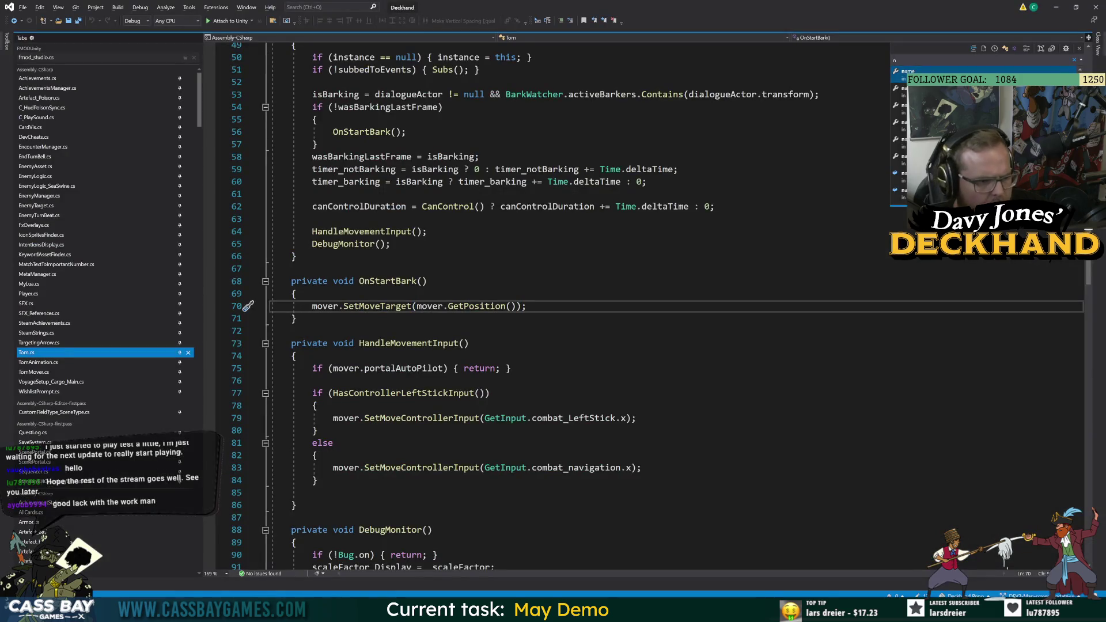
Trace wasBarkingLastFrame and the OnStartBark call, adding '&& isBarking' to the last-frame check.
{"action": "left_click", "coordinate": [417, 281]}
{"action": "scroll", "coordinate": [554, 306], "scroll_direction": "up", "scroll_amount": 6}
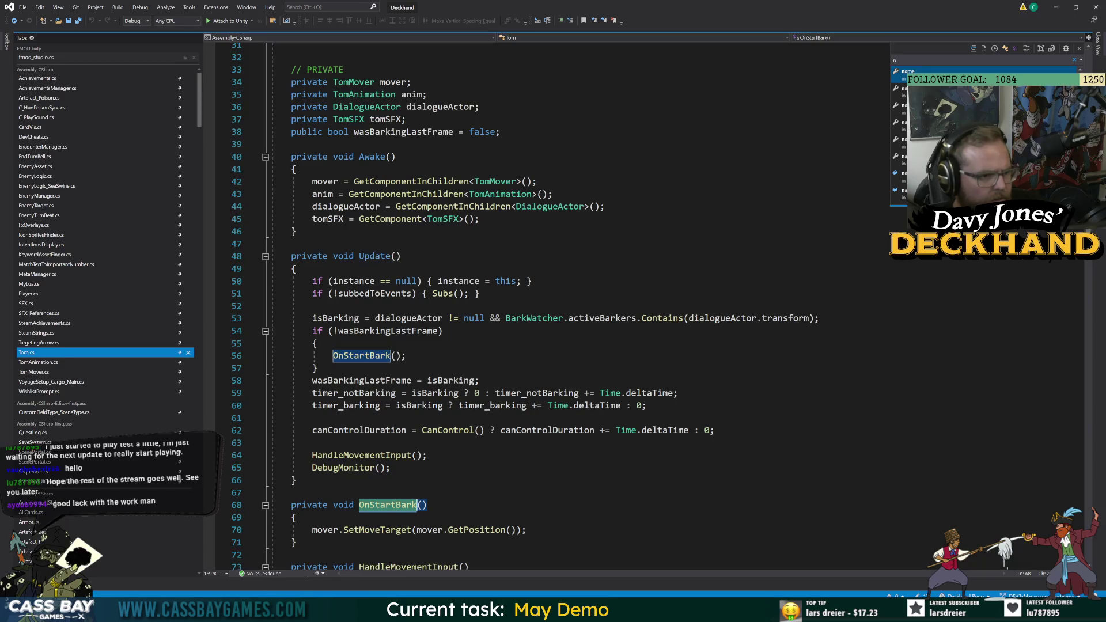
{"action": "left_click", "coordinate": [377, 332]}
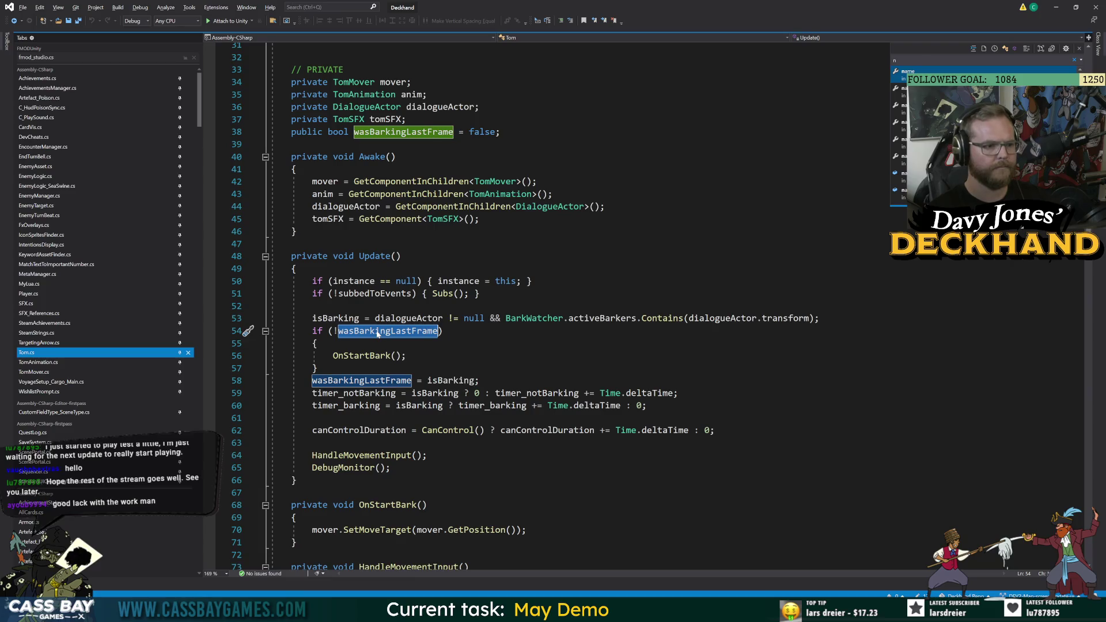
{"action": "key", "text": "Down"}
{"action": "key", "text": "Down"}
{"action": "key", "text": "Up"}
{"action": "key", "text": "Up"}
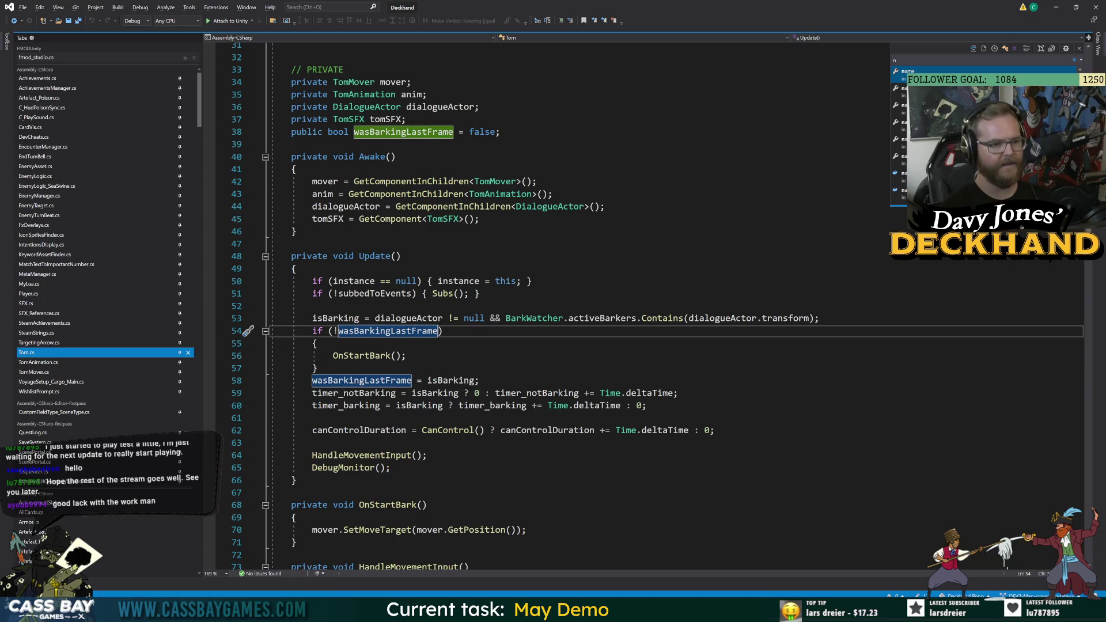
{"action": "type", "text": "&& isBarking"}
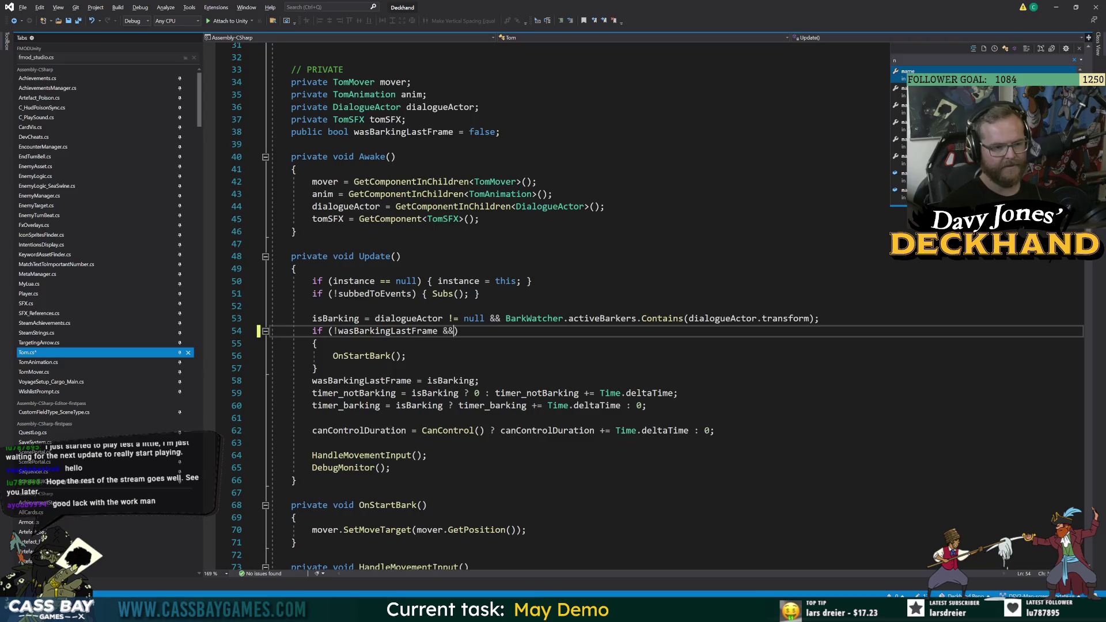
{"action": "left_click", "coordinate": [407, 356]}
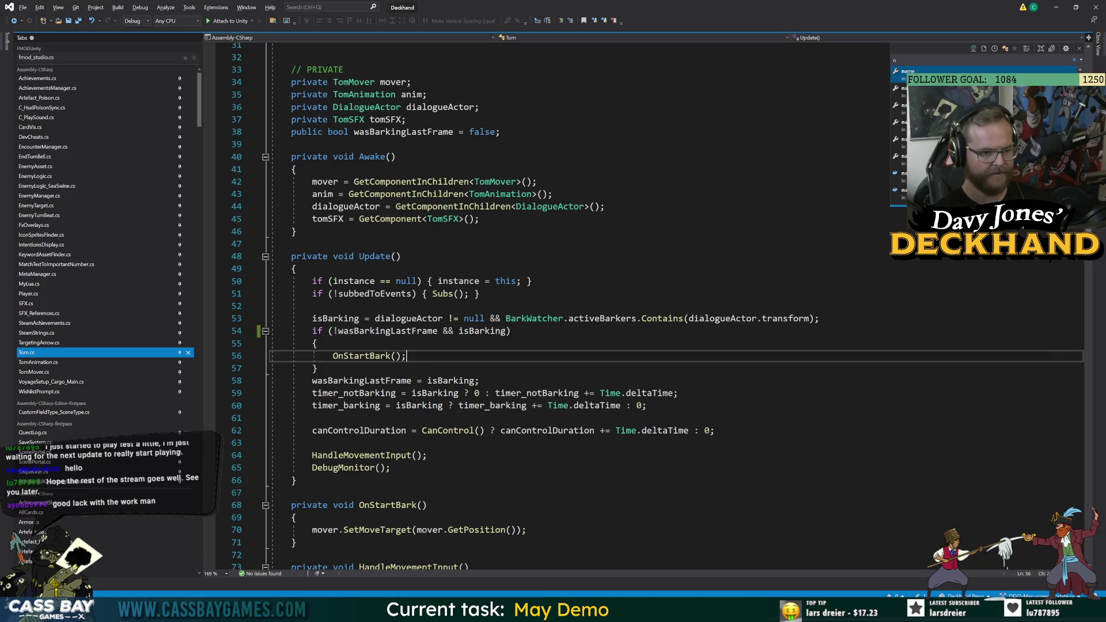
{"action": "key", "text": "F12"}
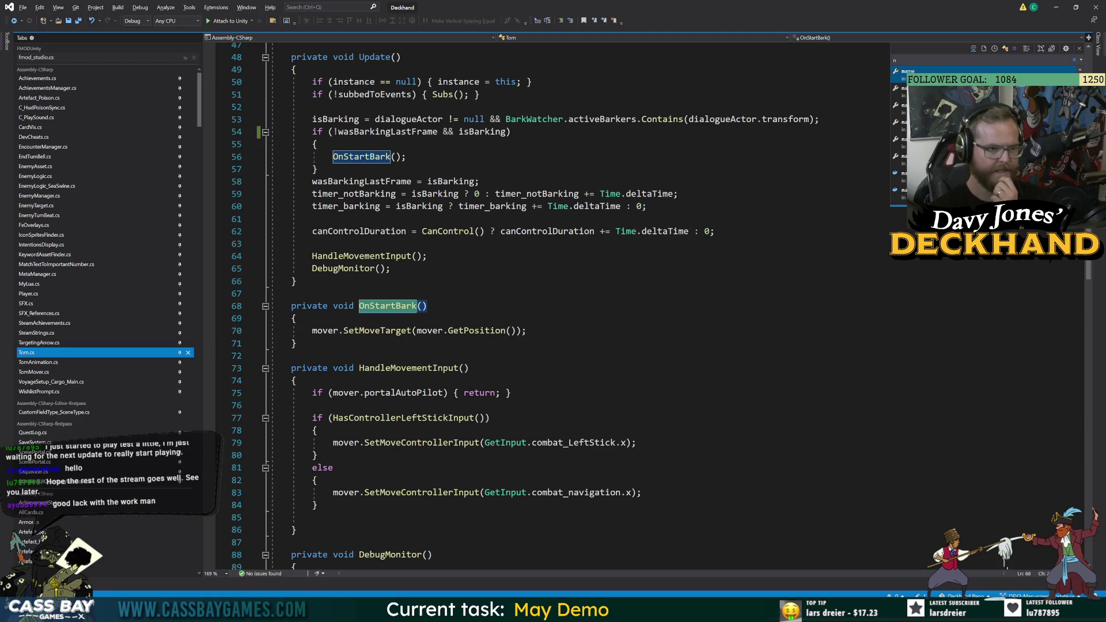
{"action": "key", "text": "ctrl+minus"}
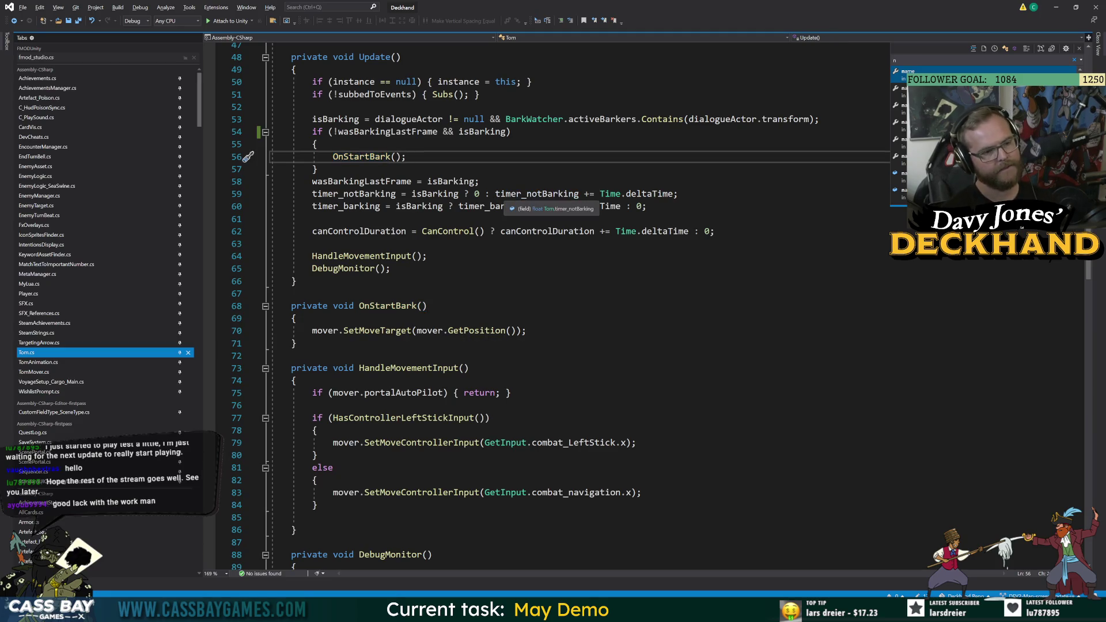
Nest the !wasBarkingLastFrame check inside a new if (isBarking) block, drop the redundant condition, and save.
{"action": "left_click", "coordinate": [820, 119]}
{"action": "key", "text": "Return"}
{"action": "key", "text": "Return"}
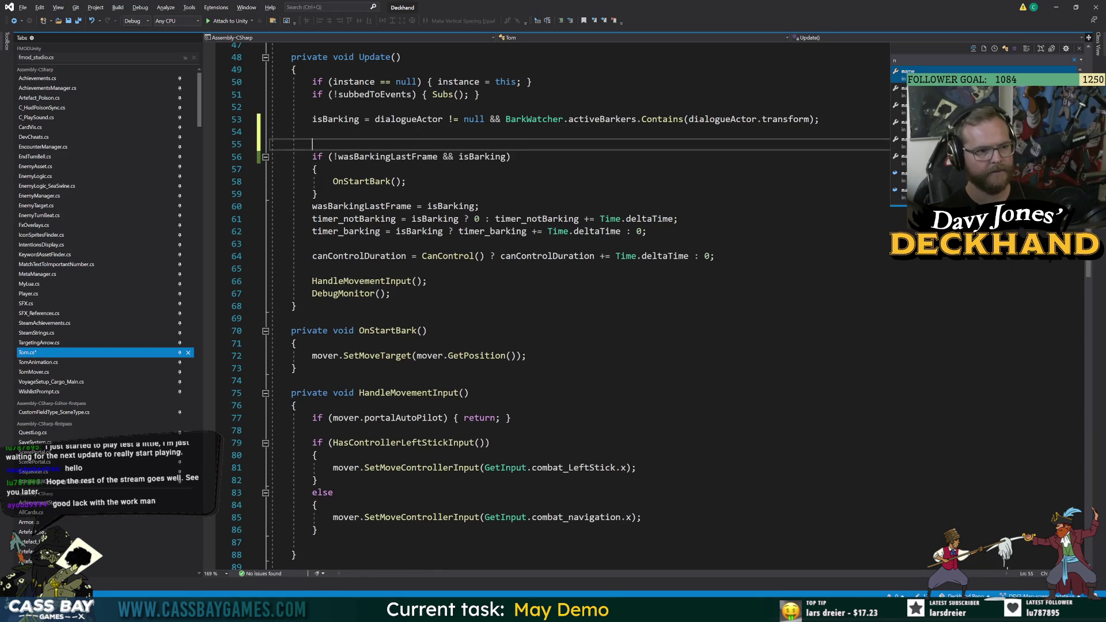
{"action": "key", "text": "Return"}
{"action": "type", "text": "isBarking"}
{"action": "key", "text": "Return"}
{"action": "type", "text": "{"}
{"action": "key", "text": "Return"}
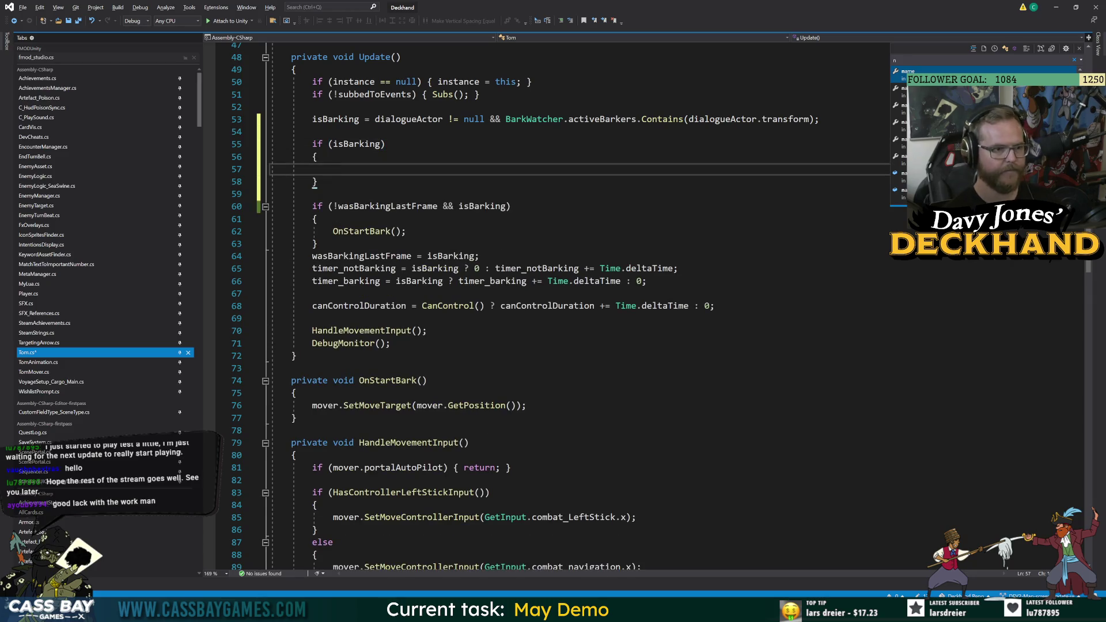
{"action": "left_click_drag", "start_coordinate": [312, 206], "coordinate": [318, 244]}
{"action": "key", "text": "ctrl+x"}
{"action": "key", "text": "ctrl+v"}
{"action": "double_click", "coordinate": [501, 169]}
{"action": "key", "text": "Delete"}
{"action": "key", "text": "BackSpace"}
{"action": "key", "text": "BackSpace"}
{"action": "key", "text": "BackSpace"}
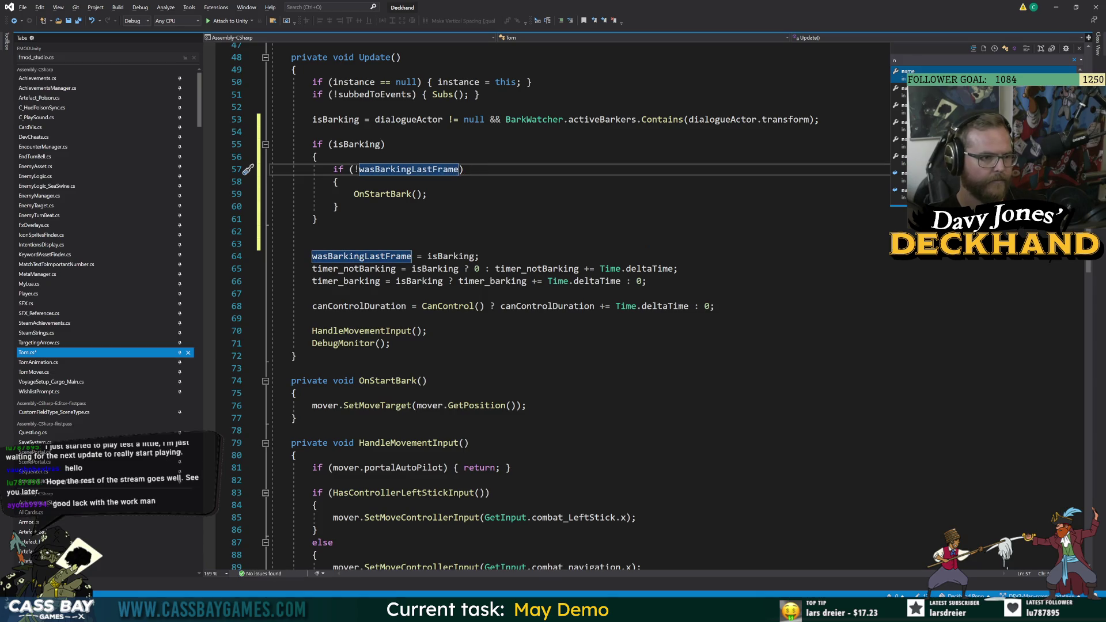
{"action": "key", "text": "ctrl+s"}
Delete leftover blank lines and declare private void HandleBarking() right after Update.
{"action": "left_click_drag", "start_coordinate": [311, 231], "coordinate": [271, 231]}
{"action": "key", "text": "BackSpace"}
{"action": "key", "text": "BackSpace"}
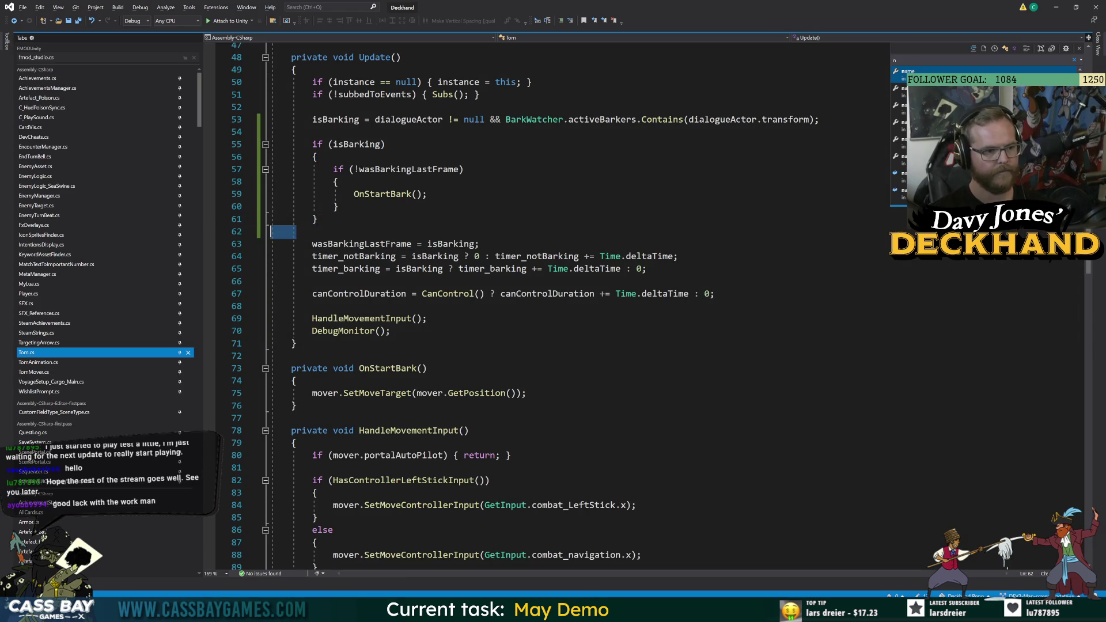
{"action": "key", "text": "Delete"}
{"action": "key", "text": "Up"}
{"action": "left_click", "coordinate": [479, 231]}
{"action": "left_click", "coordinate": [427, 194]}
{"action": "left_click", "coordinate": [309, 334]}
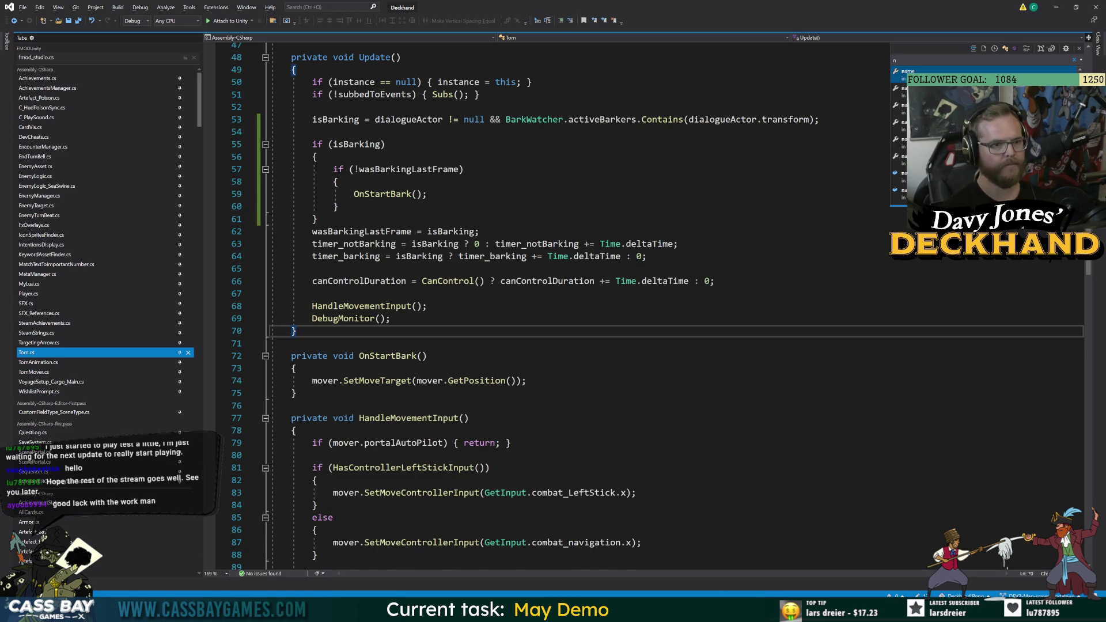
{"action": "key", "text": "Return"}
{"action": "key", "text": "Return"}
{"action": "type", "text": "private void HandleBarking()"}
Cut the barking if-block and timer lines from Update into HandleBarking, call HandleBarking() in Update, and save.
{"action": "key", "text": "Return"}
{"action": "type", "text": "{"}
{"action": "key", "text": "Return"}
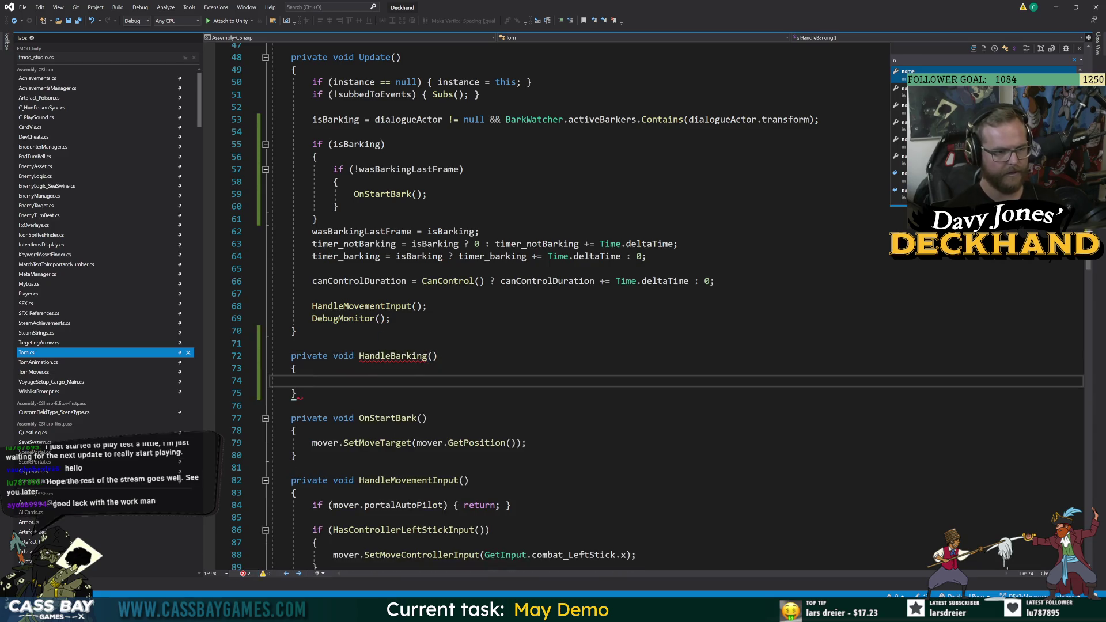
{"action": "left_click_drag", "start_coordinate": [271, 144], "coordinate": [647, 256]}
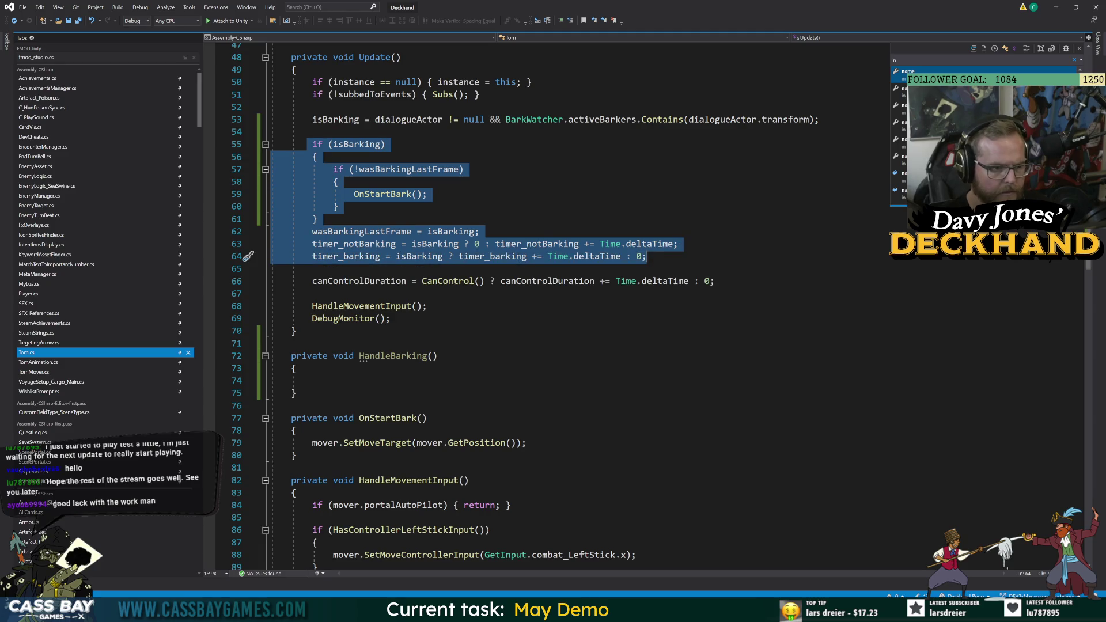
{"action": "key", "text": "ctrl+x"}
{"action": "left_click", "coordinate": [314, 268]}
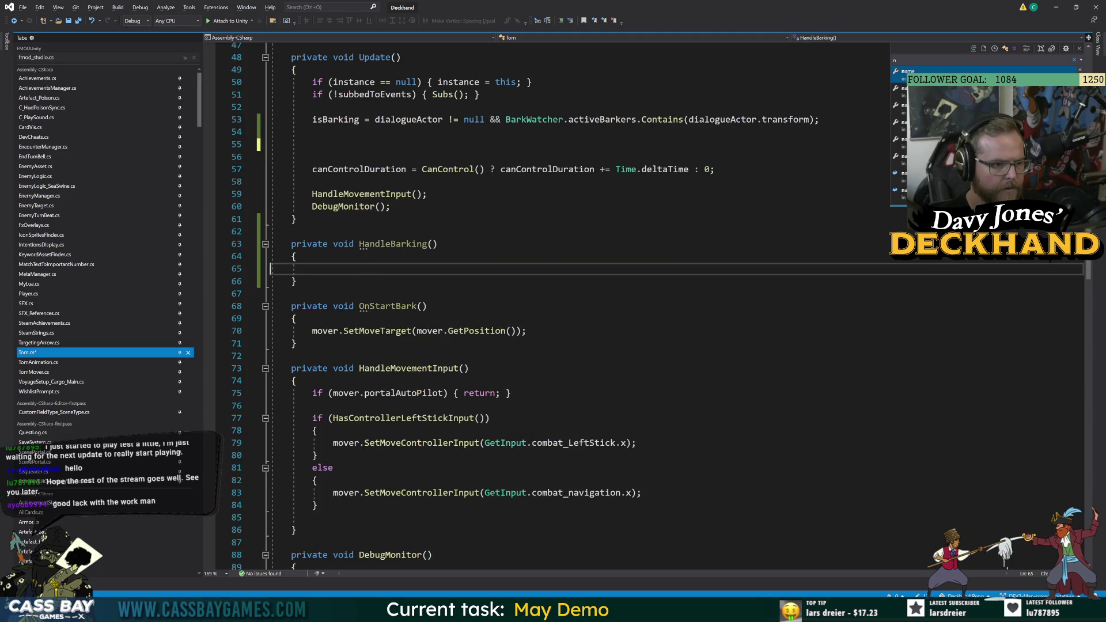
{"action": "key", "text": "ctrl+v"}
{"action": "left_click", "coordinate": [438, 244]}
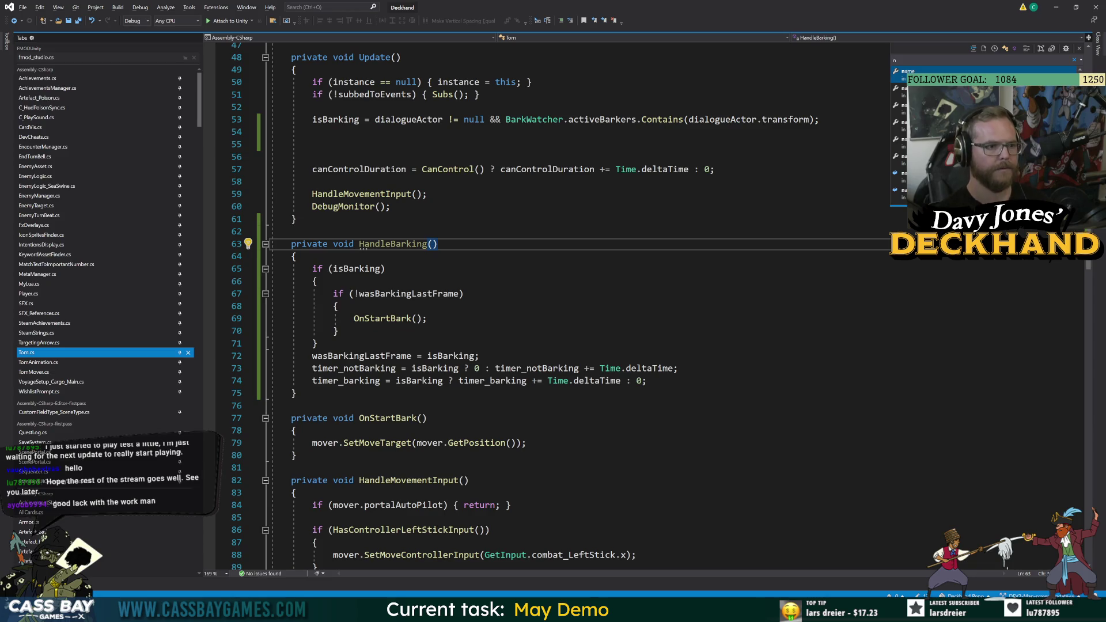
{"action": "left_click", "coordinate": [314, 182]}
{"action": "type", "text": "HandleB"}
{"action": "key", "text": "Tab"}
{"action": "type", "text": "();"}
{"action": "key", "text": "ctrl+s"}
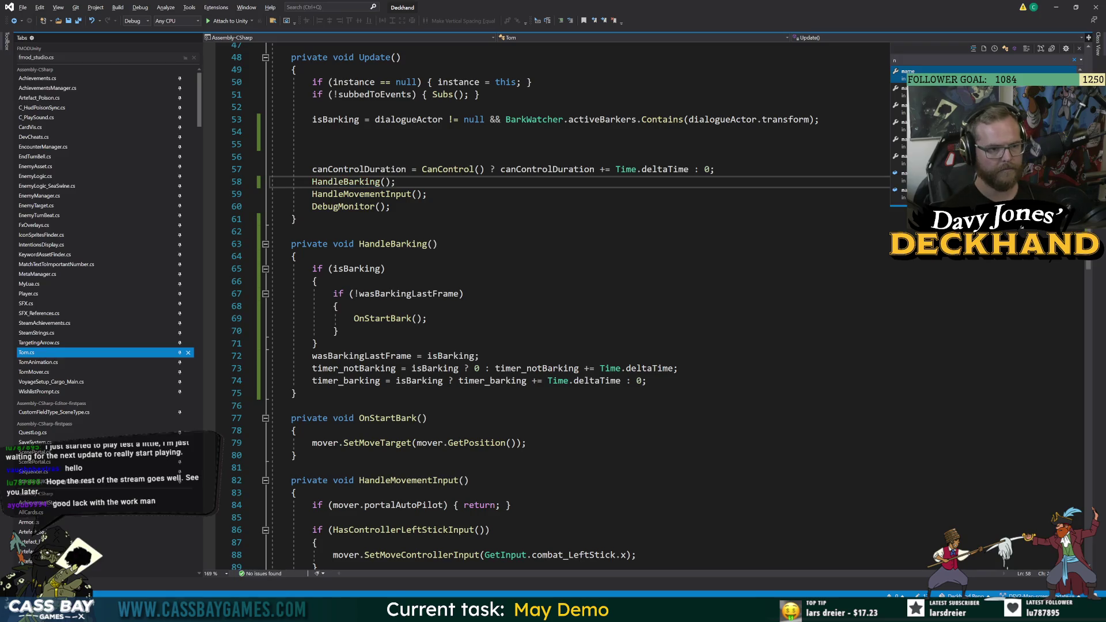
Tidy Update's spacing, moving the canControlDuration line below DebugMonitor, and save.
{"action": "key", "text": "ctrl+Return"}
{"action": "left_click", "coordinate": [427, 207]}
{"action": "key", "text": "ctrl+s"}
{"action": "left_click", "coordinate": [338, 344]}
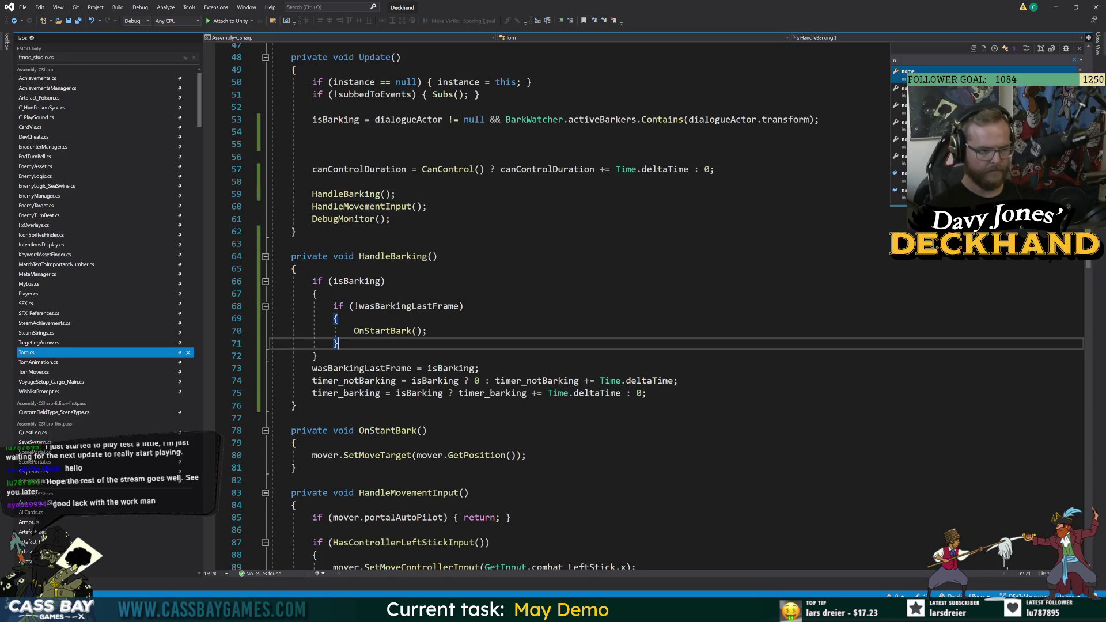
{"action": "left_click", "coordinate": [248, 169]}
{"action": "key", "text": "alt+Down"}
{"action": "key", "text": "alt+Down"}
{"action": "key", "text": "alt+Down"}
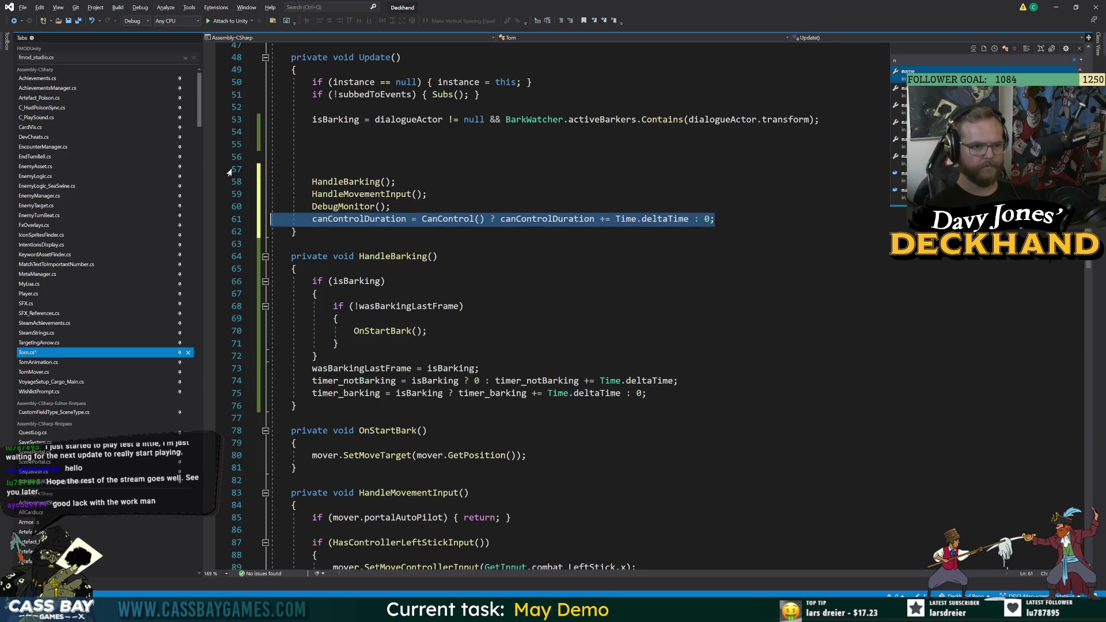
{"action": "key", "text": "Home"}
{"action": "key", "text": "Return"}
{"action": "key", "text": "Up"}
{"action": "key", "text": "Up"}
{"action": "key", "text": "Up"}
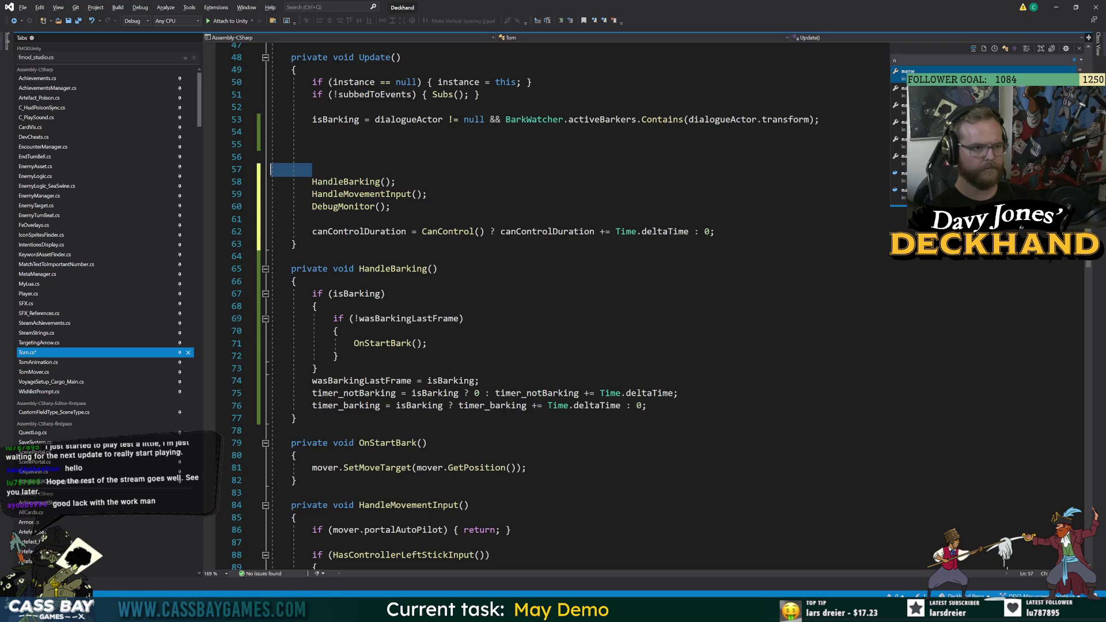
{"action": "key", "text": "BackSpace"}
{"action": "key", "text": "BackSpace"}
Move the isBarking assignment from Update to the top of HandleBarking and remove leftover blank lines.
{"action": "left_click_drag", "start_coordinate": [820, 120], "coordinate": [288, 119]}
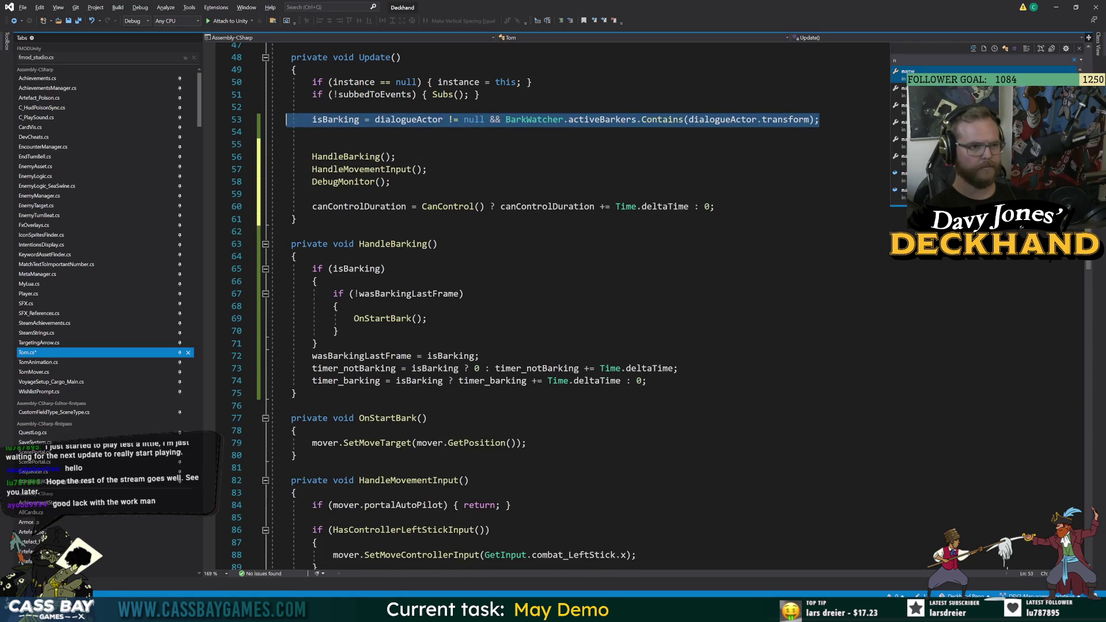
{"action": "key", "text": "ctrl+x"}
{"action": "double_click", "coordinate": [356, 157]}
{"action": "key", "text": "F12"}
{"action": "key", "text": "Down"}
{"action": "key", "text": "End"}
{"action": "key", "text": "Return"}
{"action": "key", "text": "ctrl+v"}
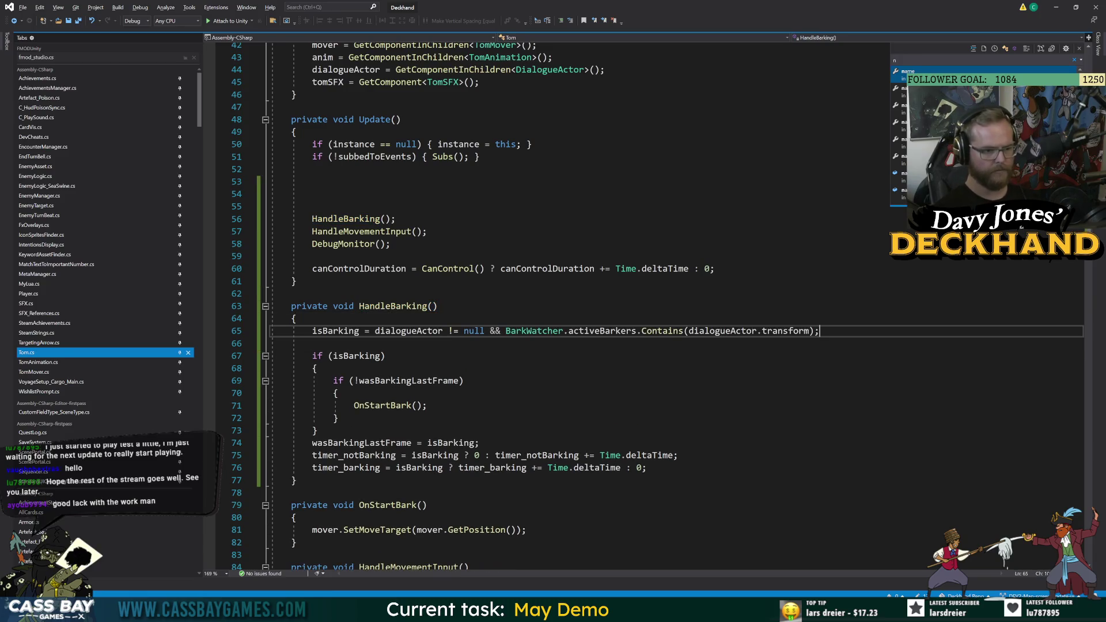
{"action": "key", "text": "ctrl+minus"}
{"action": "key", "text": "BackSpace"}
{"action": "key", "text": "BackSpace"}
{"action": "key", "text": "BackSpace"}
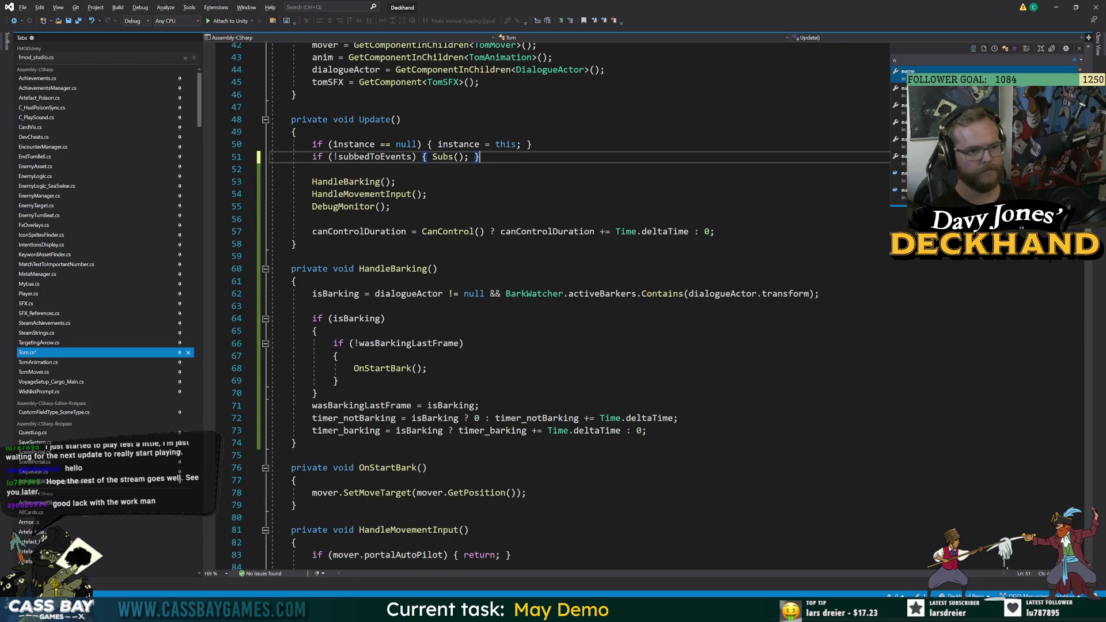
{"action": "key", "text": "alt+Tab"}
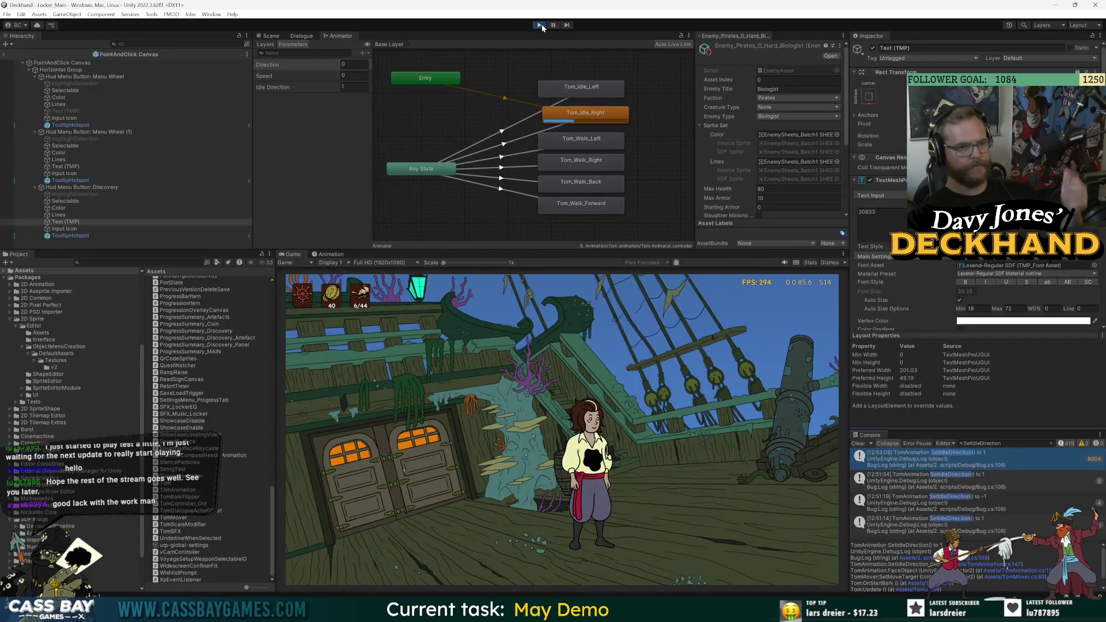
Stop the running game and restart Play mode so the refactored Tom.cs reloads.
{"action": "left_click", "coordinate": [540, 24]}
{"action": "left_click", "coordinate": [542, 25]}
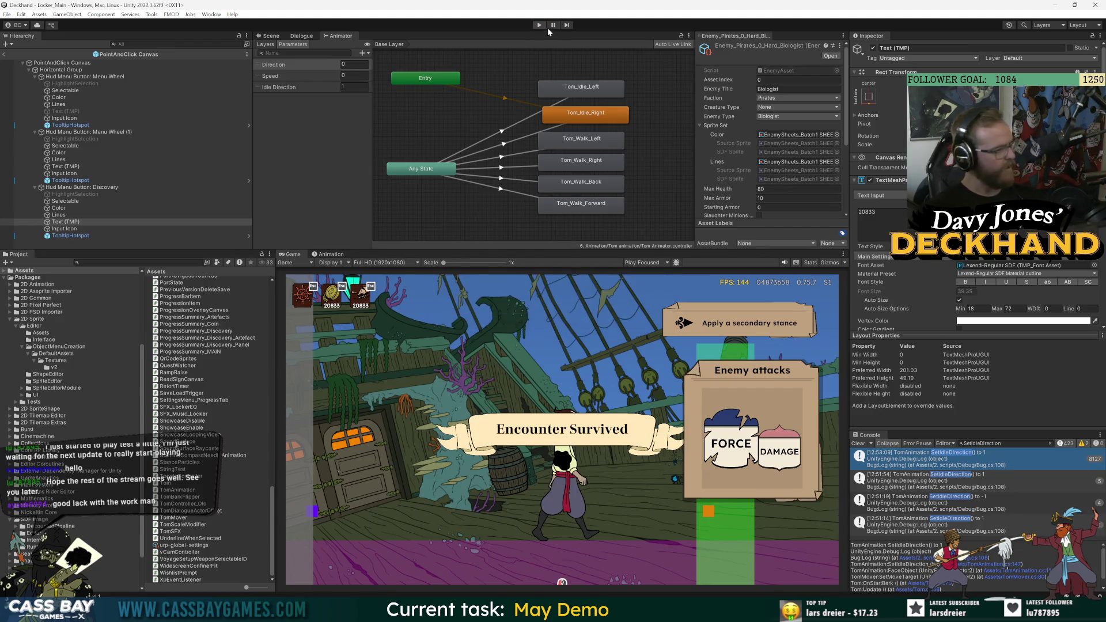
{"action": "left_click", "coordinate": [539, 25]}
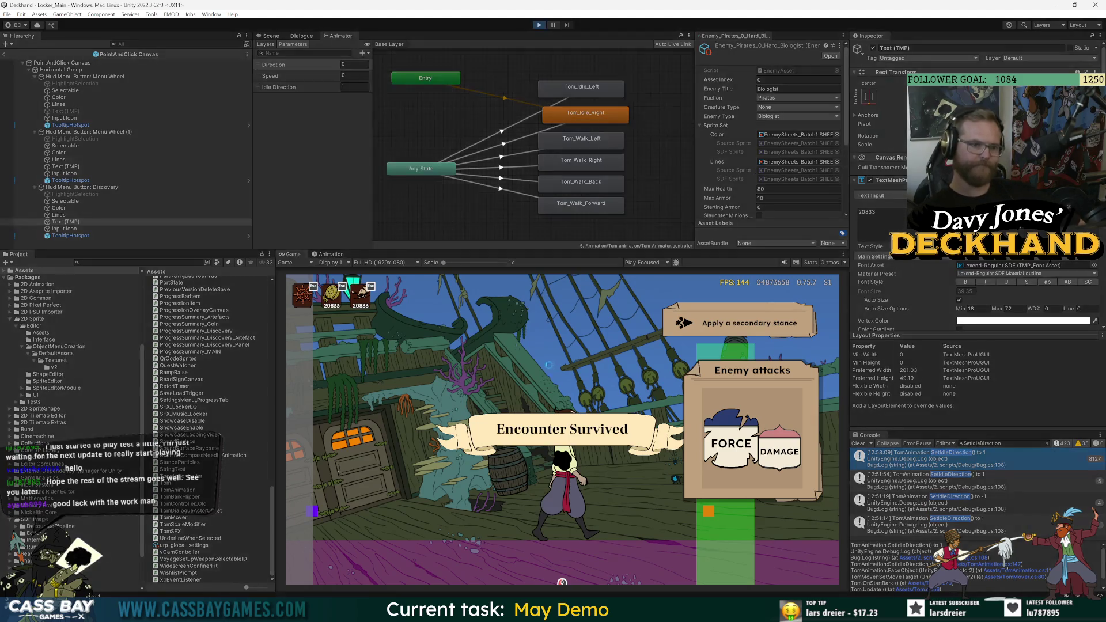
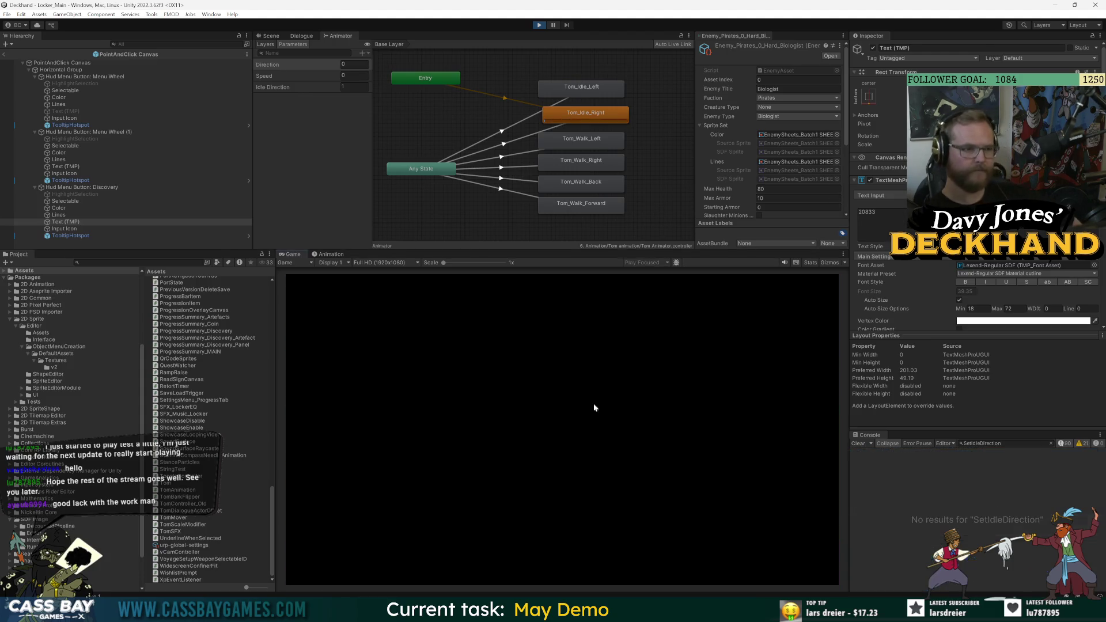
Playtest Tom walking left and right across the deck to test his turning.
{"action": "left_click", "coordinate": [468, 506]}
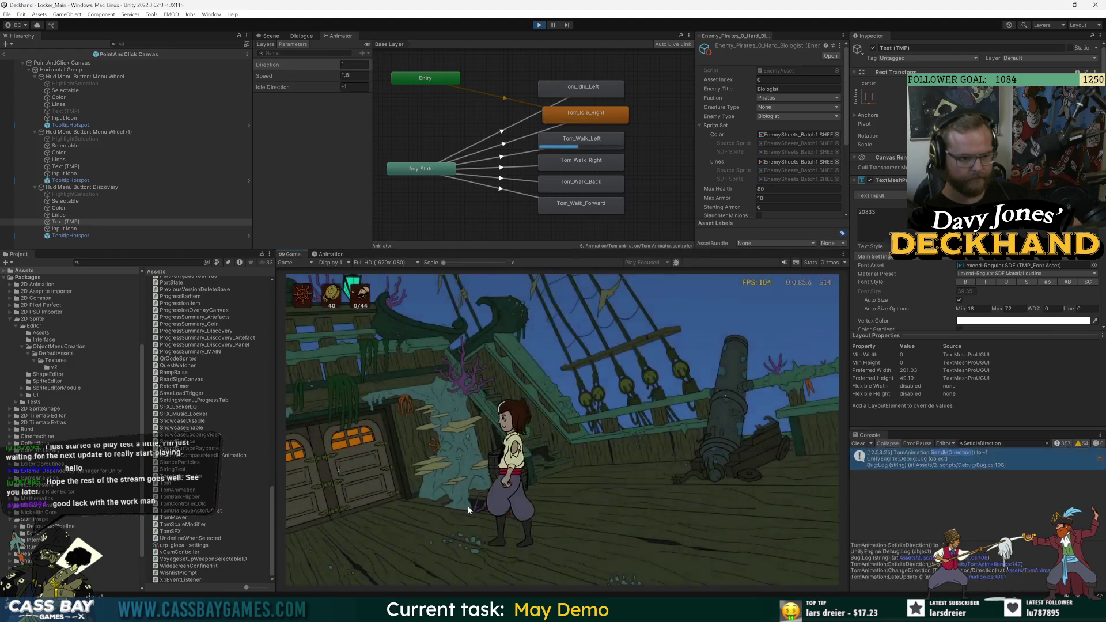
{"action": "left_click", "coordinate": [645, 506]}
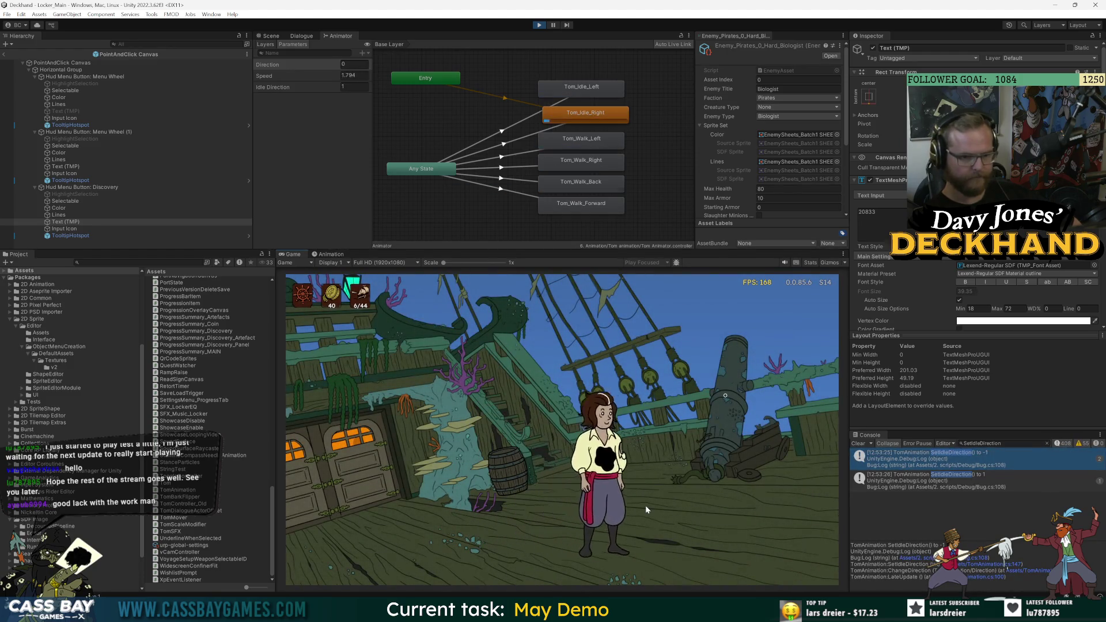
{"action": "left_click", "coordinate": [517, 491]}
{"action": "left_click", "coordinate": [424, 482]}
{"action": "left_click", "coordinate": [662, 468]}
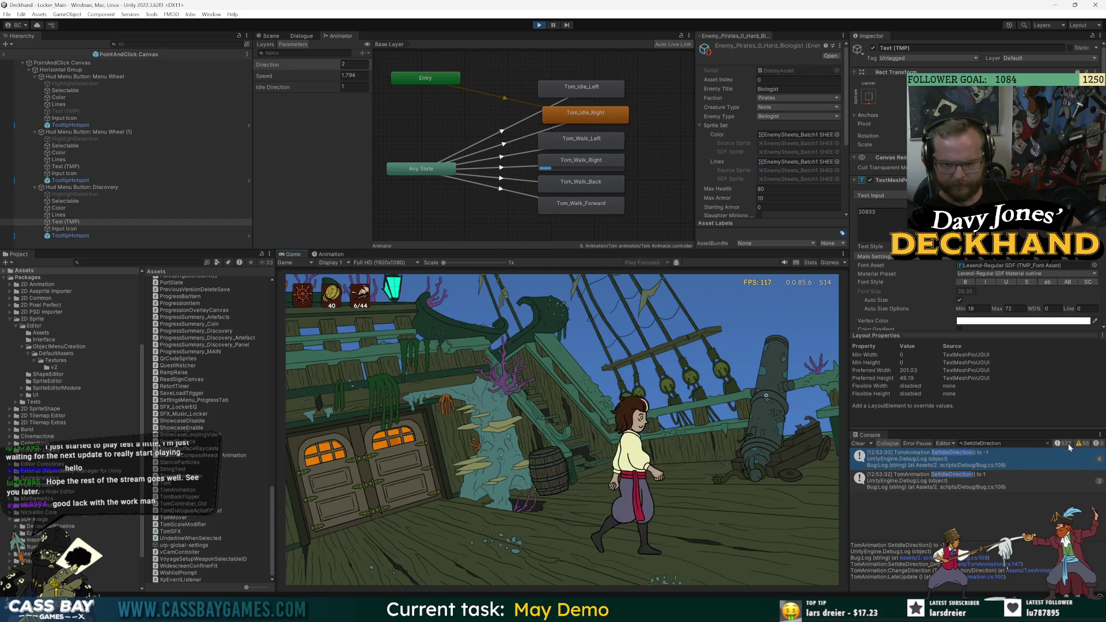
Clear the SetIdleDirection Console filter and open the WidescreenConfinerFit log's source in Visual Studio.
{"action": "left_click", "coordinate": [1032, 443]}
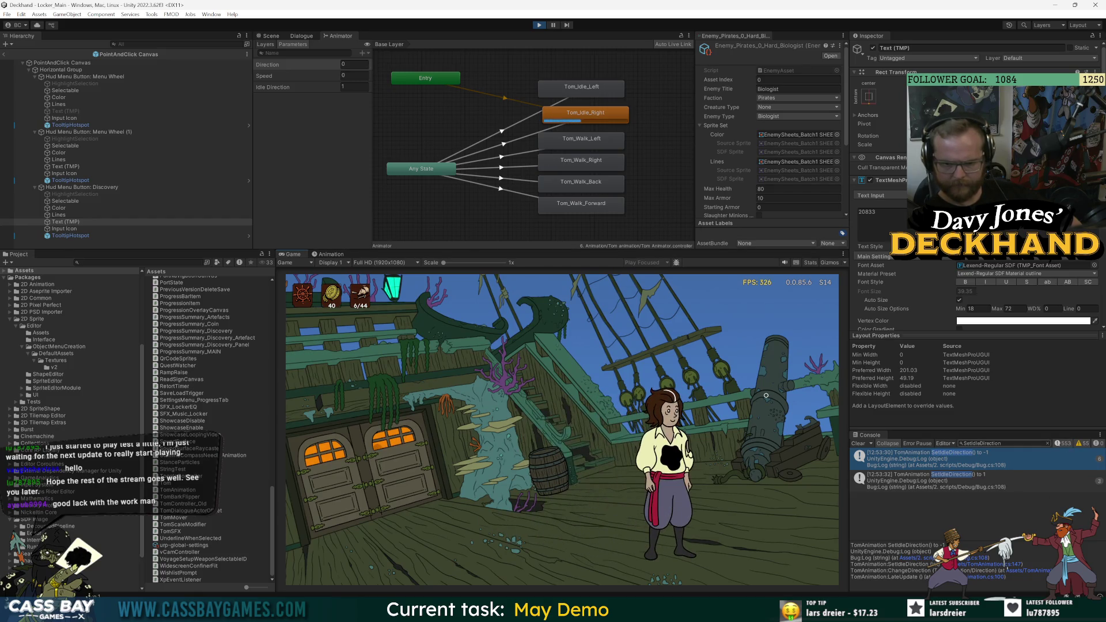
{"action": "left_click", "coordinate": [1048, 444]}
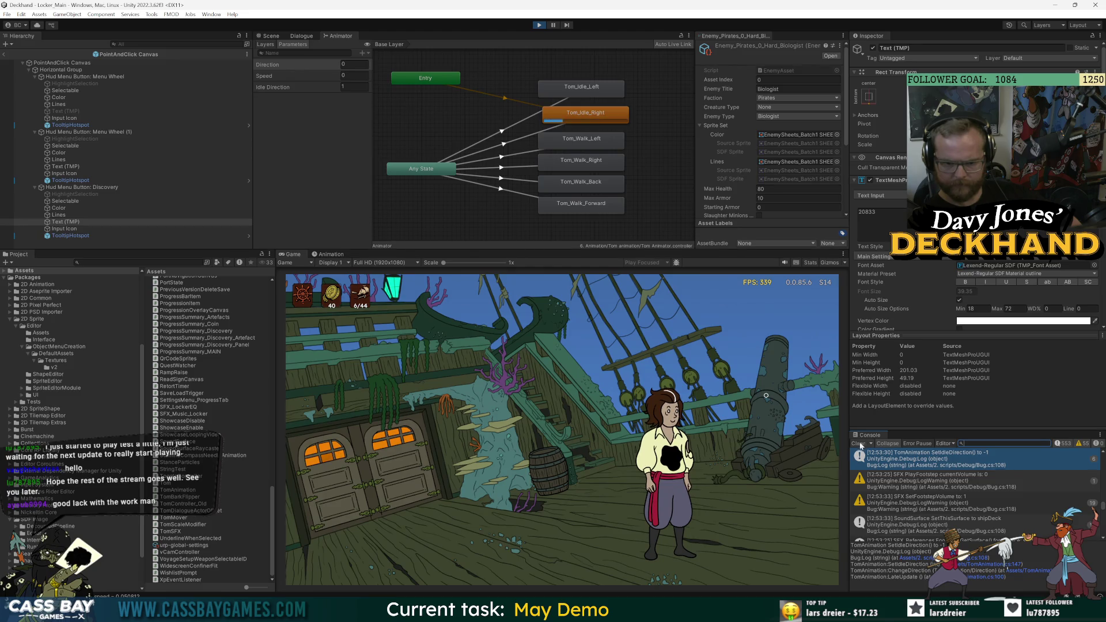
{"action": "left_click", "coordinate": [519, 477]}
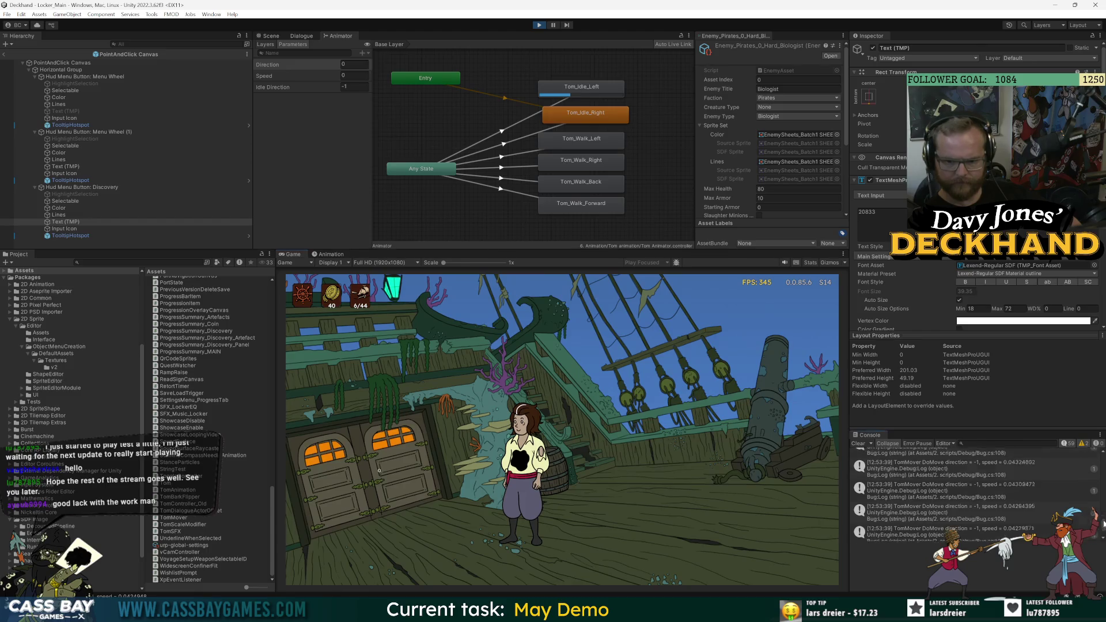
{"action": "left_click", "coordinate": [967, 453]}
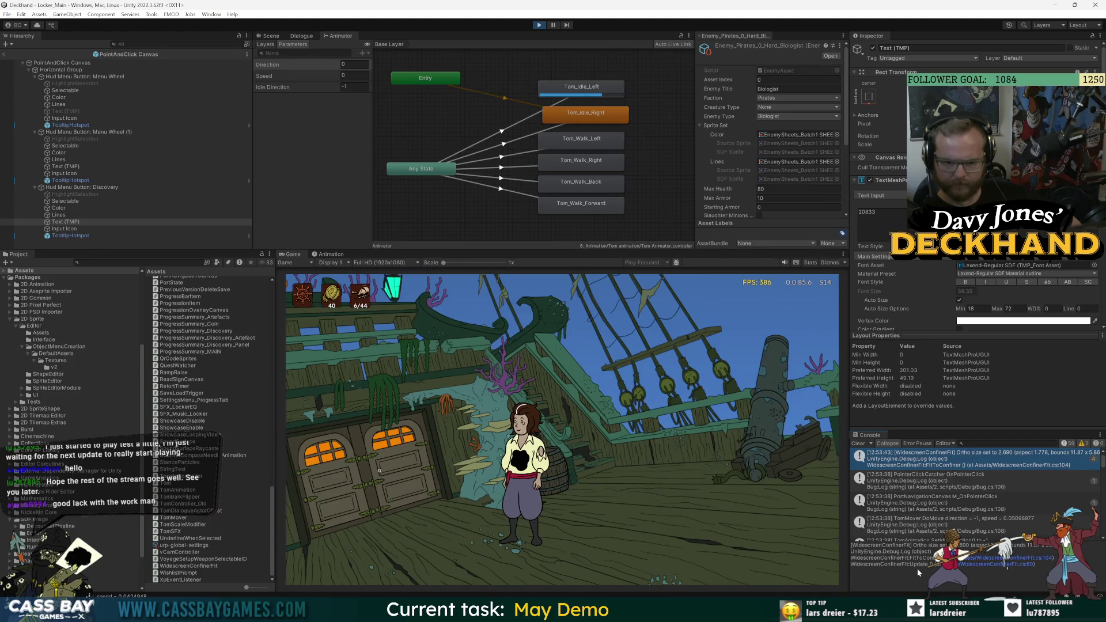
{"action": "left_click", "coordinate": [1045, 560]}
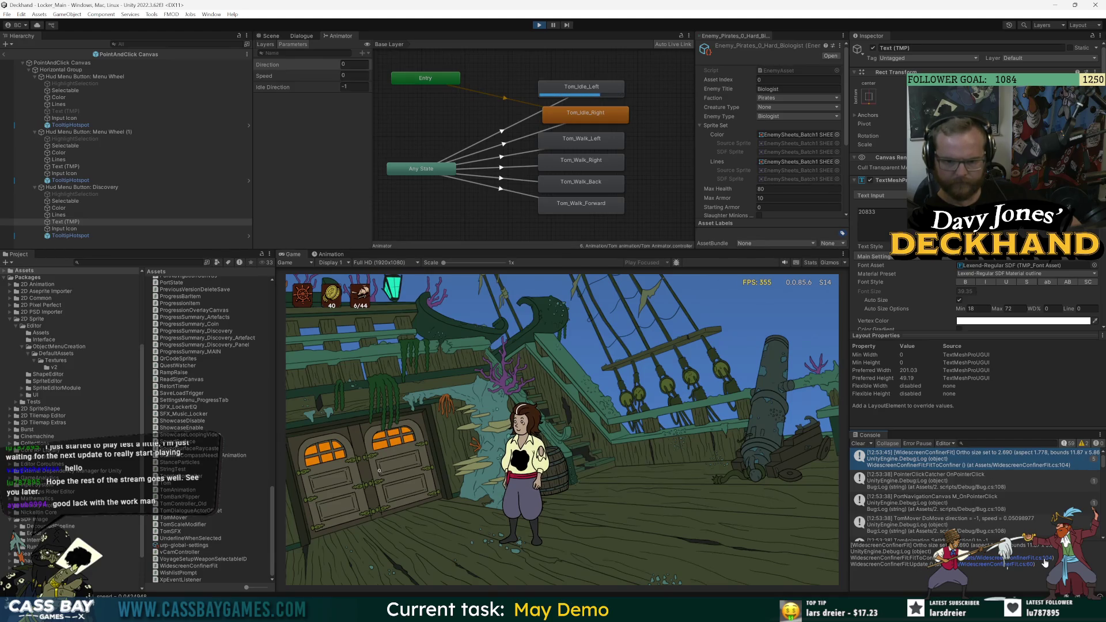
{"action": "scroll", "coordinate": [398, 158], "scroll_direction": "up", "scroll_amount": 7}
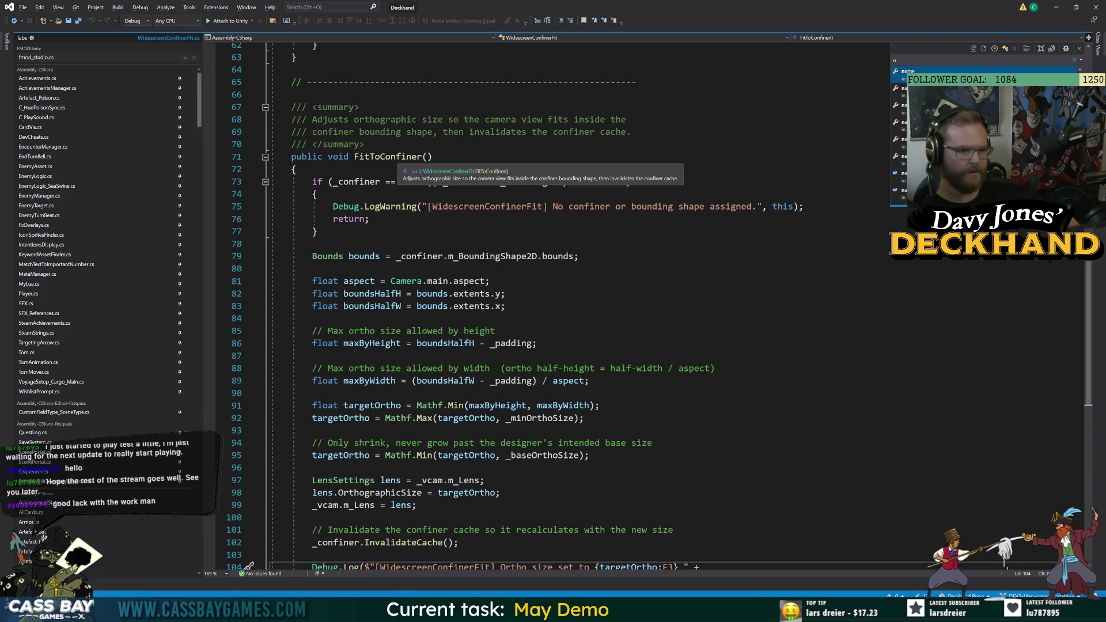
Add an empty if (Bug.on) { } block inside FitToConfiner's missing-confiner check.
{"action": "key", "text": "alt+Tab"}
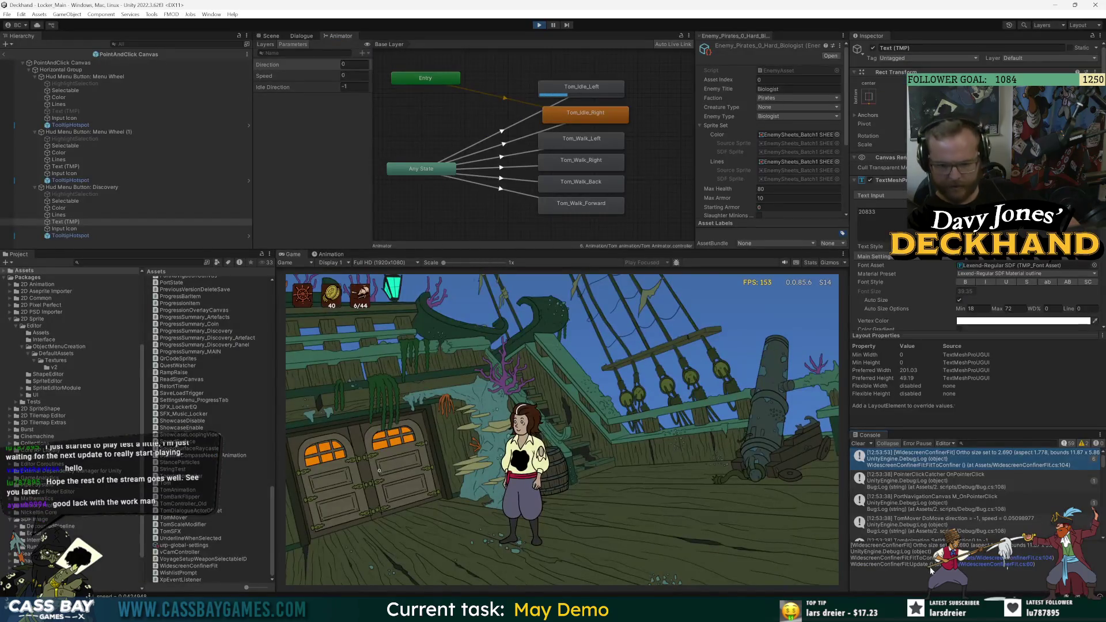
{"action": "left_click", "coordinate": [999, 564]}
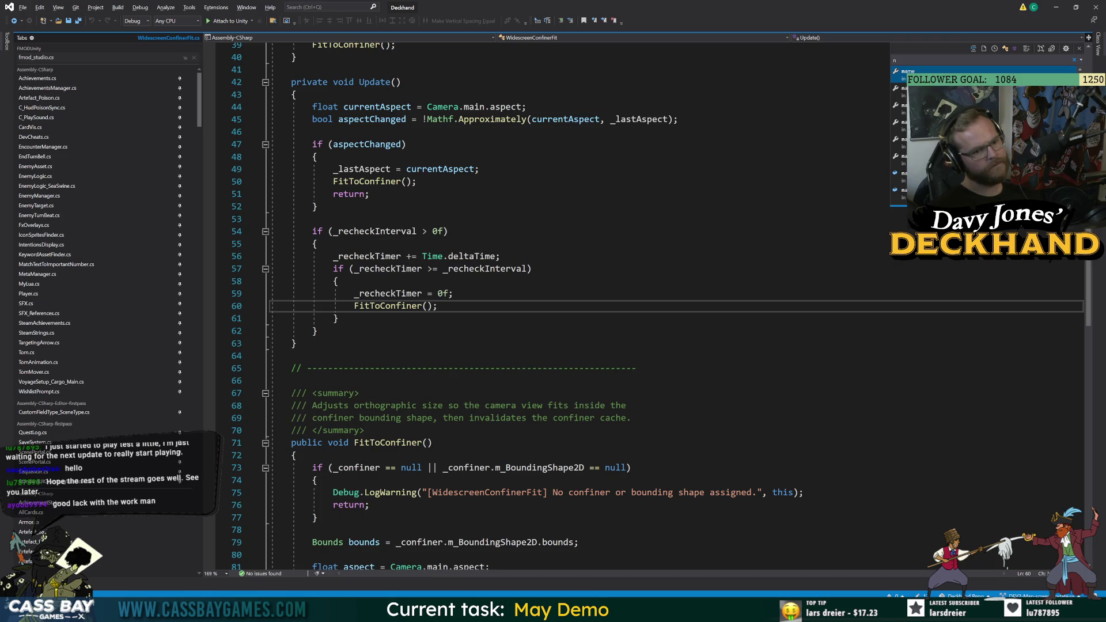
{"action": "mouse_move", "coordinate": [753, 611]}
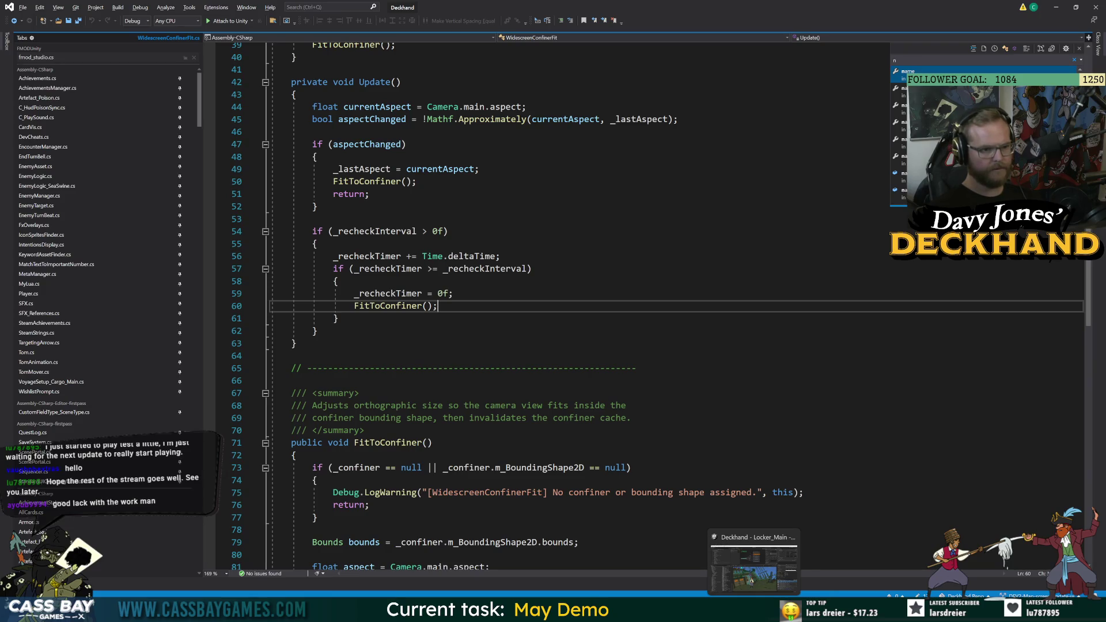
{"action": "left_click", "coordinate": [321, 480]}
{"action": "key", "text": "Return"}
{"action": "type", "text": "if (Bug.on"}
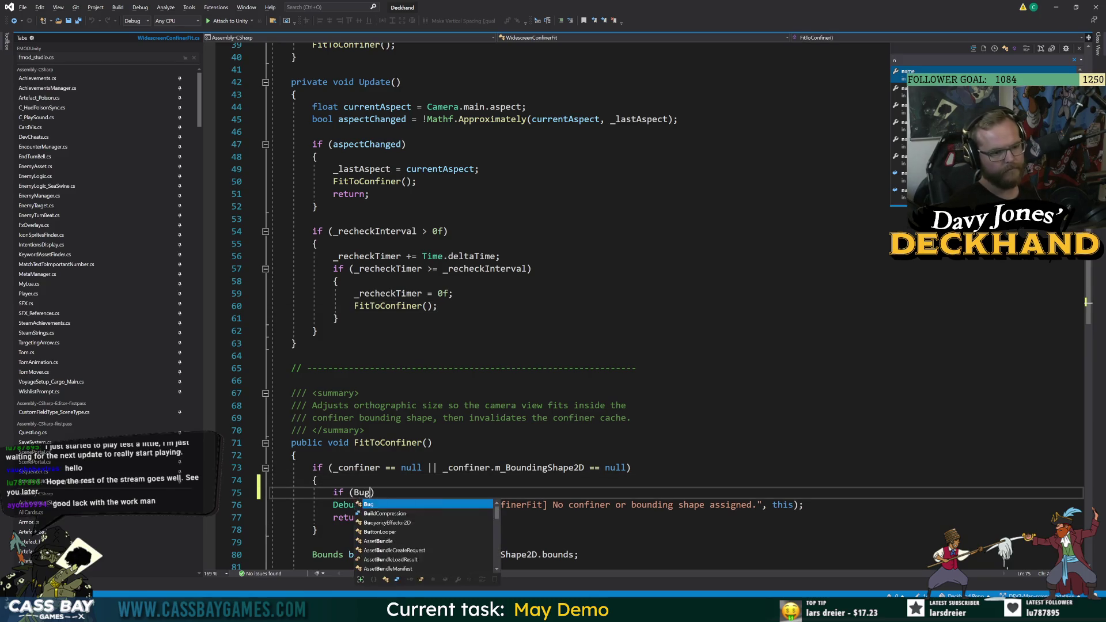
{"action": "type", "text": ")"}
{"action": "key", "text": "Return"}
{"action": "type", "text": "{"}
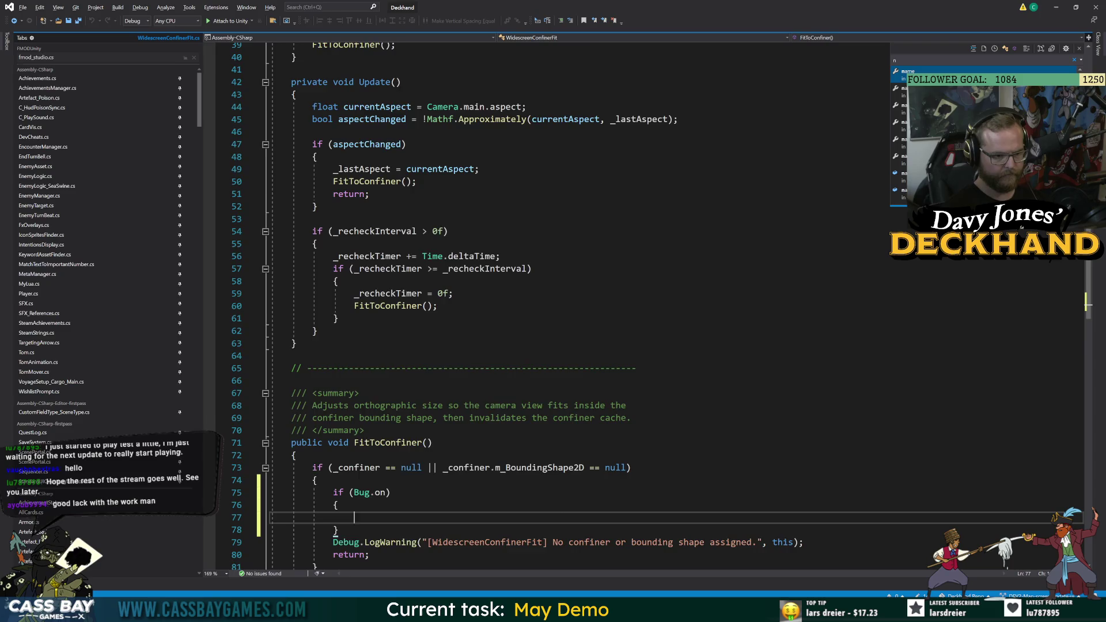
{"action": "key", "text": "Return"}
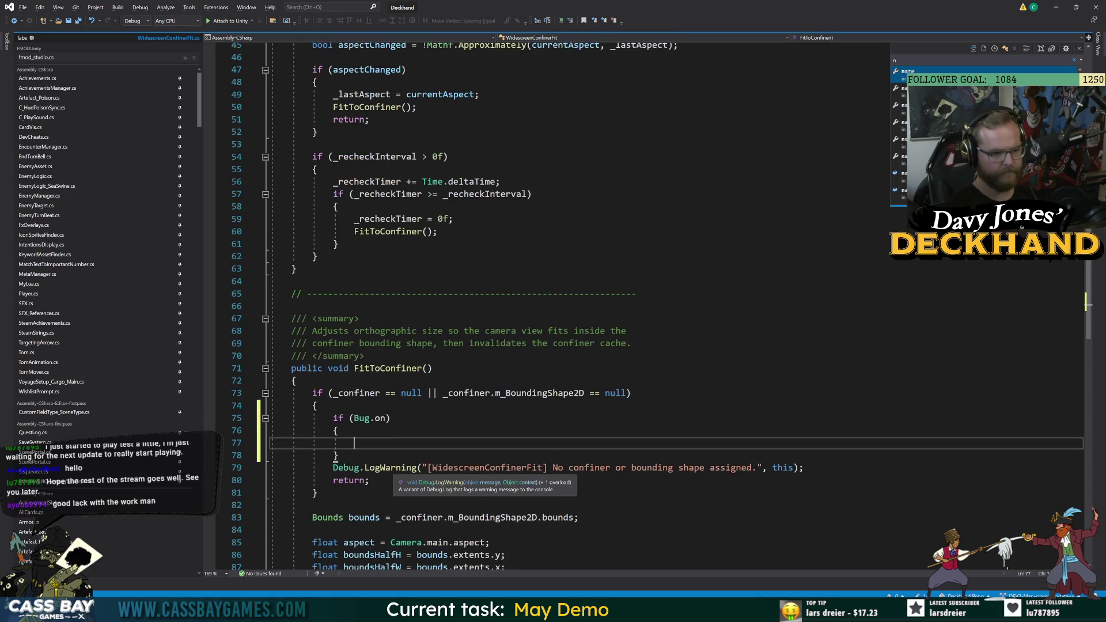
Move the Debug.LogWarning line into the Bug.on block and rename it to Bug.Warning.
{"action": "left_click_drag", "start_coordinate": [370, 480], "coordinate": [329, 468]}
{"action": "left_click", "coordinate": [354, 443]}
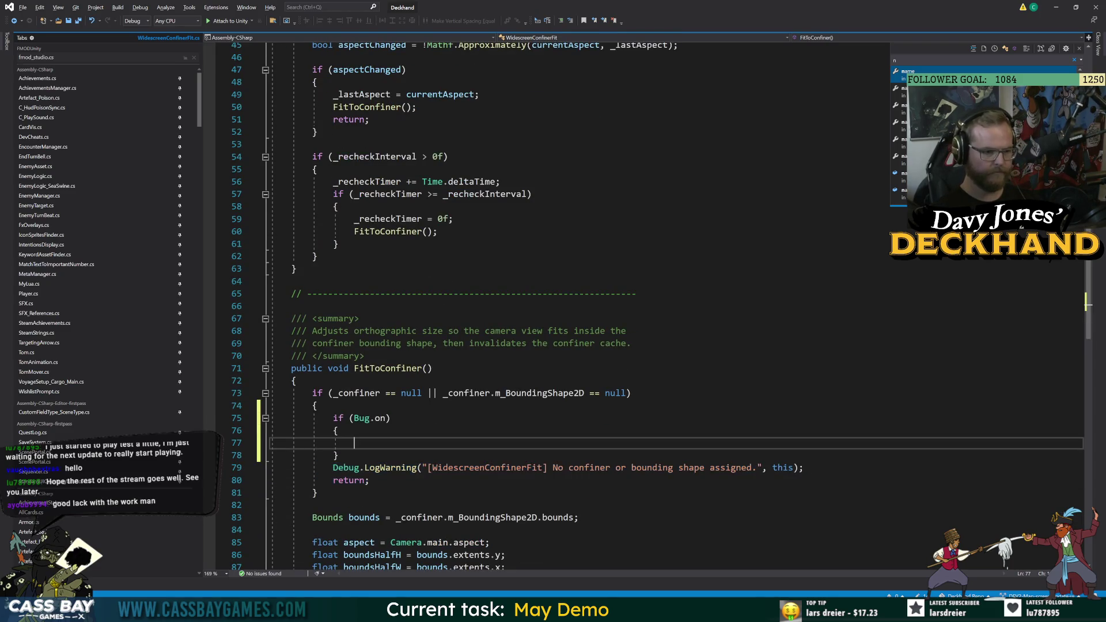
{"action": "mouse_move", "coordinate": [804, 468]}
{"action": "left_mouse_down"}
{"action": "mouse_move", "coordinate": [301, 468]}
{"action": "mouse_move", "coordinate": [370, 449]}
{"action": "left_mouse_up"}
{"action": "left_click", "coordinate": [248, 468]}
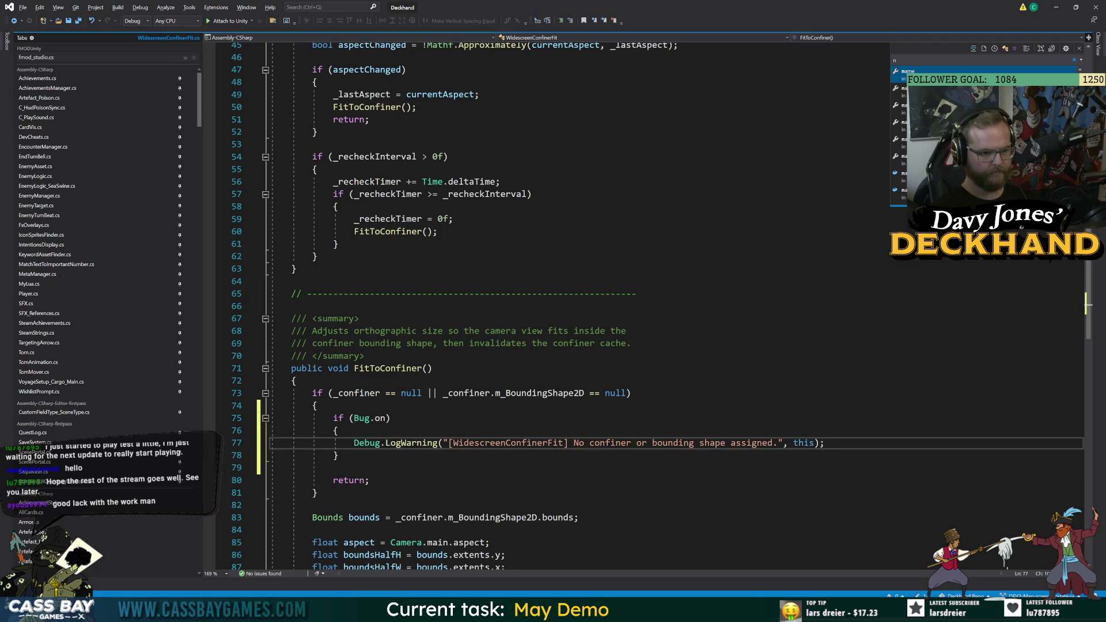
{"action": "type", "text": "Bug.Warning"}
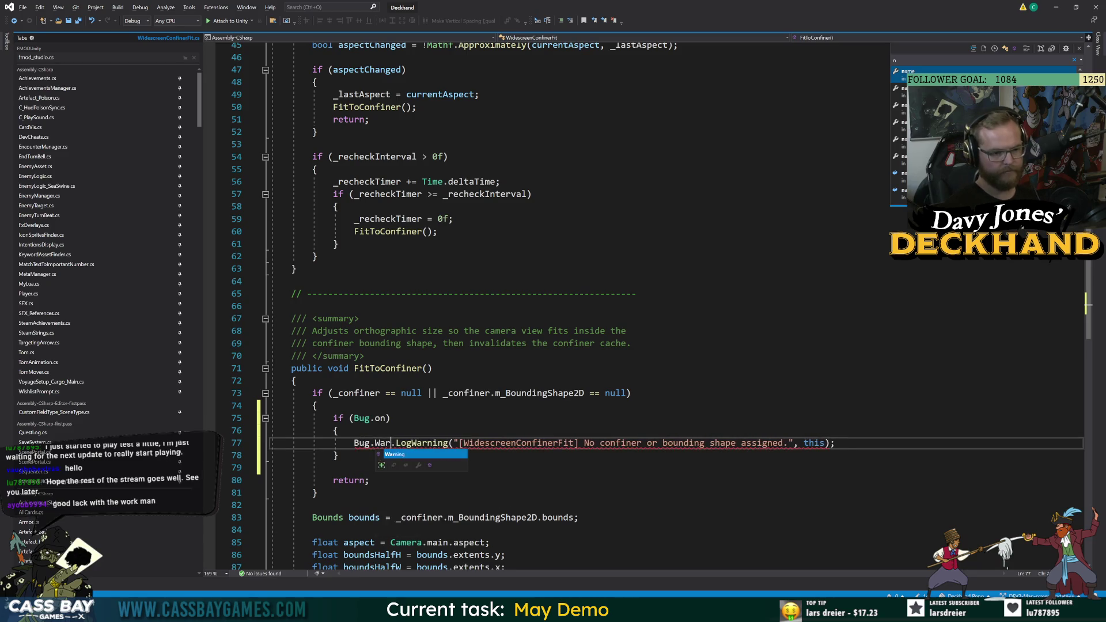
{"action": "key", "text": "Delete"}
{"action": "key", "text": "Delete"}
{"action": "key", "text": "Delete"}
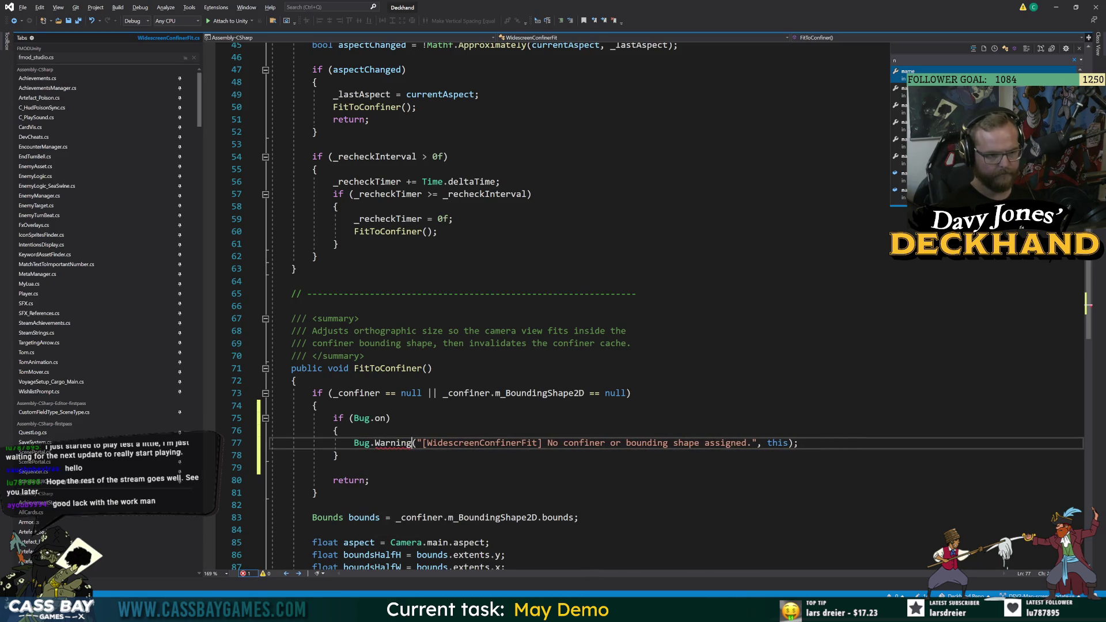
Remove the extra 'this' argument from the Bug.Warning call and verify its braces and signature.
{"action": "left_click", "coordinate": [292, 306]}
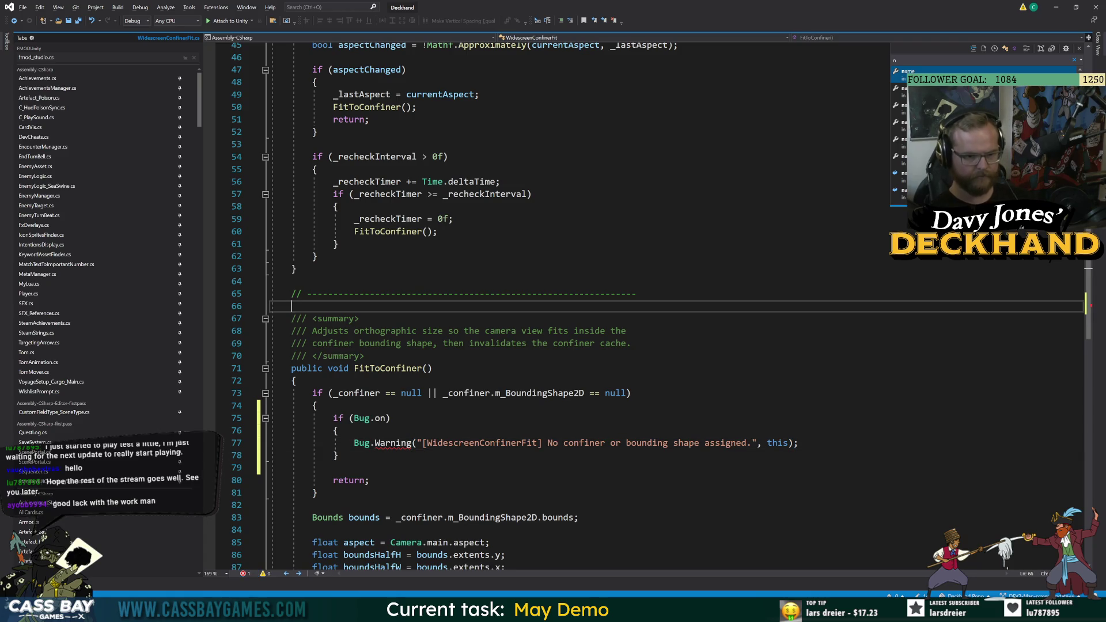
{"action": "mouse_move", "coordinate": [392, 445]}
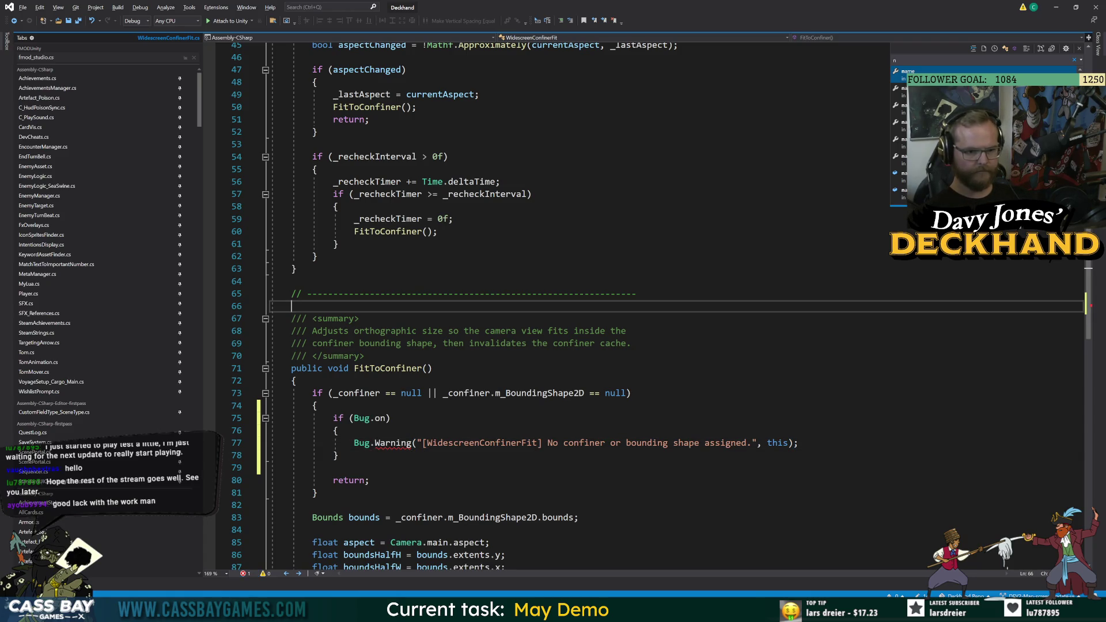
{"action": "double_click", "coordinate": [779, 445]}
{"action": "key", "text": "BackSpace"}
{"action": "key", "text": "BackSpace"}
{"action": "key", "text": "BackSpace"}
{"action": "left_click", "coordinate": [317, 493]}
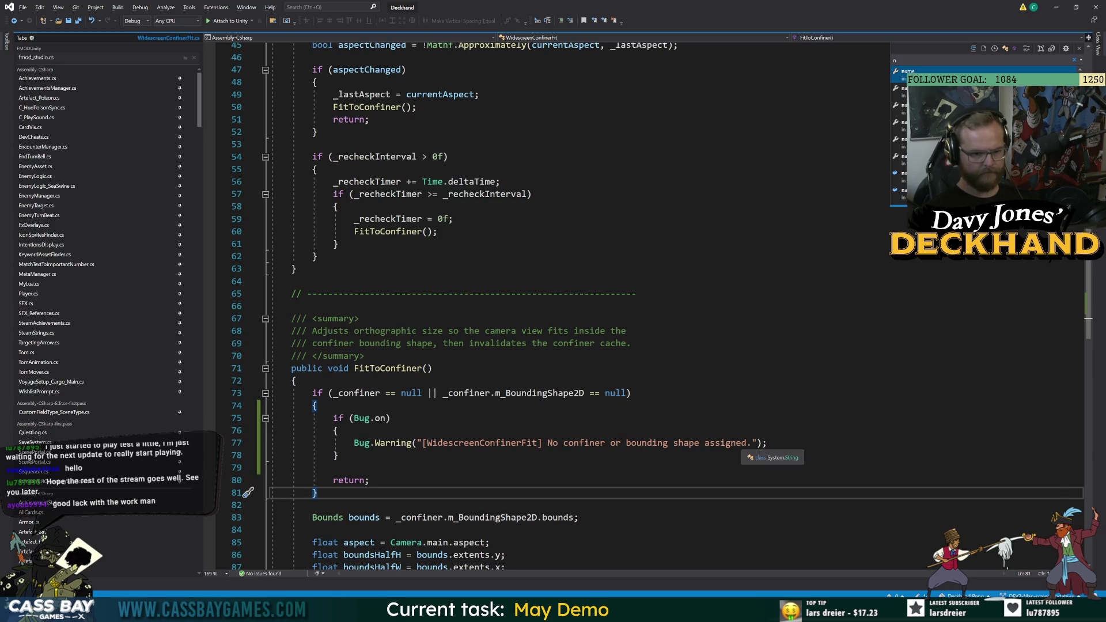
{"action": "left_click", "coordinate": [345, 431]}
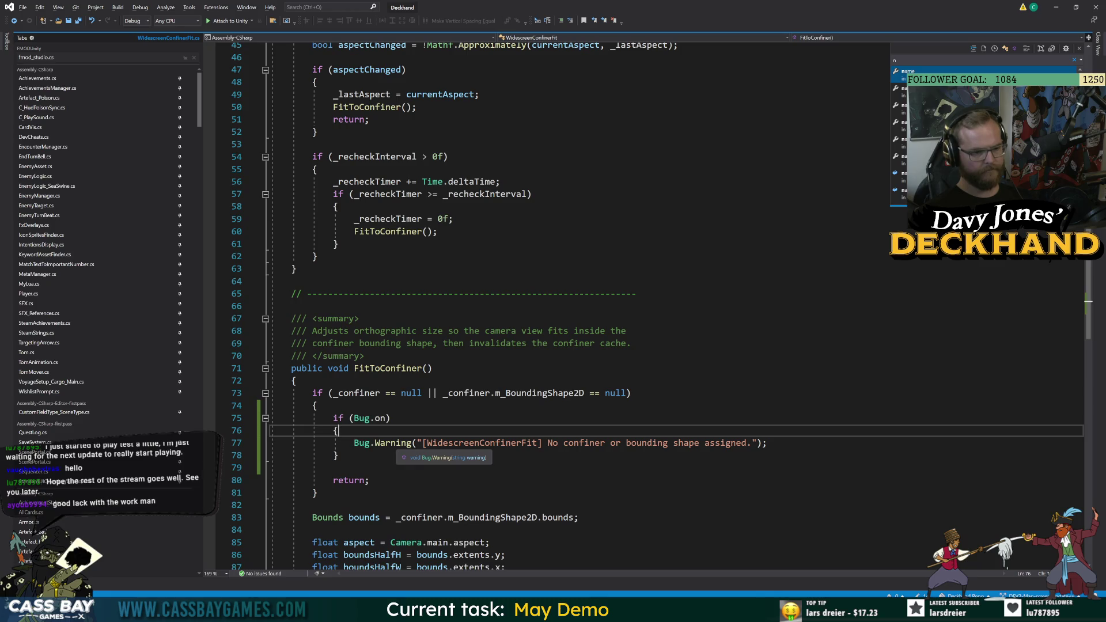
{"action": "left_click", "coordinate": [302, 468]}
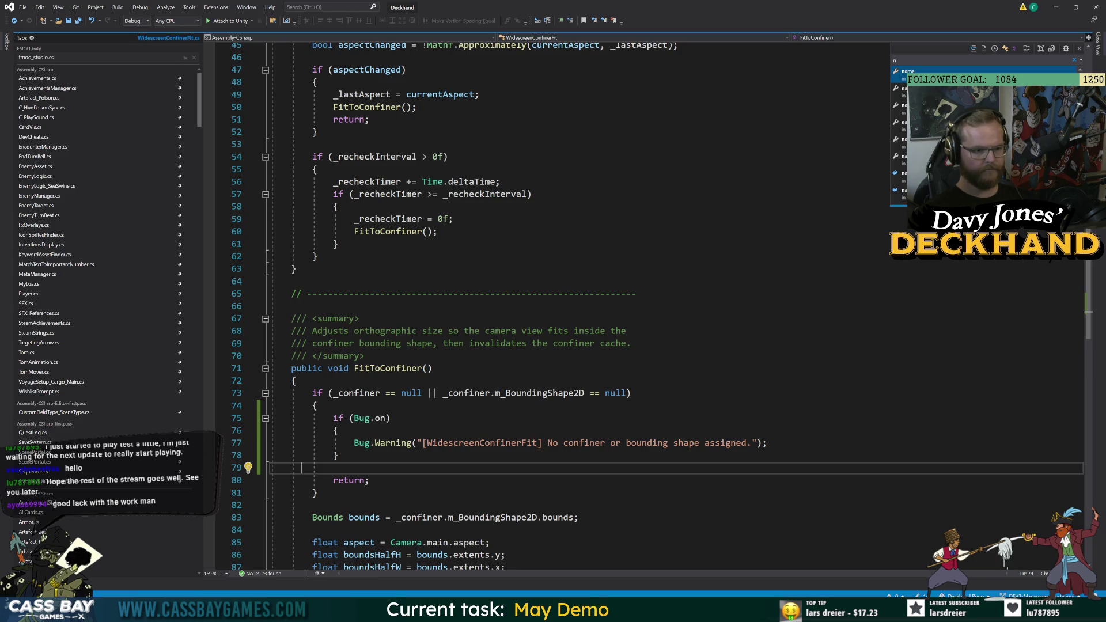
Insert an if (Bug.on) { block after InvalidateCache, before the ortho-size Debug.Log.
{"action": "scroll", "coordinate": [553, 306], "scroll_direction": "down", "scroll_amount": 7}
{"action": "scroll", "coordinate": [553, 306], "scroll_direction": "down", "scroll_amount": 2}
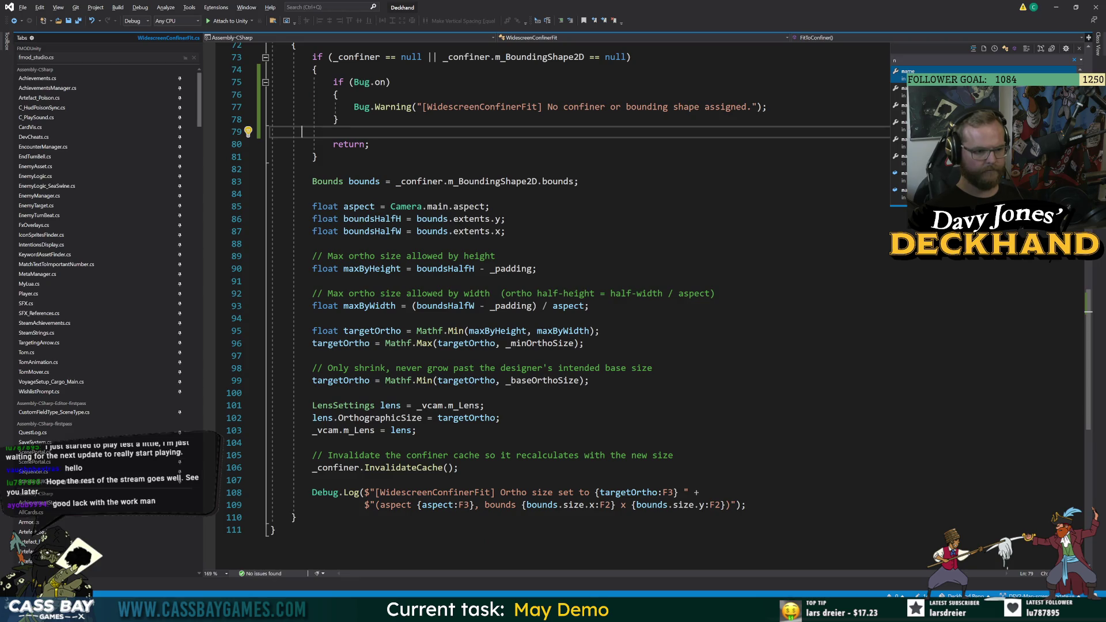
{"action": "left_click", "coordinate": [312, 480]}
{"action": "key", "text": "Return"}
{"action": "type", "text": "if (Bug."}
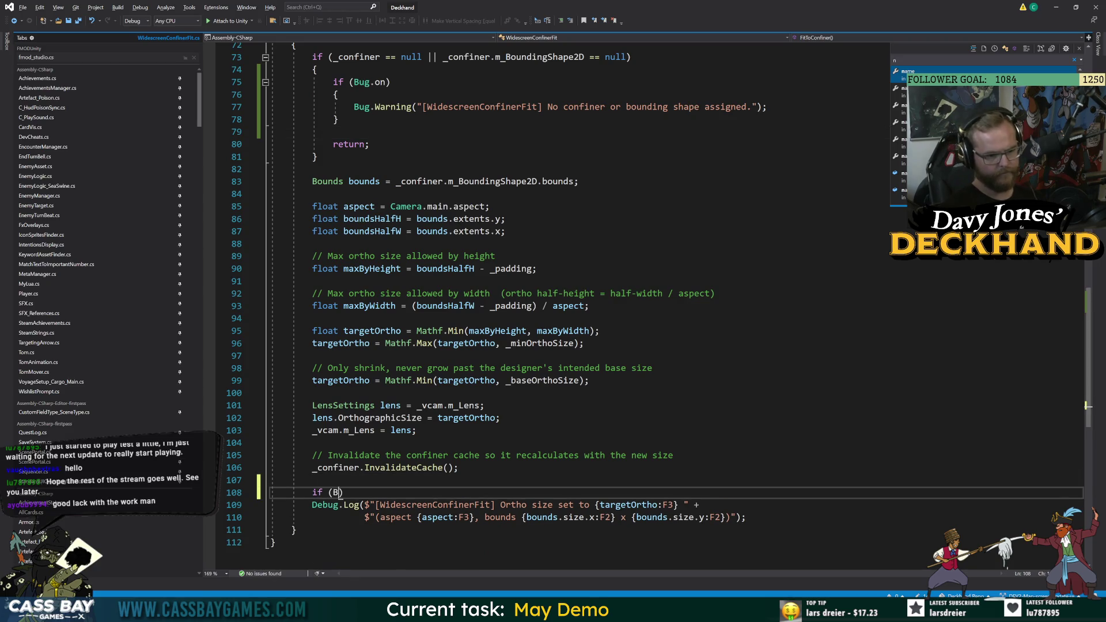
{"action": "type", "text": "on)"}
{"action": "key", "text": "Return"}
{"action": "type", "text": "{"}
{"action": "key", "text": "Return"}
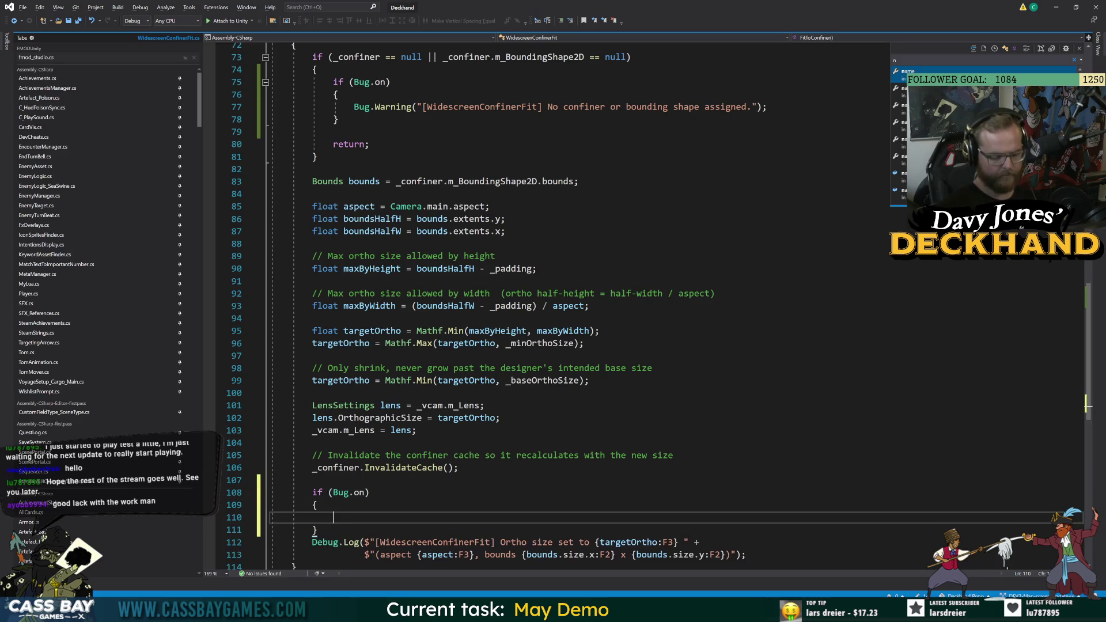
Cut the Debug.Log lines into the Bug.on block and delete the leftover empty line.
{"action": "scroll", "coordinate": [746, 481], "scroll_direction": "down", "scroll_amount": 2}
{"action": "mouse_move", "coordinate": [747, 481]}
{"action": "left_mouse_down"}
{"action": "mouse_move", "coordinate": [273, 455]}
{"action": "mouse_move", "coordinate": [276, 468]}
{"action": "left_mouse_up"}
{"action": "key", "text": "ctrl+x"}
{"action": "left_click", "coordinate": [316, 443]}
{"action": "key", "text": "ctrl+v"}
{"action": "left_click", "coordinate": [294, 493]}
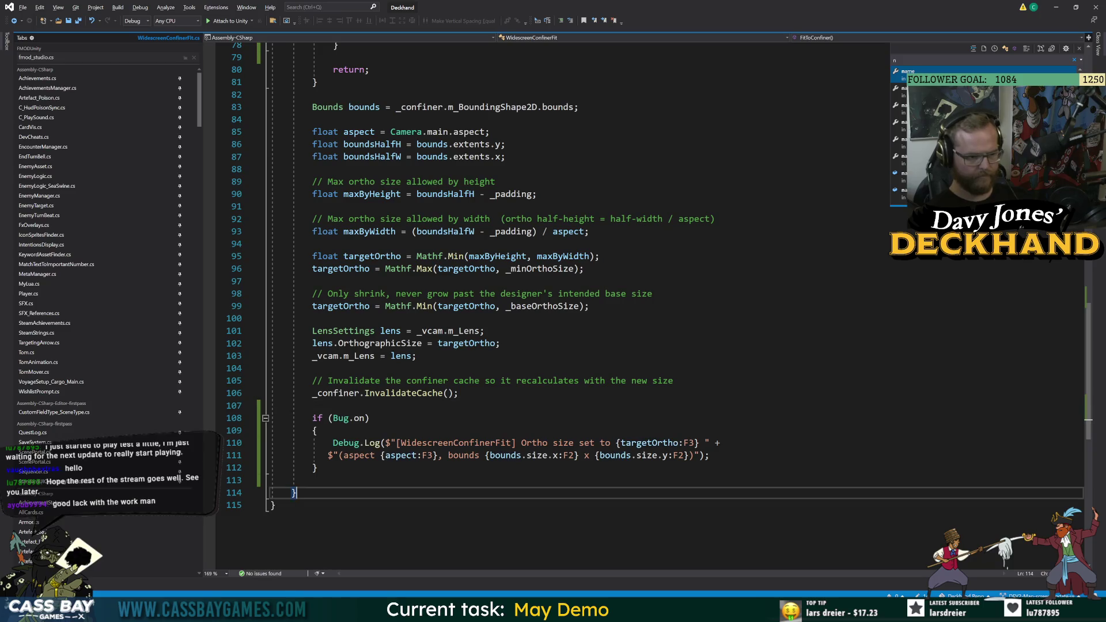
{"action": "key", "text": "Up"}
{"action": "key", "text": "ctrl+shift+l"}
{"action": "key", "text": "Down"}
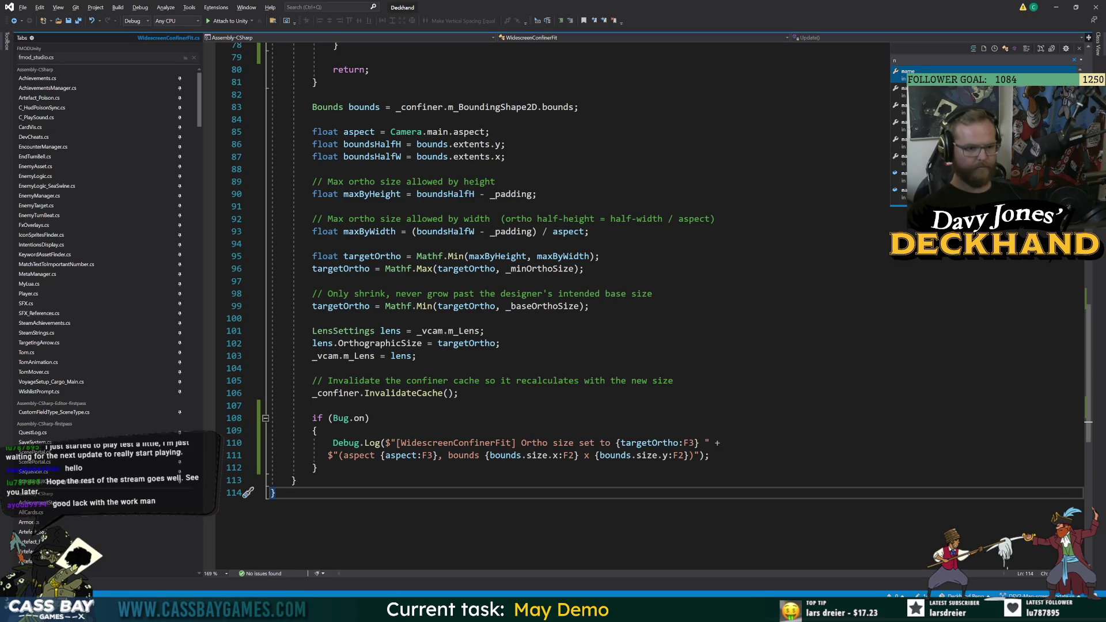
Review the ortho-size log line and confiner cache comment, then return to Unity.
{"action": "key", "text": "Up"}
{"action": "key", "text": "Up"}
{"action": "key", "text": "Up"}
{"action": "key", "text": "Down"}
{"action": "key", "text": "Down"}
{"action": "key", "text": "Down"}
{"action": "left_click", "coordinate": [674, 380]}
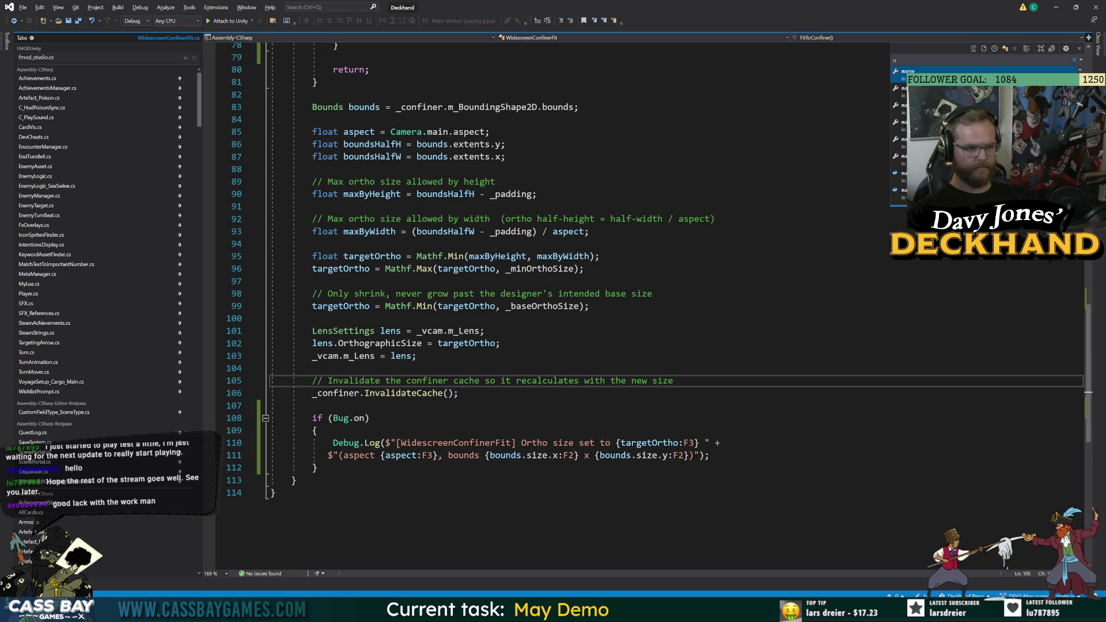
{"action": "scroll", "coordinate": [576, 305], "scroll_direction": "up", "scroll_amount": 20}
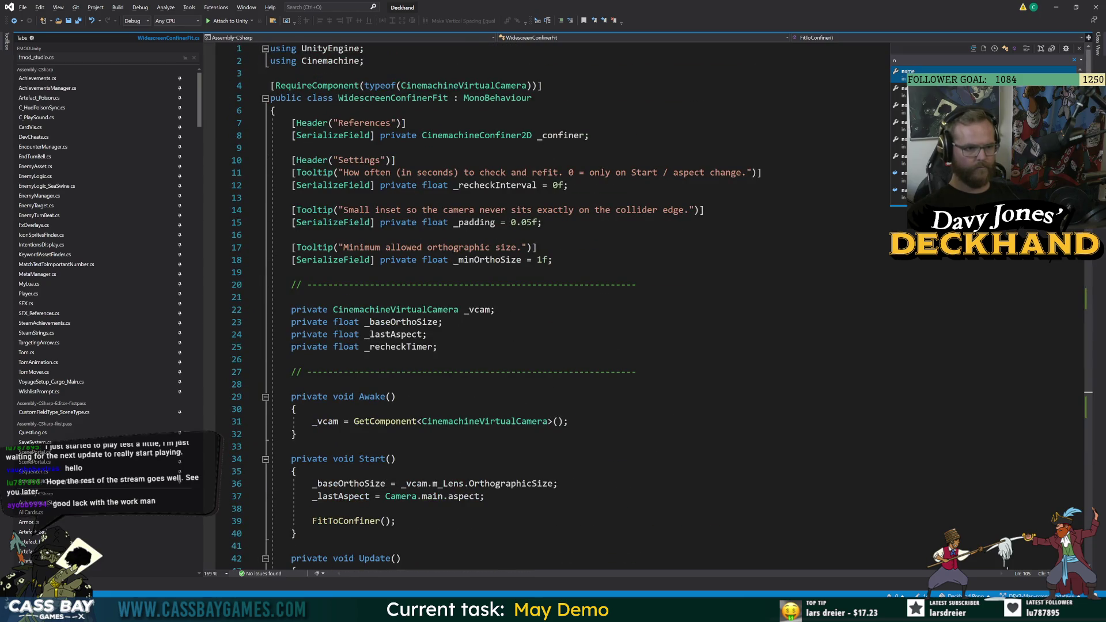
{"action": "scroll", "coordinate": [576, 306], "scroll_direction": "down", "scroll_amount": 20}
{"action": "left_click", "coordinate": [687, 397]}
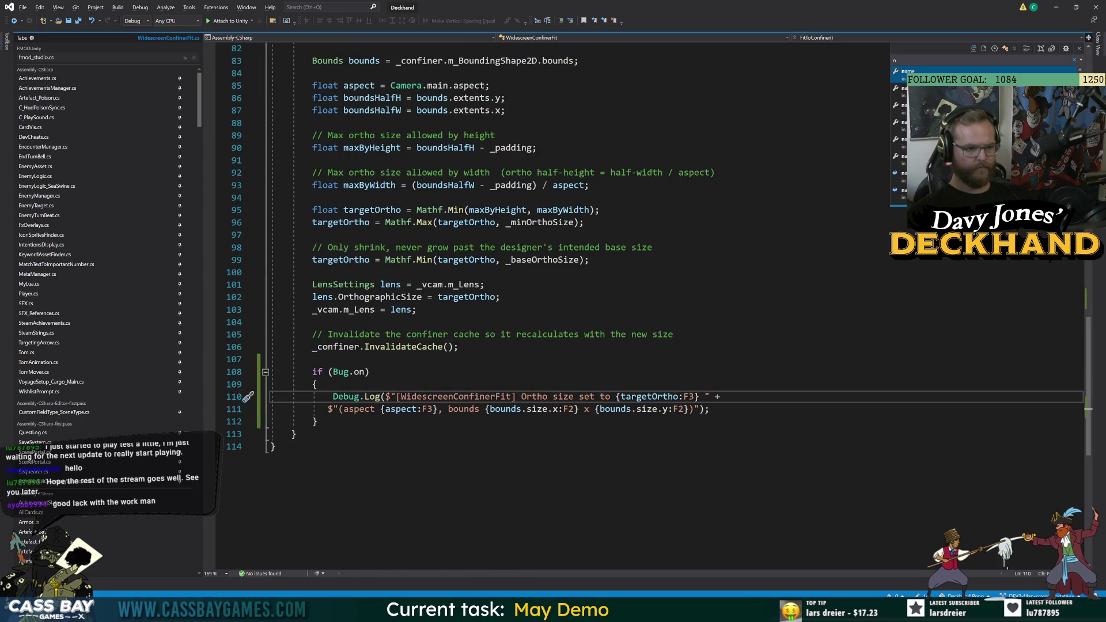
{"action": "key", "text": "alt+Tab"}
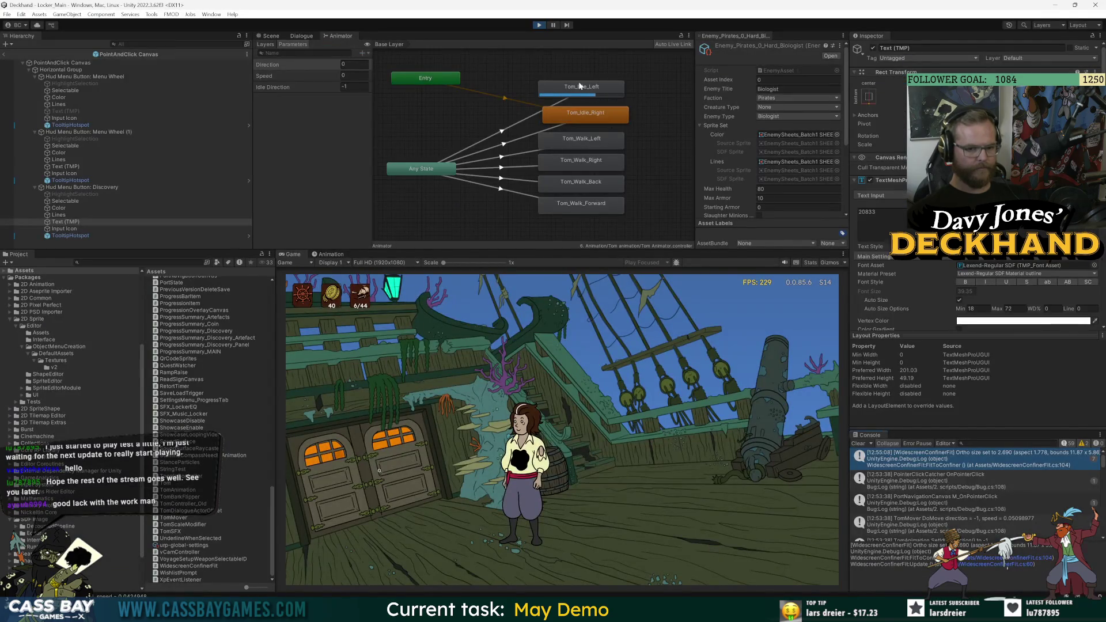
Inspect the SFX DoSound Console entry and walk Tom right then left.
{"action": "scroll", "coordinate": [1059, 465], "scroll_direction": "down", "scroll_amount": 3}
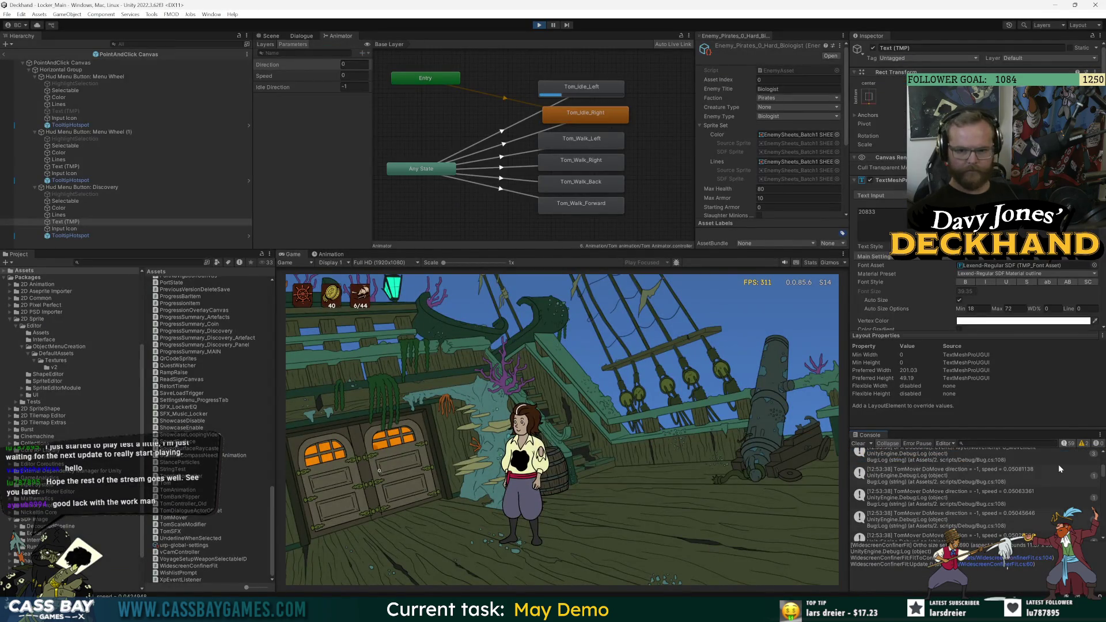
{"action": "left_click", "coordinate": [976, 455]}
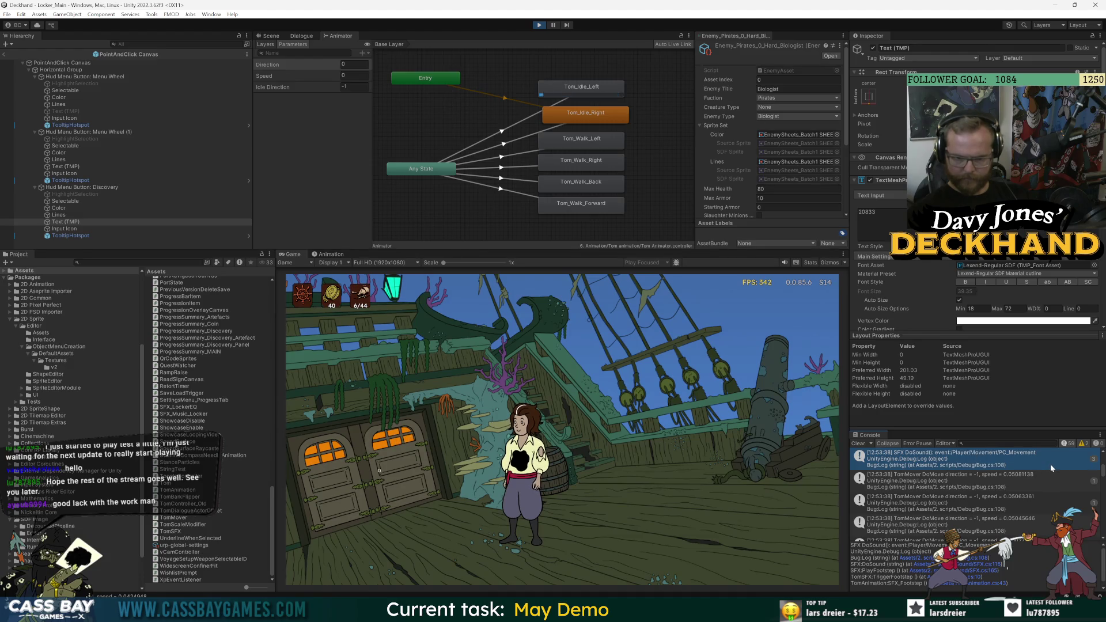
{"action": "scroll", "coordinate": [1056, 465], "scroll_direction": "down", "scroll_amount": 10}
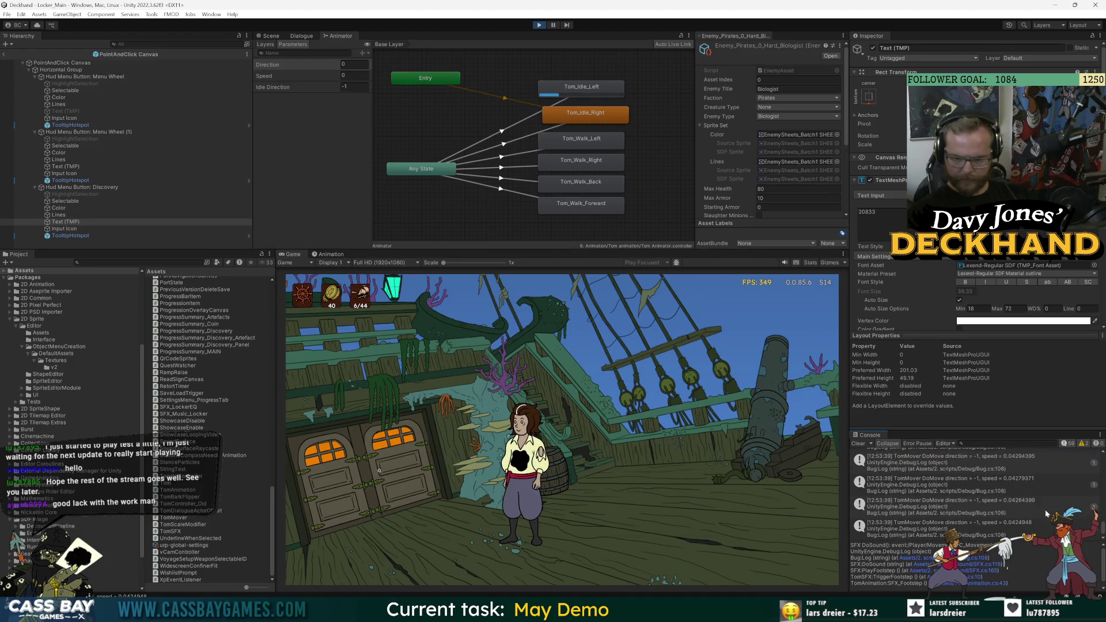
{"action": "left_click", "coordinate": [590, 472]}
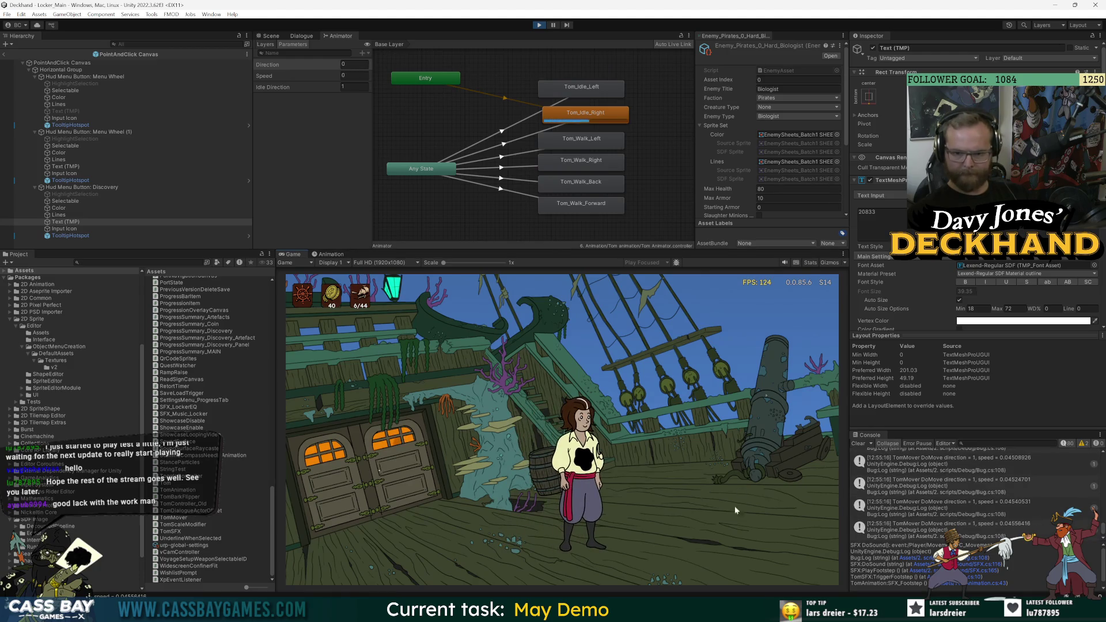
{"action": "left_click", "coordinate": [350, 489]}
Stop the playtest and clear the recompile warnings from the Console.
{"action": "left_click", "coordinate": [539, 25]}
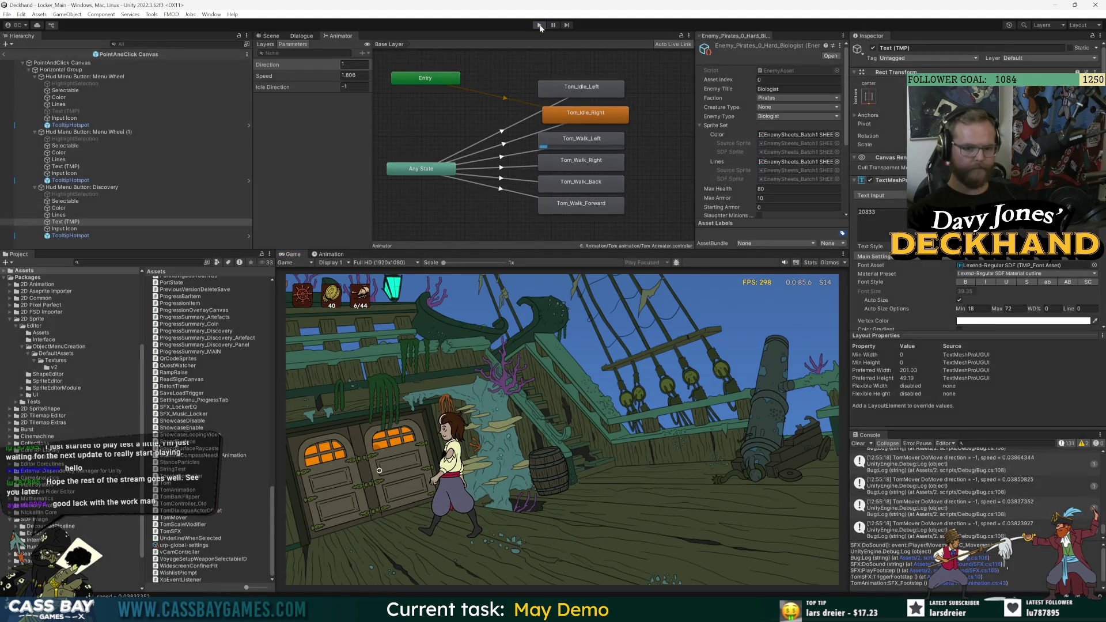
{"action": "left_click", "coordinate": [539, 26]}
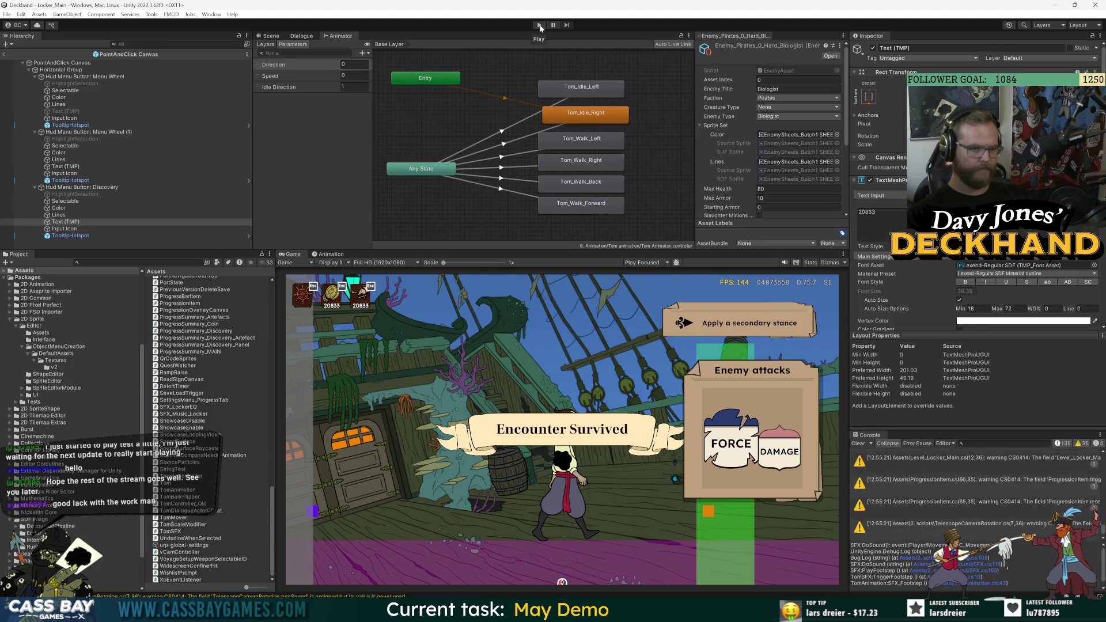
{"action": "left_click", "coordinate": [858, 444]}
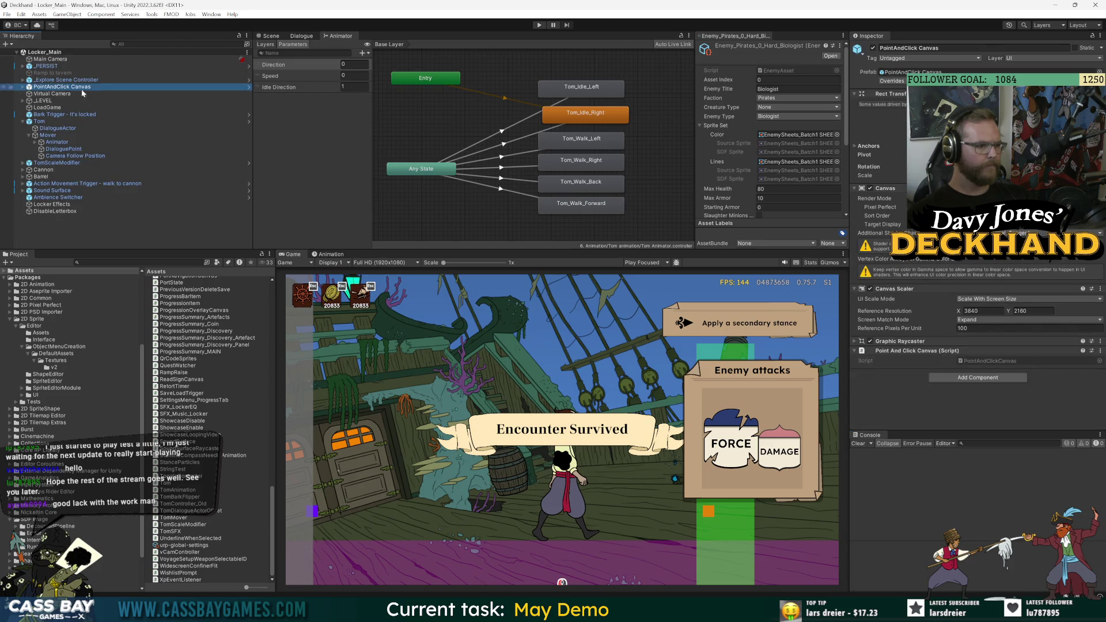
Select Tom's Animator in the Hierarchy and start a new playtest.
{"action": "left_click", "coordinate": [58, 142]}
{"action": "scroll", "coordinate": [992, 357], "scroll_direction": "down", "scroll_amount": 3}
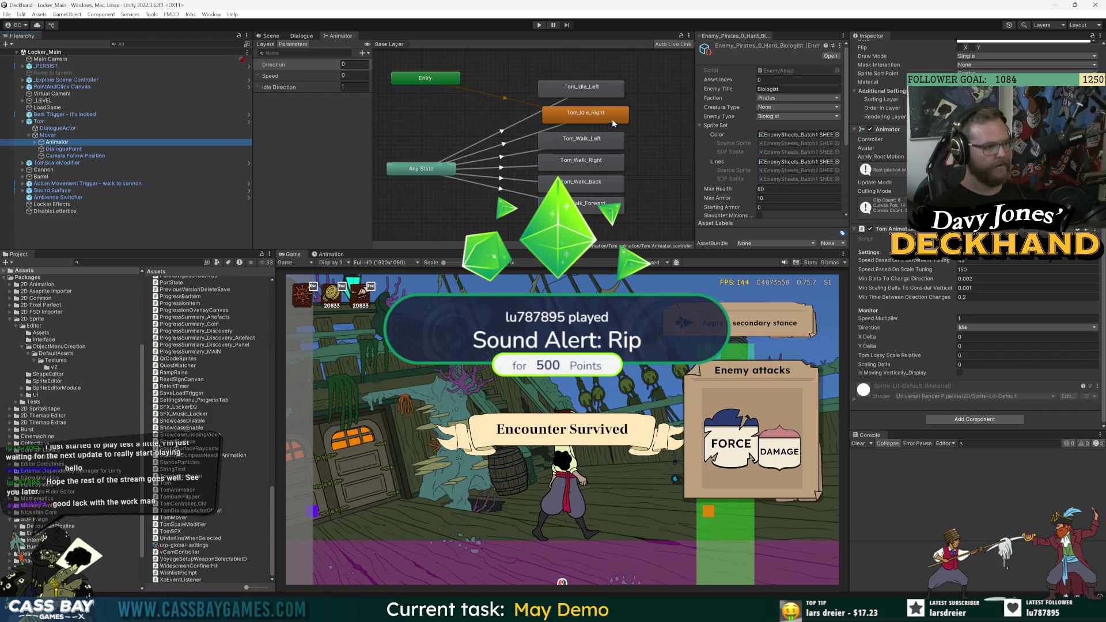
{"action": "left_click", "coordinate": [540, 25]}
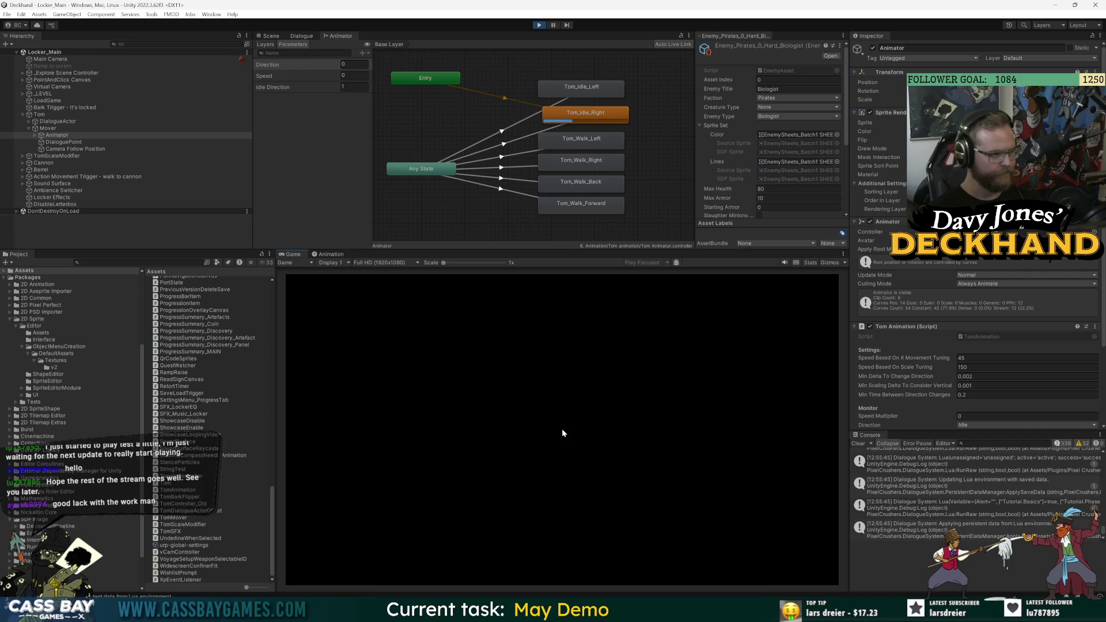
Walk Tom left and right, then open a TomMover DoMove log's source line.
{"action": "left_click", "coordinate": [351, 523]}
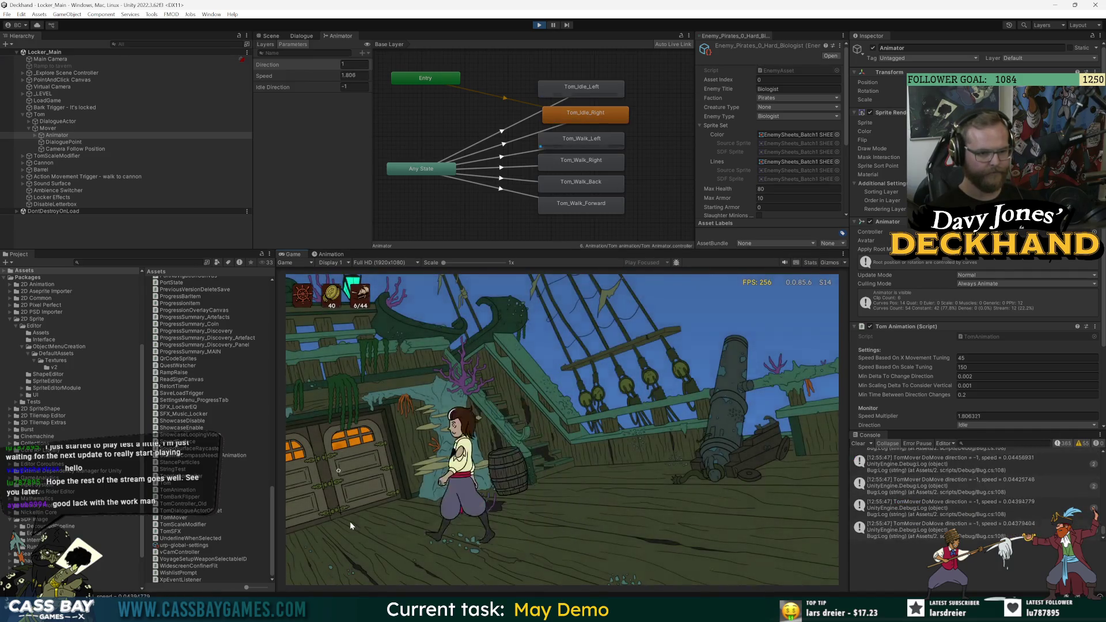
{"action": "left_click", "coordinate": [714, 519]}
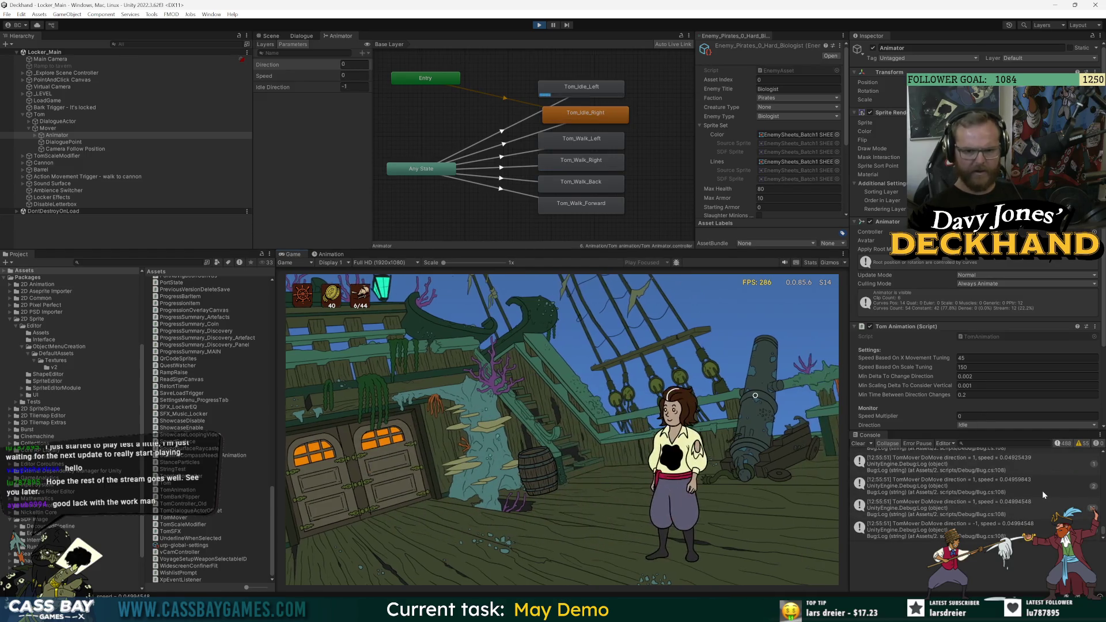
{"action": "left_click", "coordinate": [995, 481]}
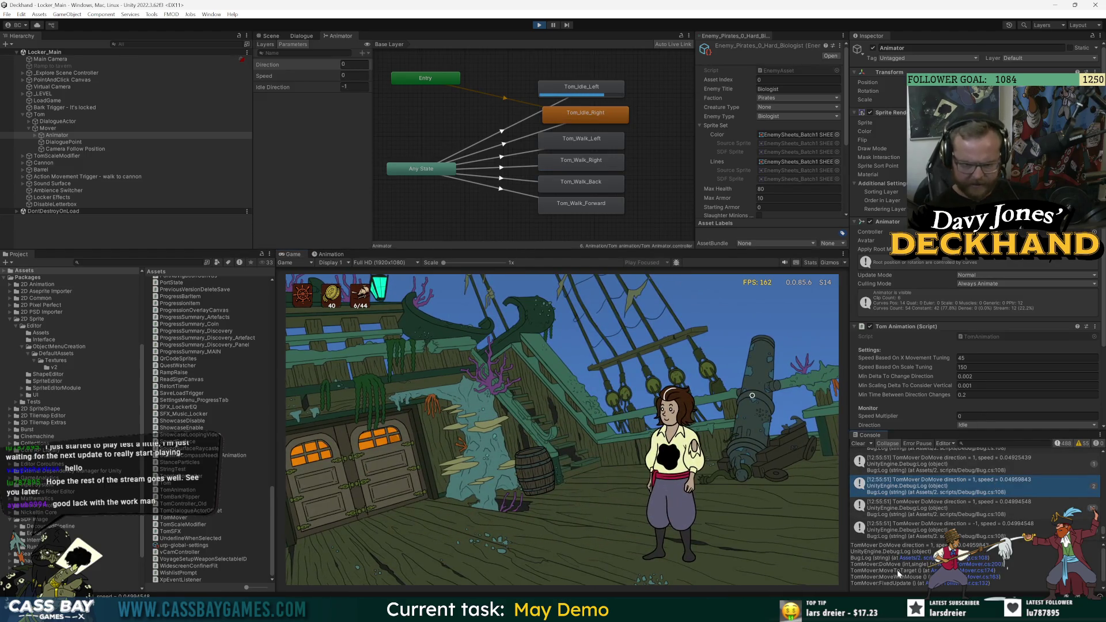
{"action": "left_click", "coordinate": [990, 566]}
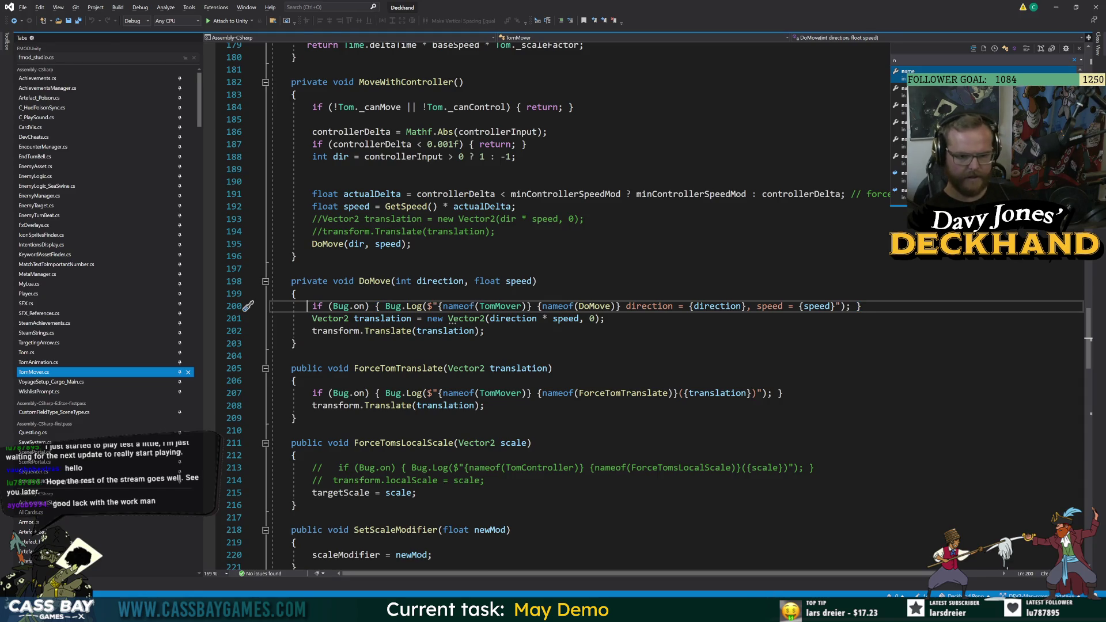
Trace the DoMove log to TomMover.cs line 200 and comment out its Bug.Log with //.
{"action": "key", "text": "alt+Tab"}
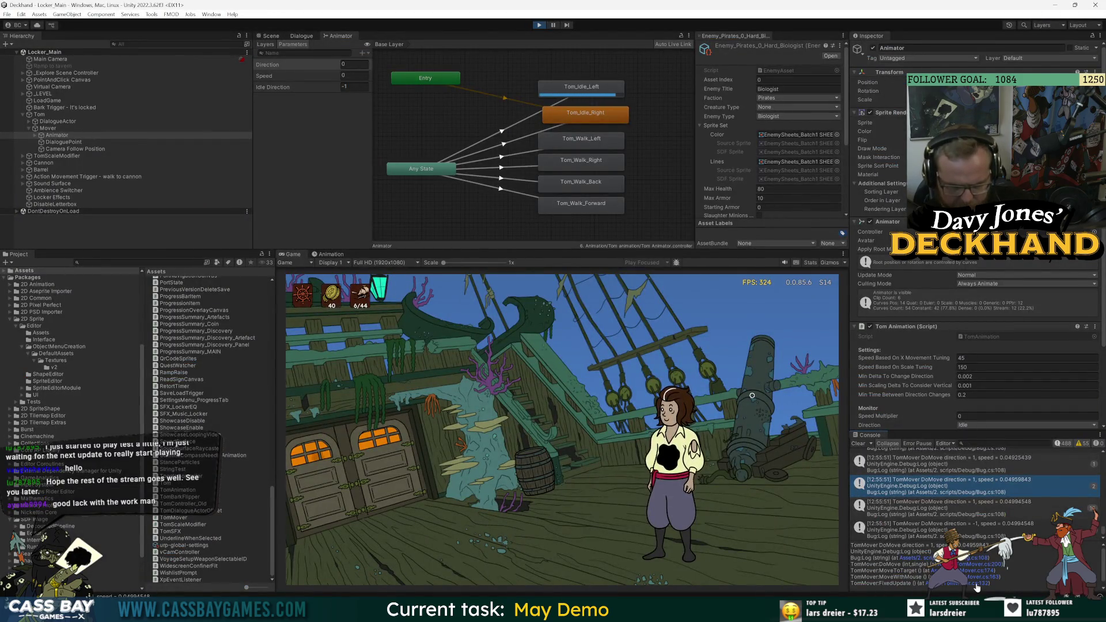
{"action": "left_click", "coordinate": [968, 583]}
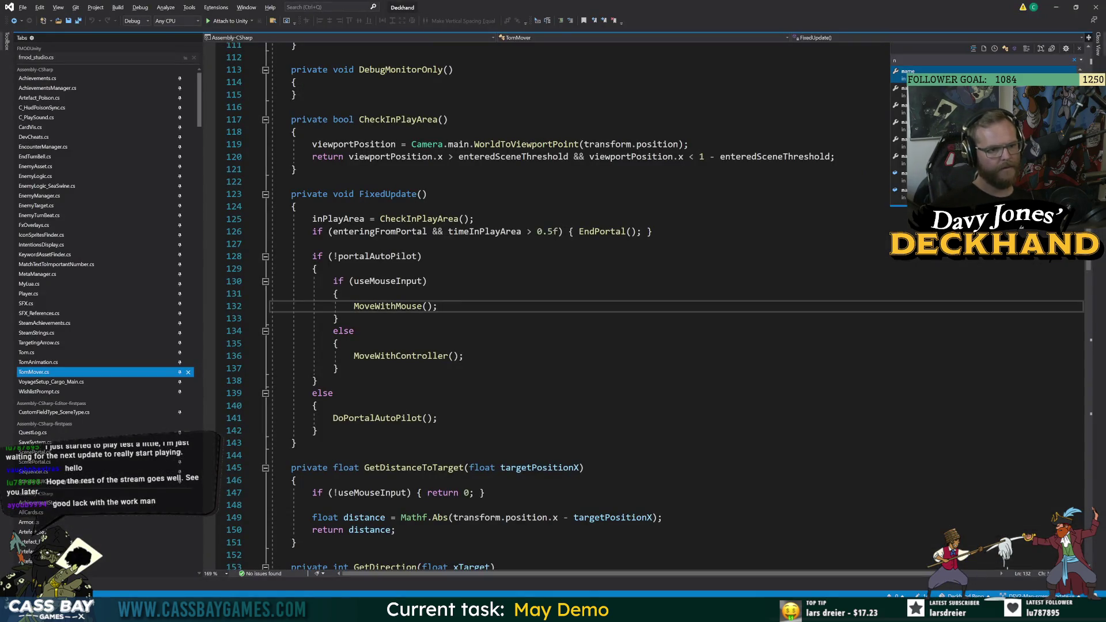
{"action": "key", "text": "alt+Tab"}
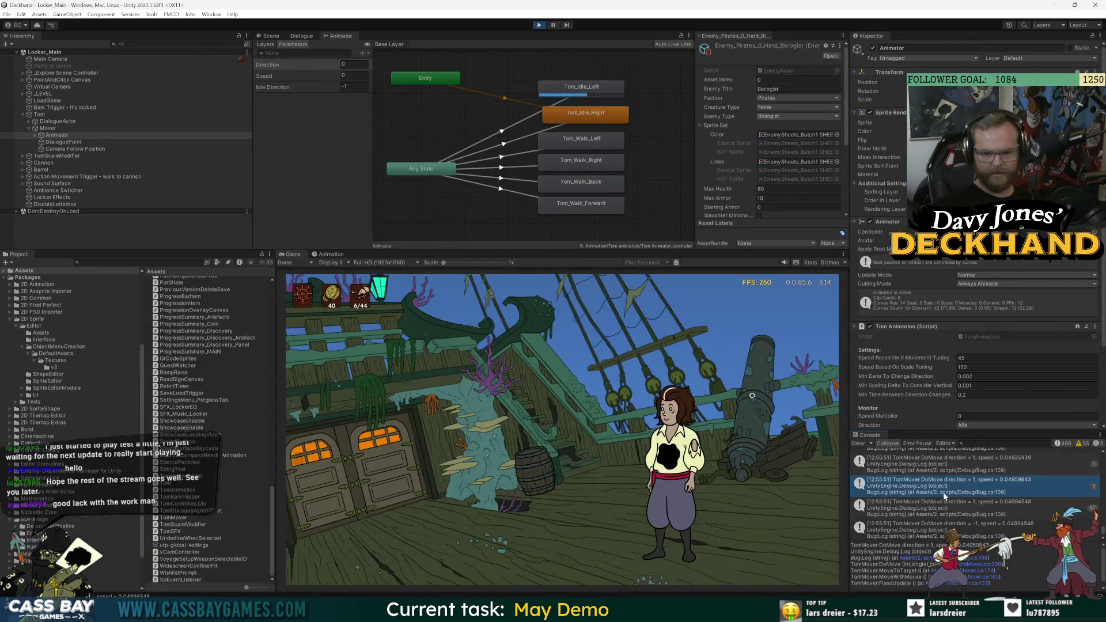
{"action": "left_click", "coordinate": [939, 507]}
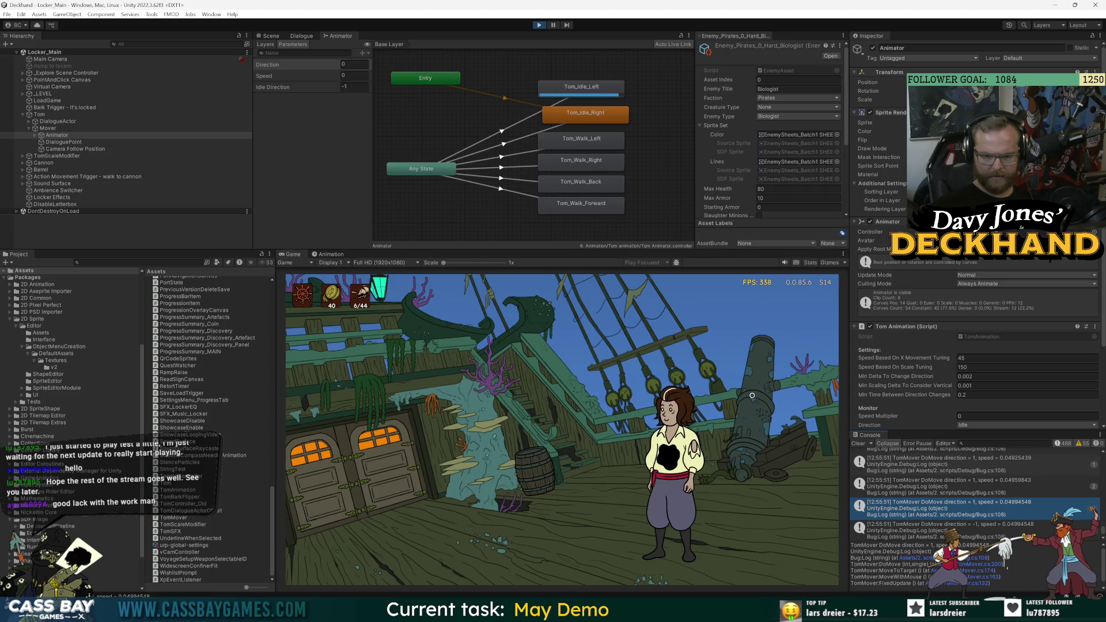
{"action": "left_click", "coordinate": [989, 565]}
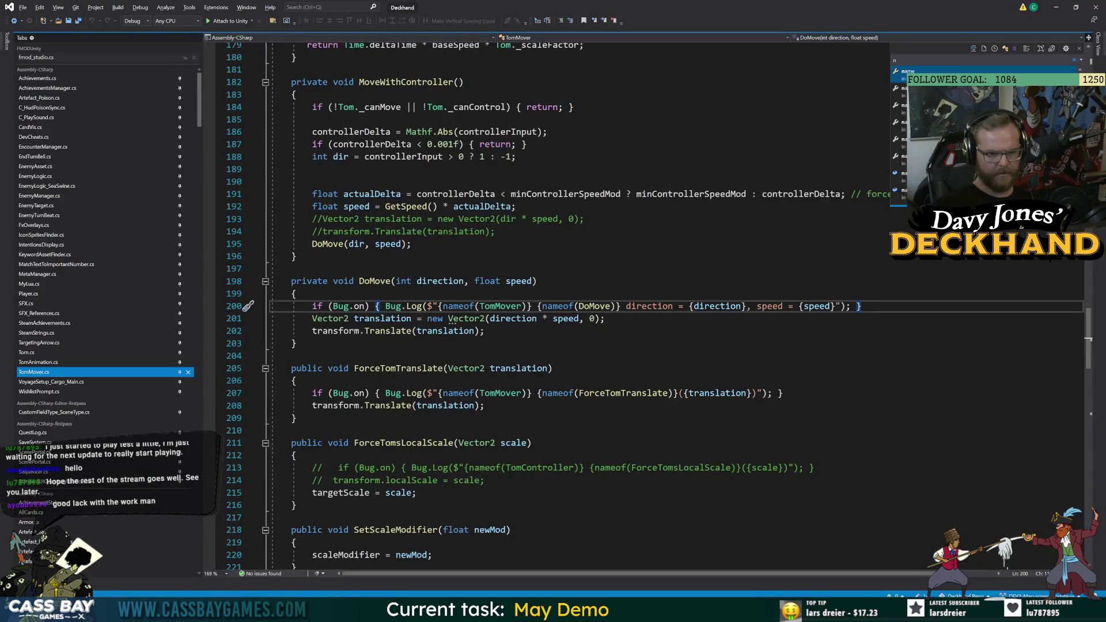
{"action": "type", "text": "//"}
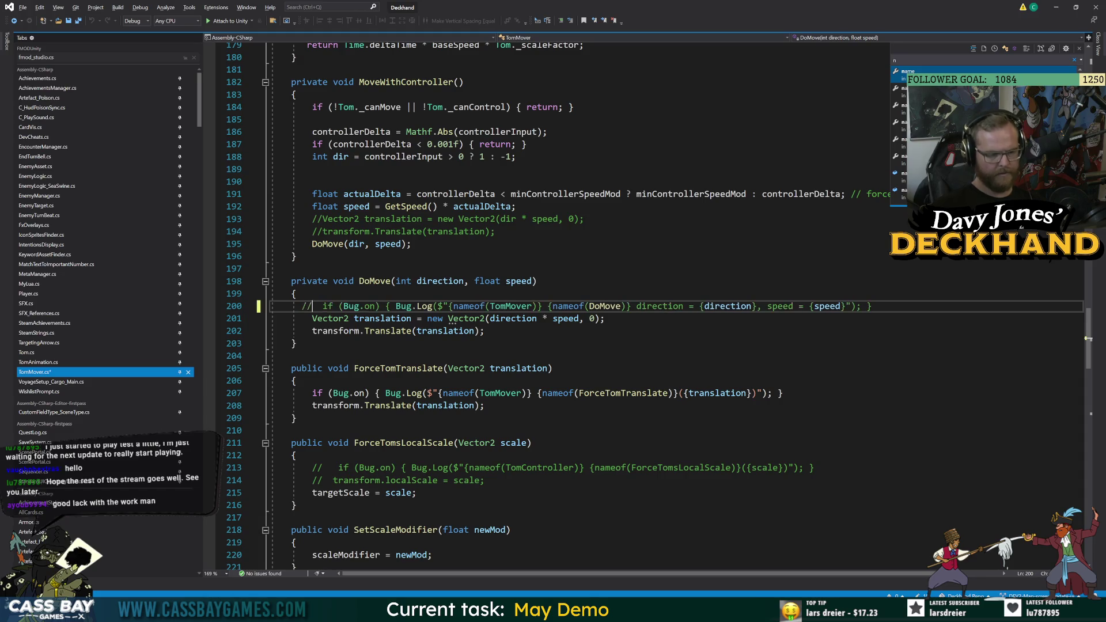
{"action": "left_click", "coordinate": [296, 343]}
{"action": "key", "text": "alt+Tab"}
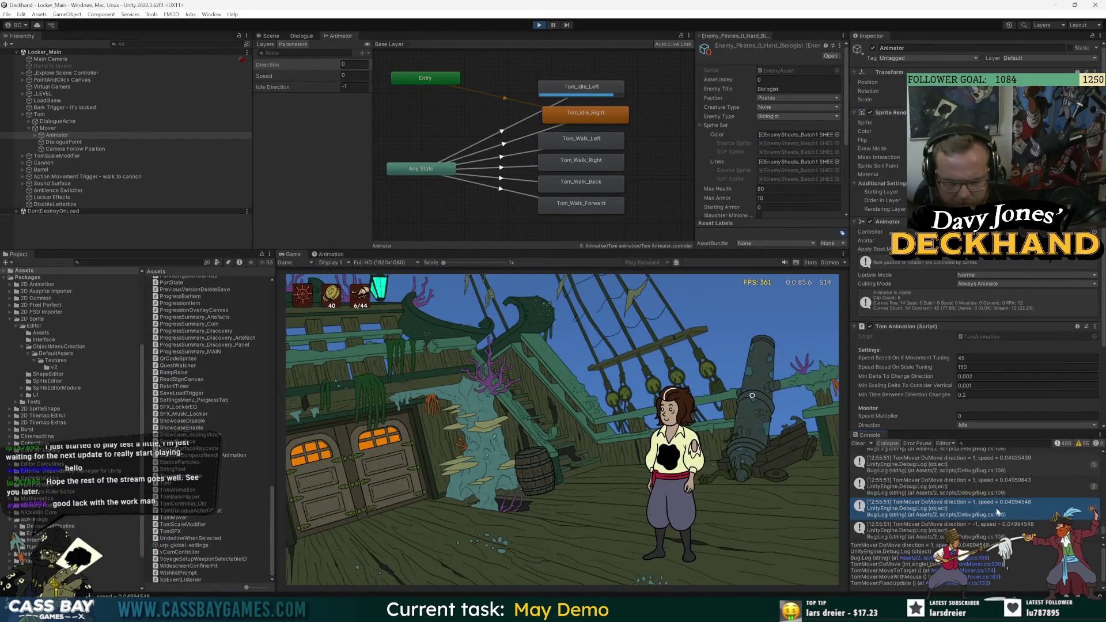
Walk Tom back and forth across the deck, turning him left and right.
{"action": "left_click", "coordinate": [366, 471]}
{"action": "left_click", "coordinate": [620, 490]}
{"action": "left_click", "coordinate": [431, 470]}
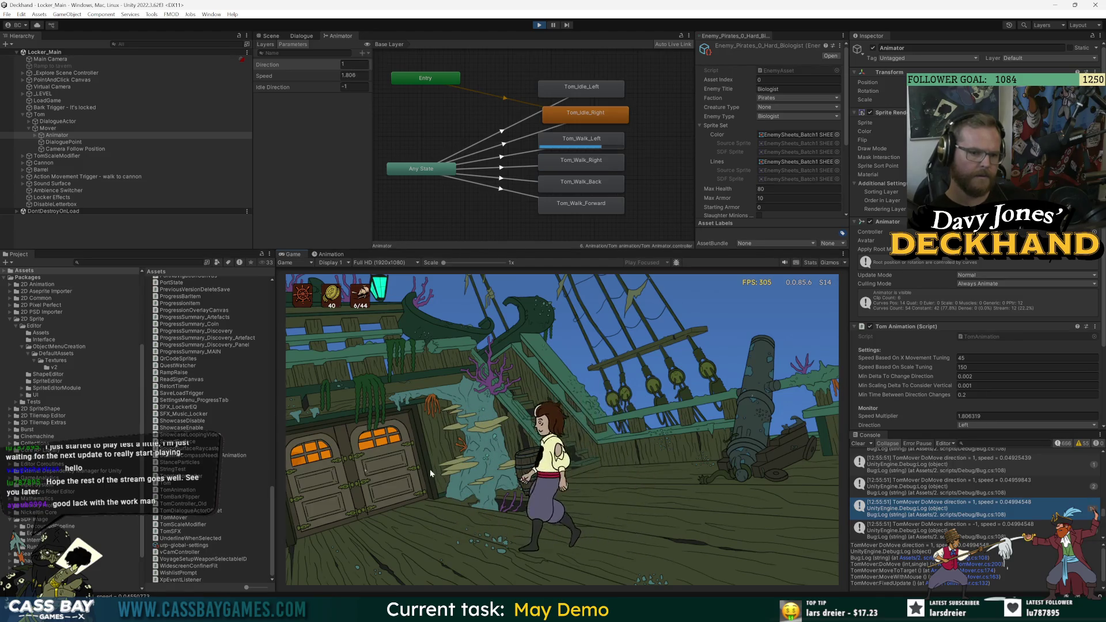
{"action": "left_click", "coordinate": [689, 469]}
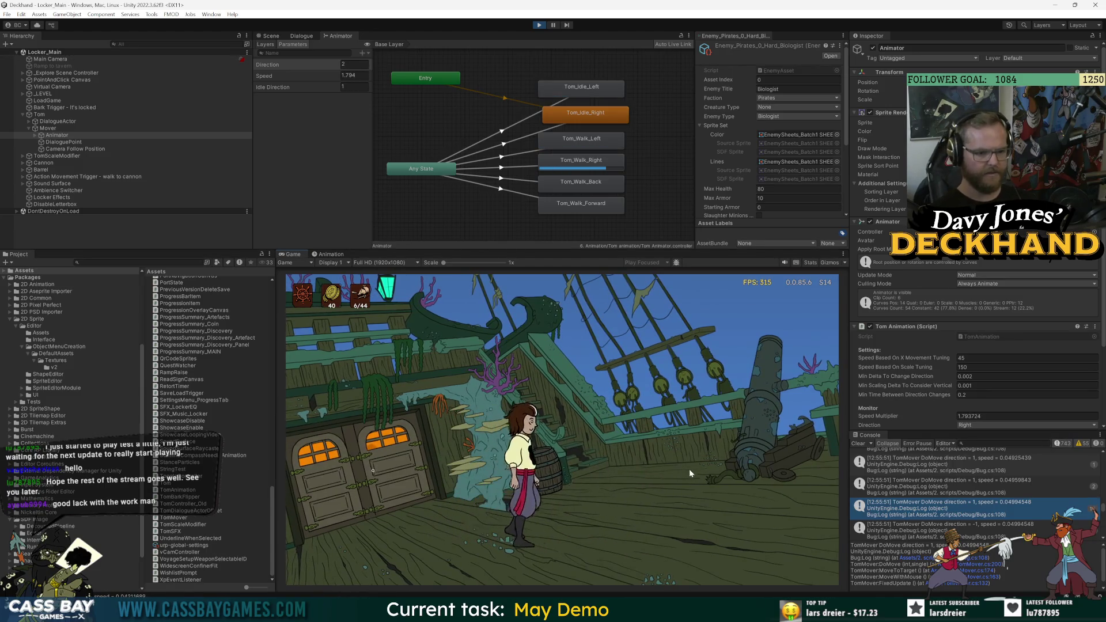
{"action": "left_click", "coordinate": [394, 459]}
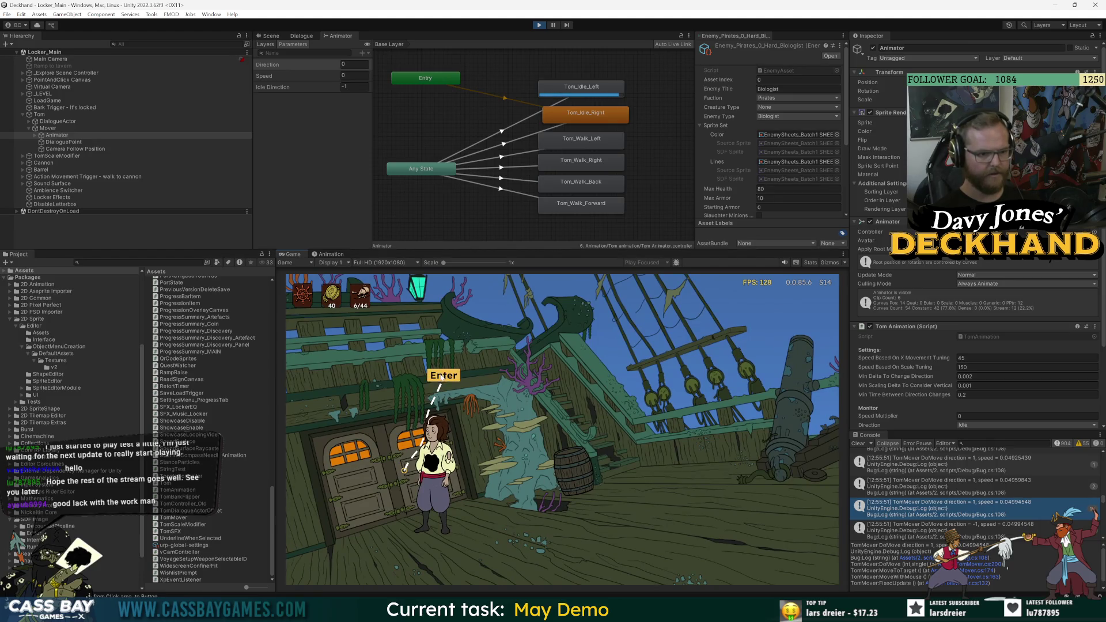
Have Tom try to enter the cabin door, then walk him away to the right.
{"action": "left_click", "coordinate": [443, 376]}
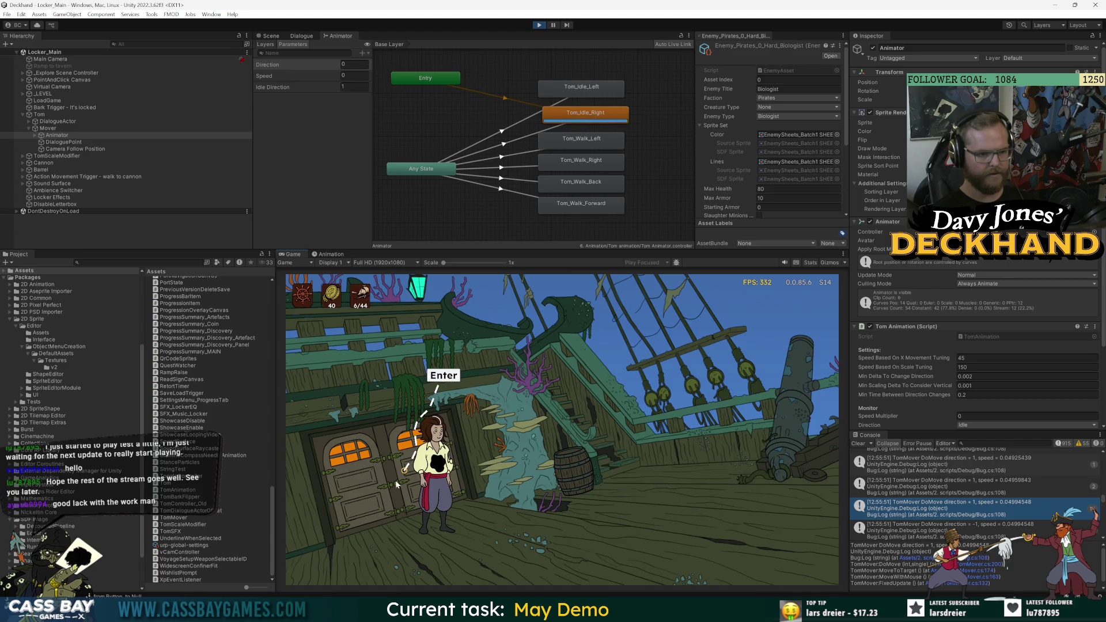
{"action": "left_click", "coordinate": [442, 380]}
{"action": "left_click", "coordinate": [477, 490]}
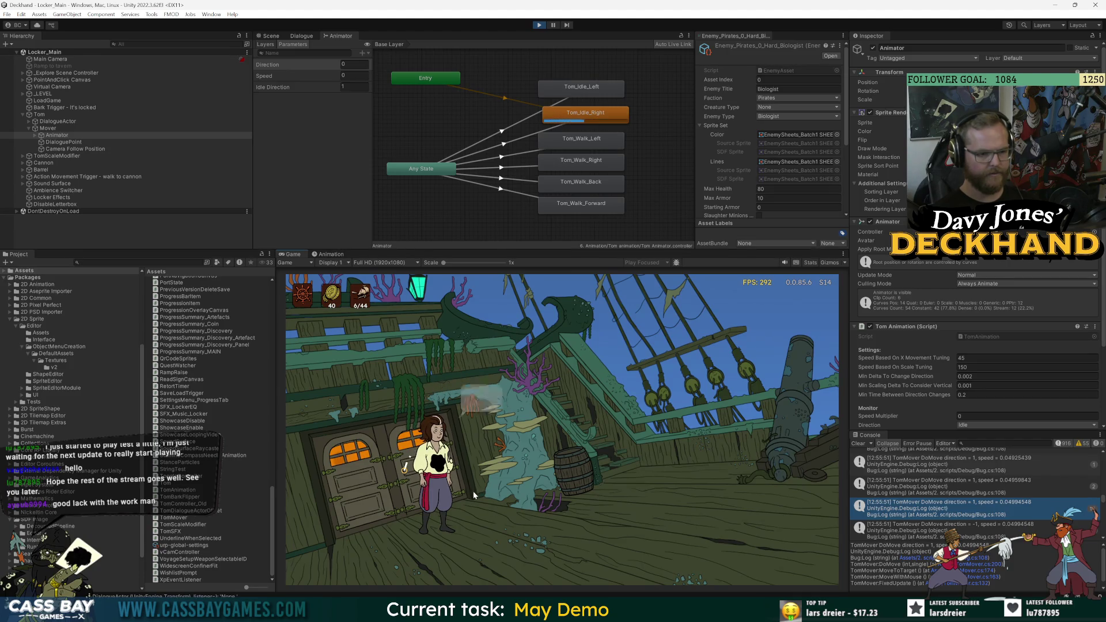
{"action": "left_click", "coordinate": [444, 375]}
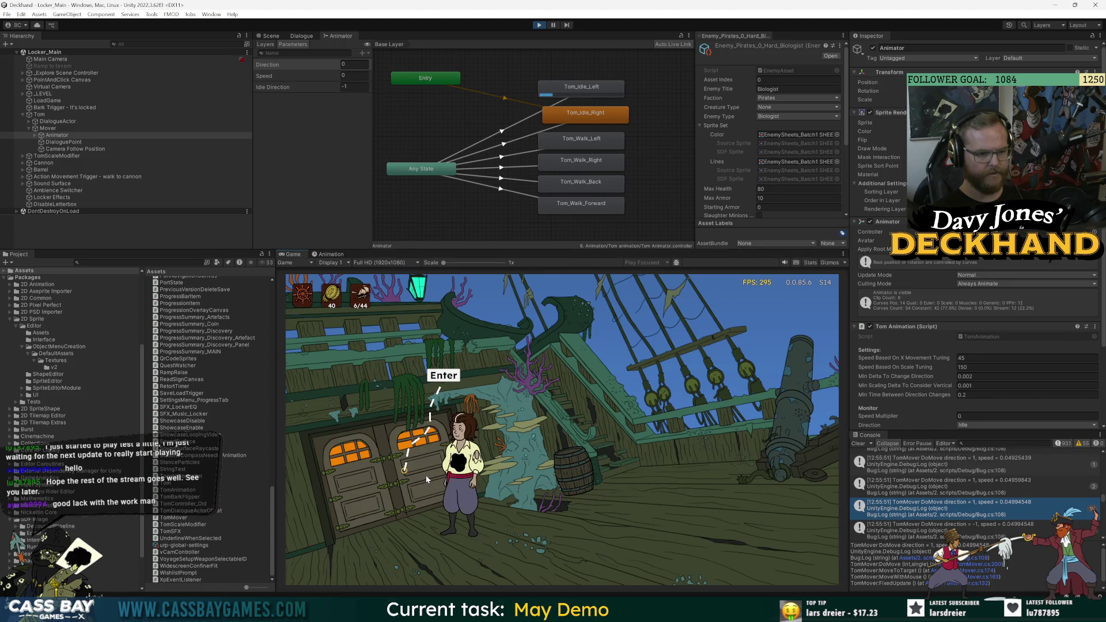
{"action": "left_click", "coordinate": [714, 481]}
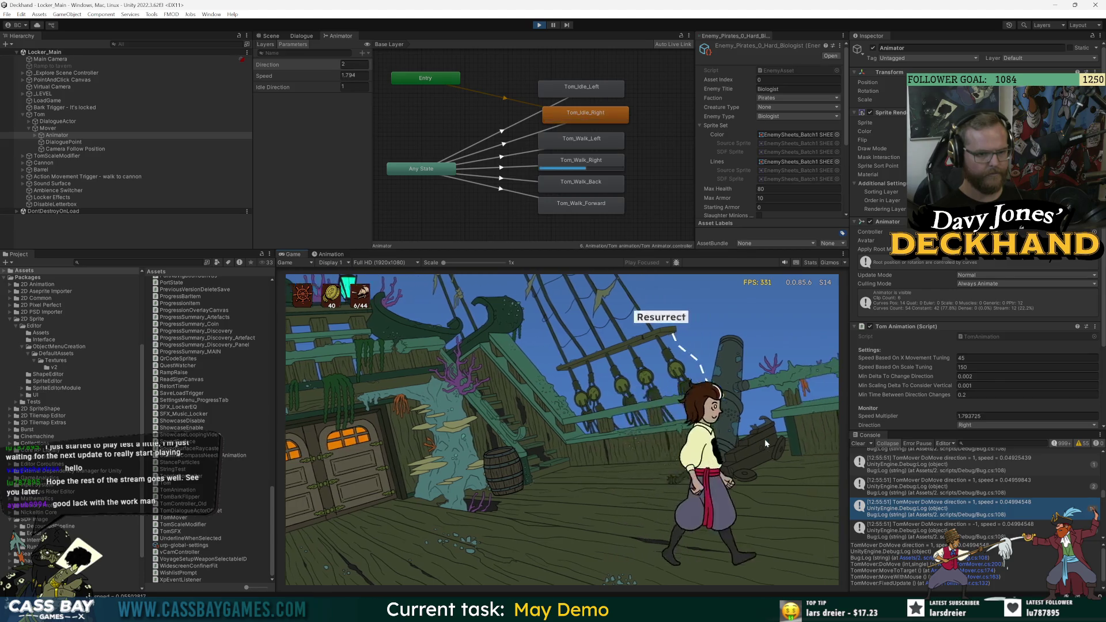
Walk Tom left and right again, ending beside the cannon, while checking the Console.
{"action": "left_click", "coordinate": [431, 465]}
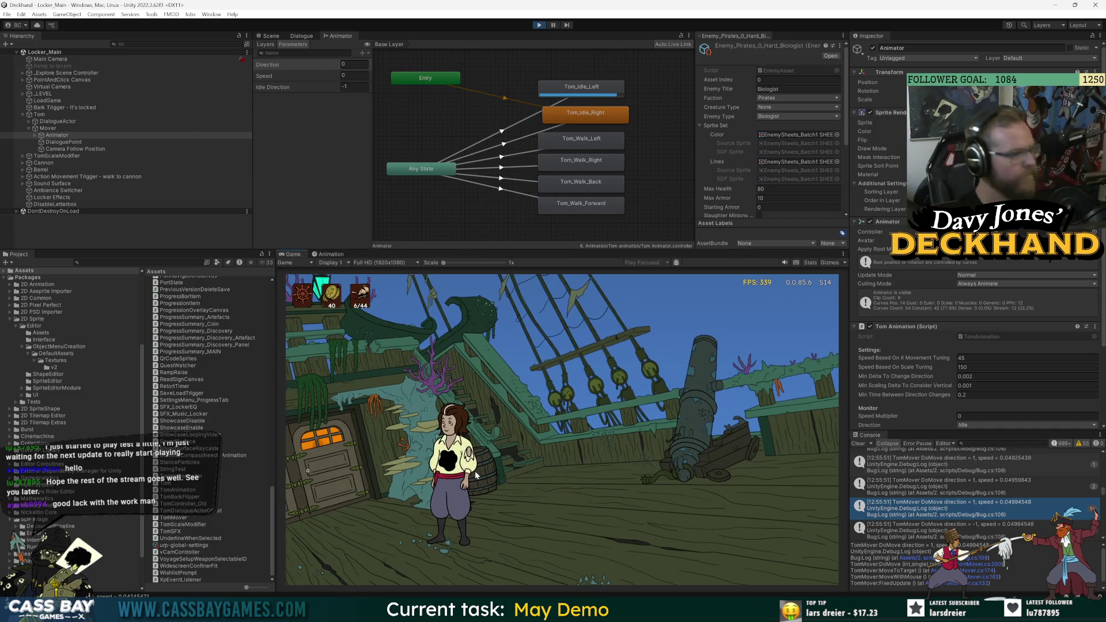
{"action": "left_click", "coordinate": [599, 502]}
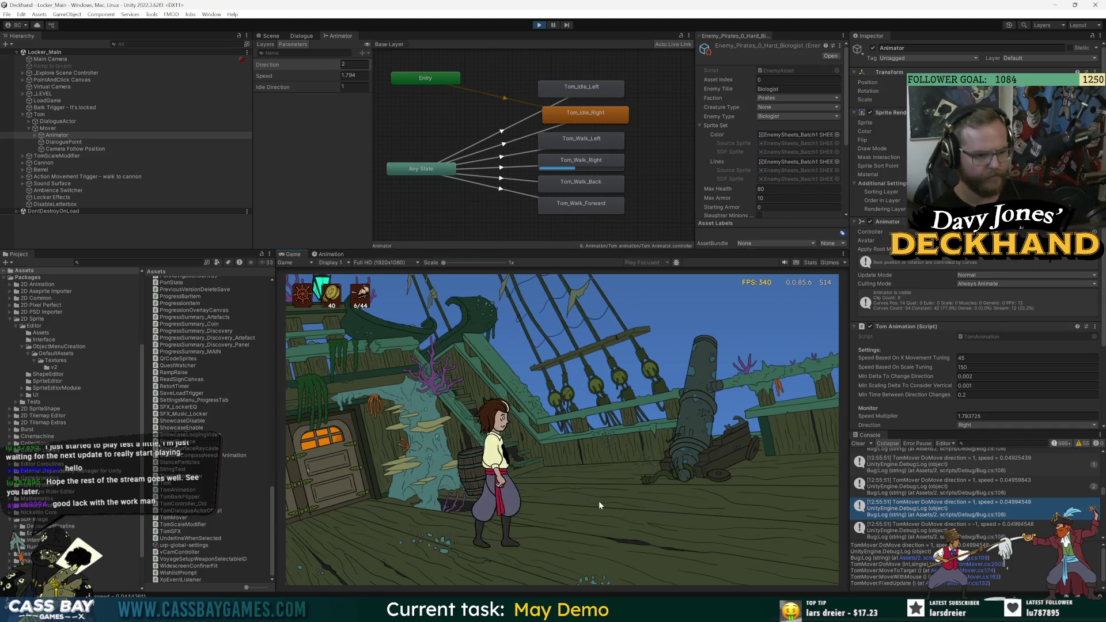
{"action": "left_click", "coordinate": [673, 501]}
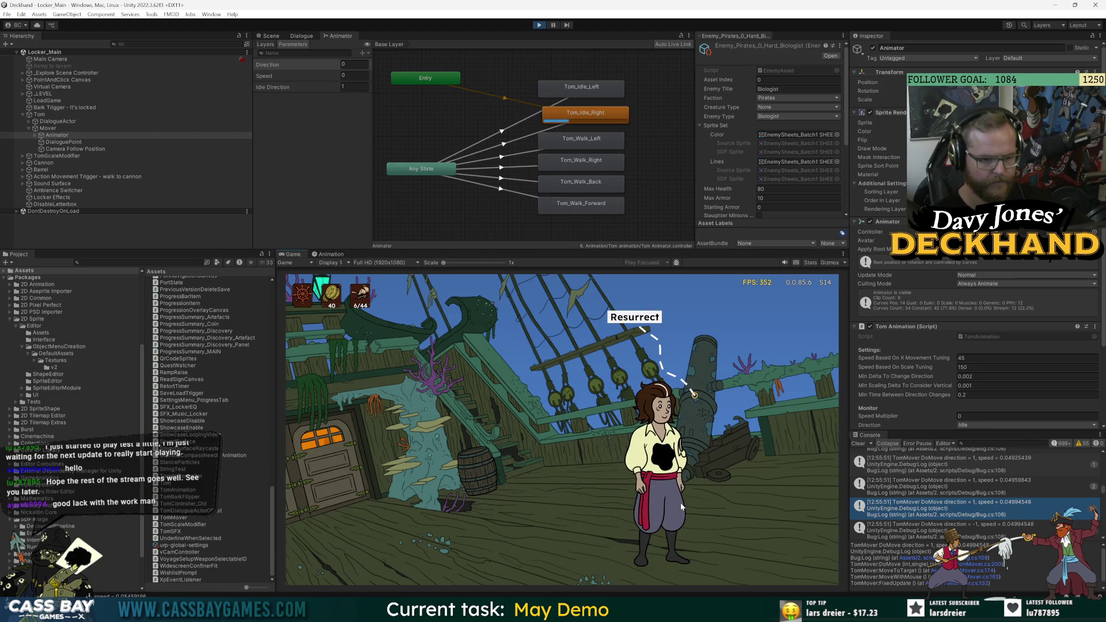
{"action": "left_click", "coordinate": [367, 506]}
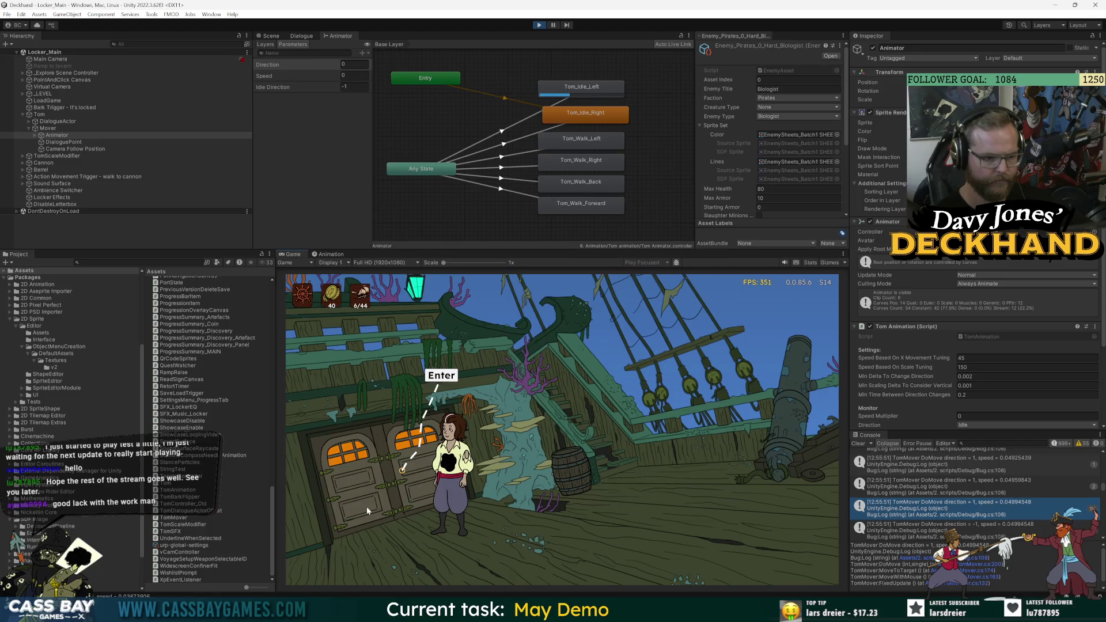
{"action": "left_click", "coordinate": [745, 523]}
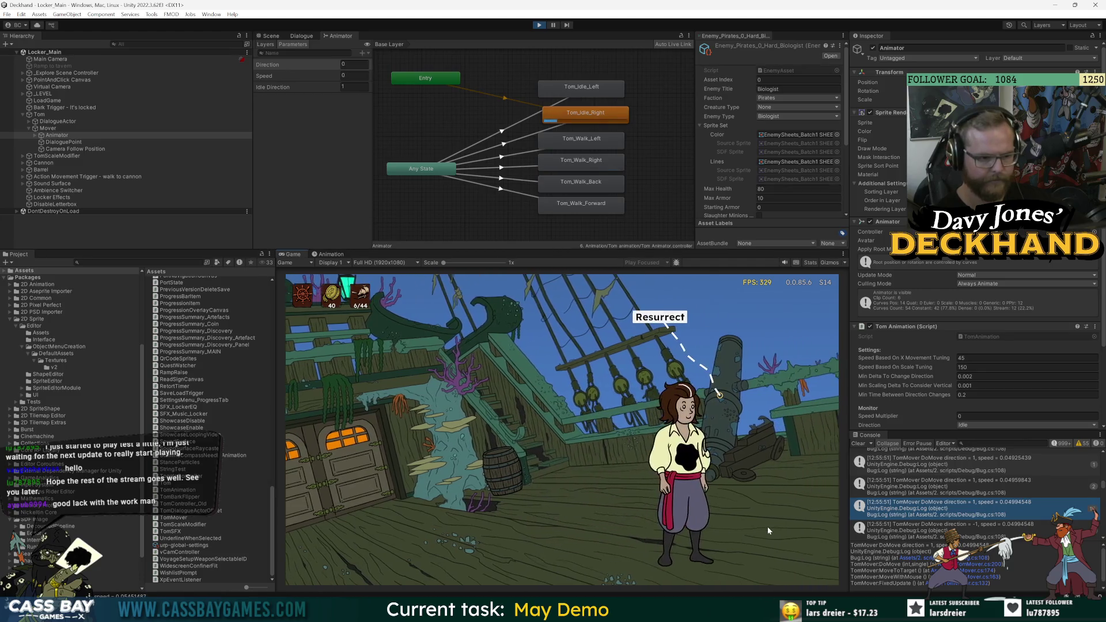
{"action": "left_click", "coordinate": [768, 527]}
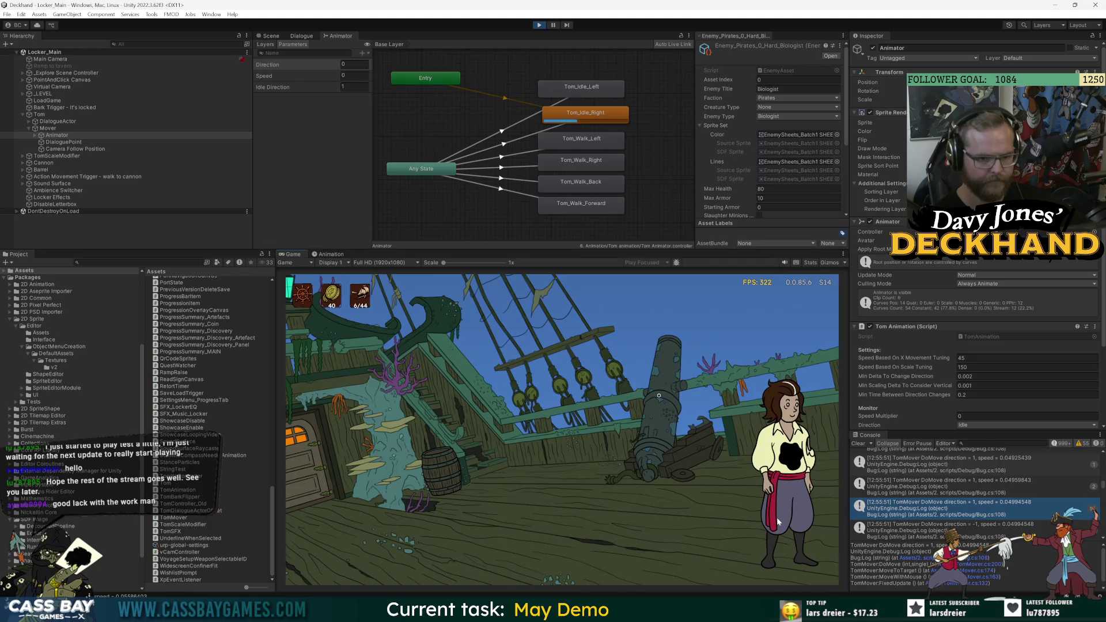
{"action": "scroll", "coordinate": [980, 493], "scroll_direction": "down", "scroll_amount": 10}
{"action": "scroll", "coordinate": [988, 499], "scroll_direction": "up", "scroll_amount": 10}
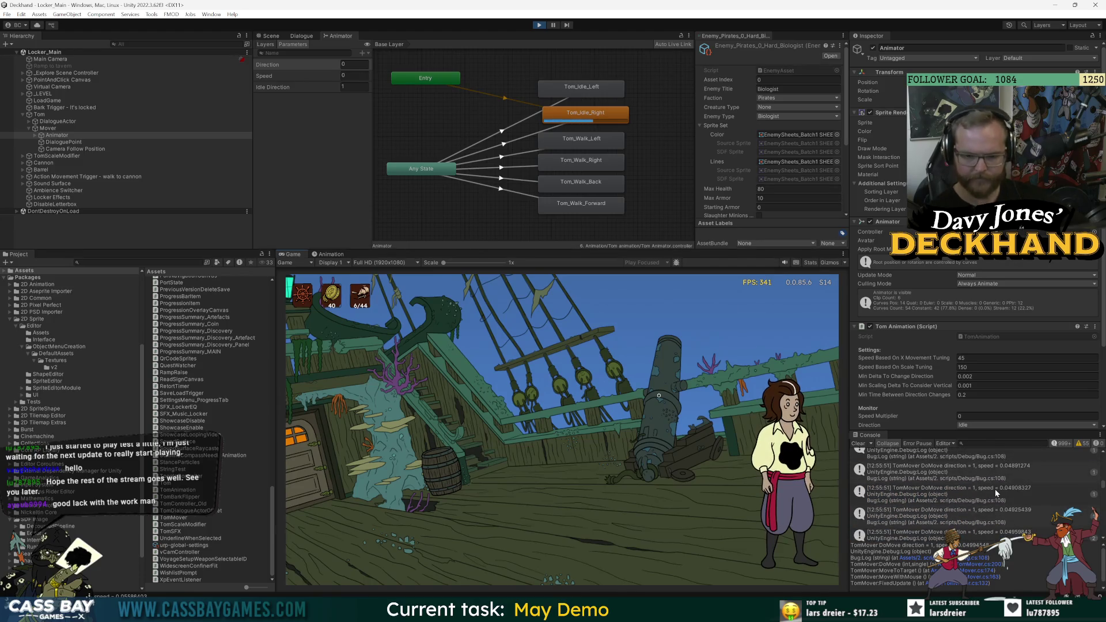
Walk Tom left, open a DoMove log's source in TomMover.cs, then return to Unity.
{"action": "left_click", "coordinate": [1018, 516]}
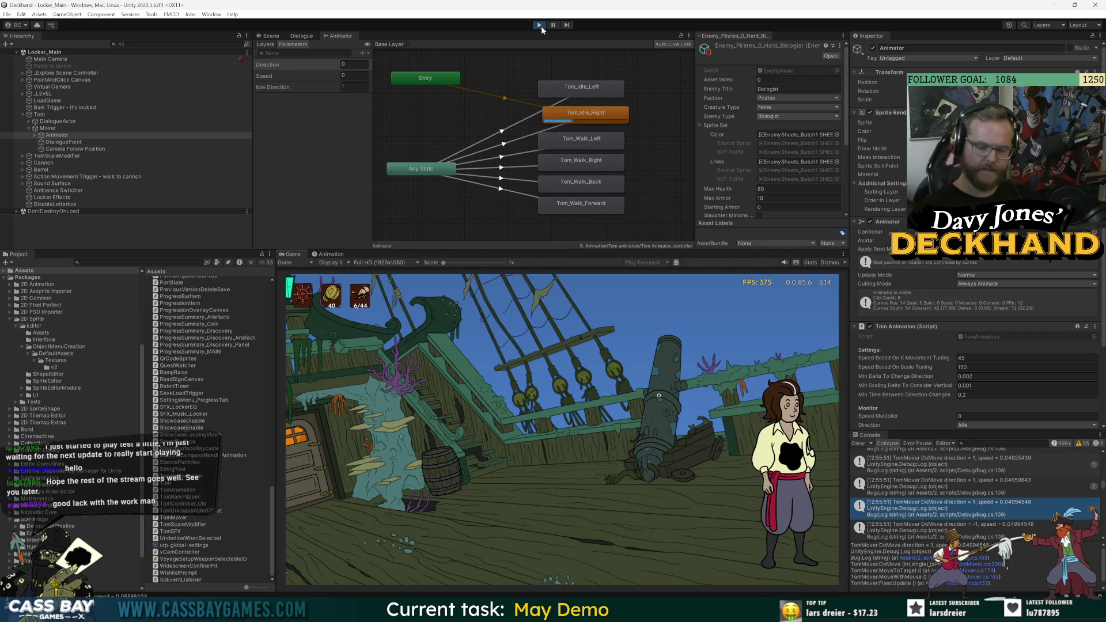
{"action": "left_click", "coordinate": [472, 452]}
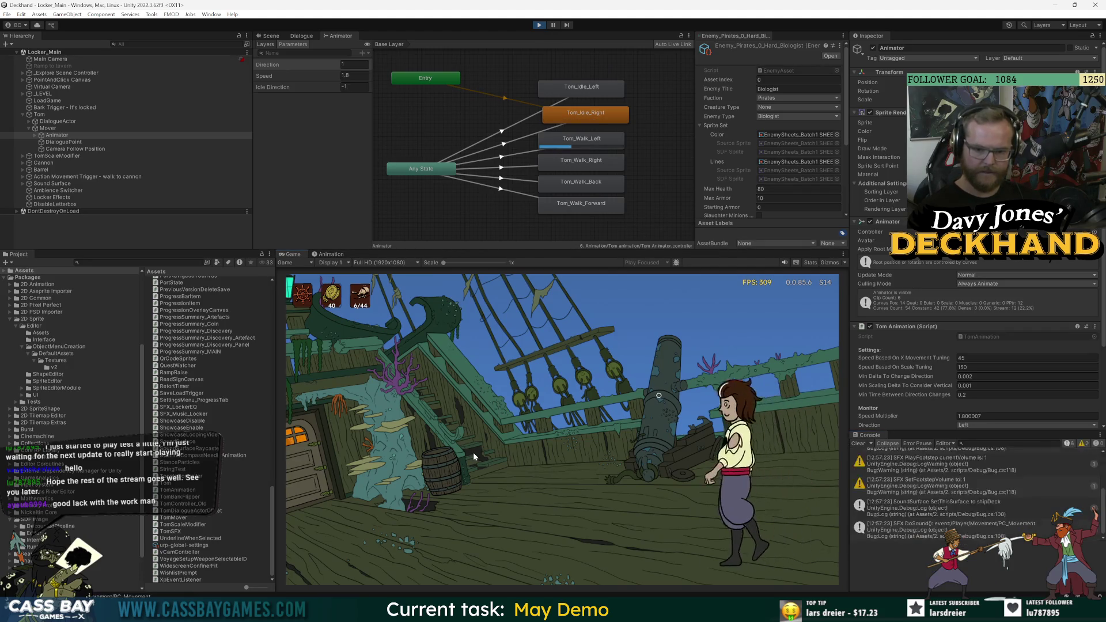
{"action": "left_click", "coordinate": [958, 473]}
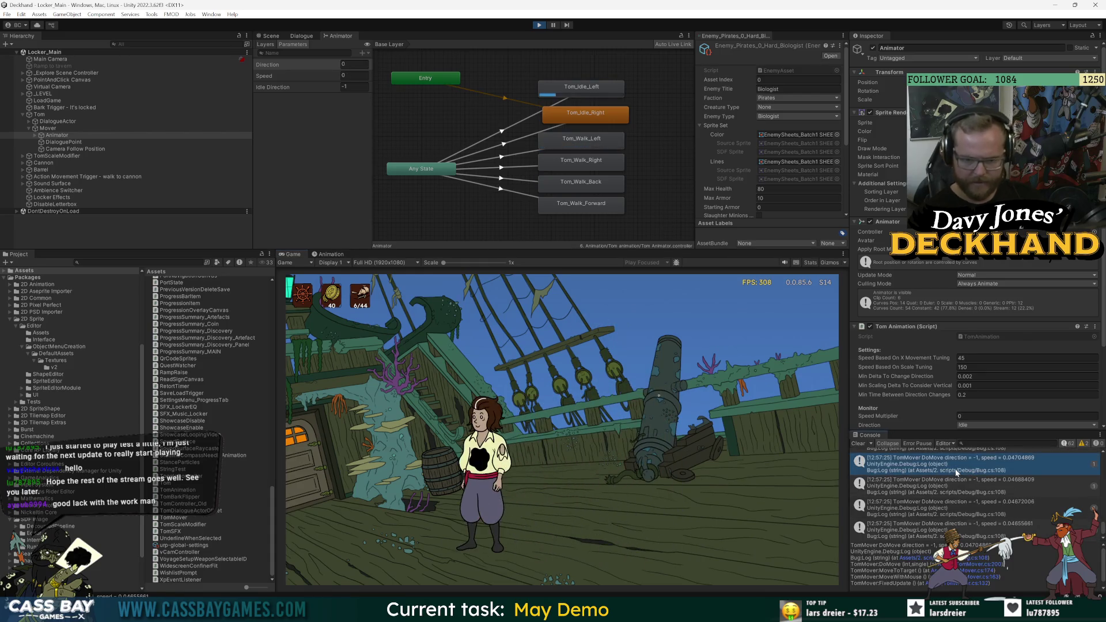
{"action": "left_click", "coordinate": [988, 570]}
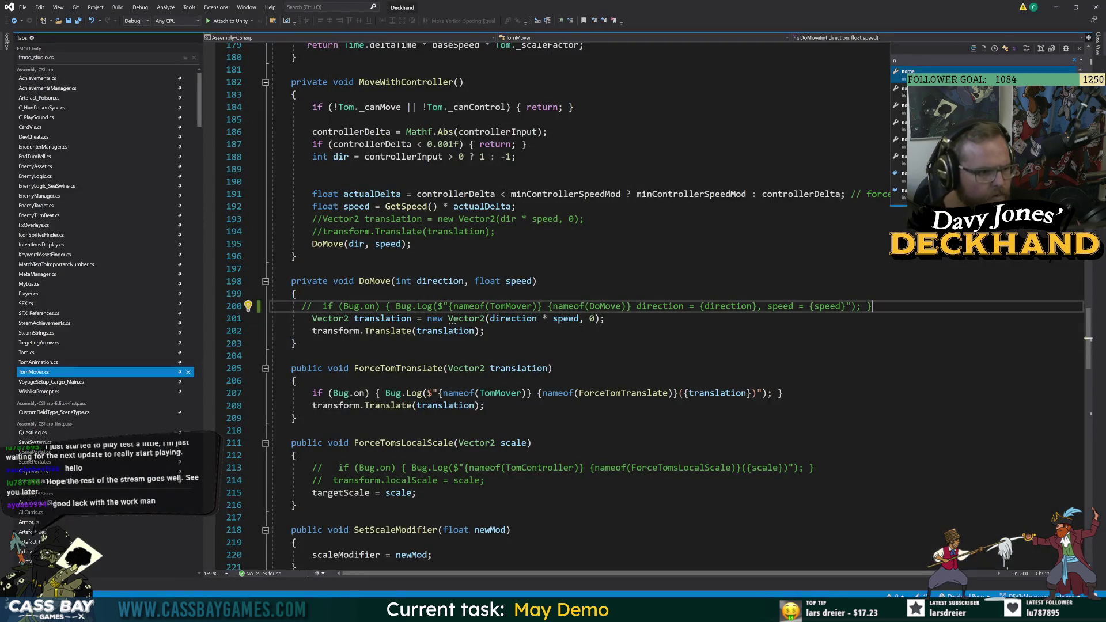
{"action": "key", "text": "alt+Tab"}
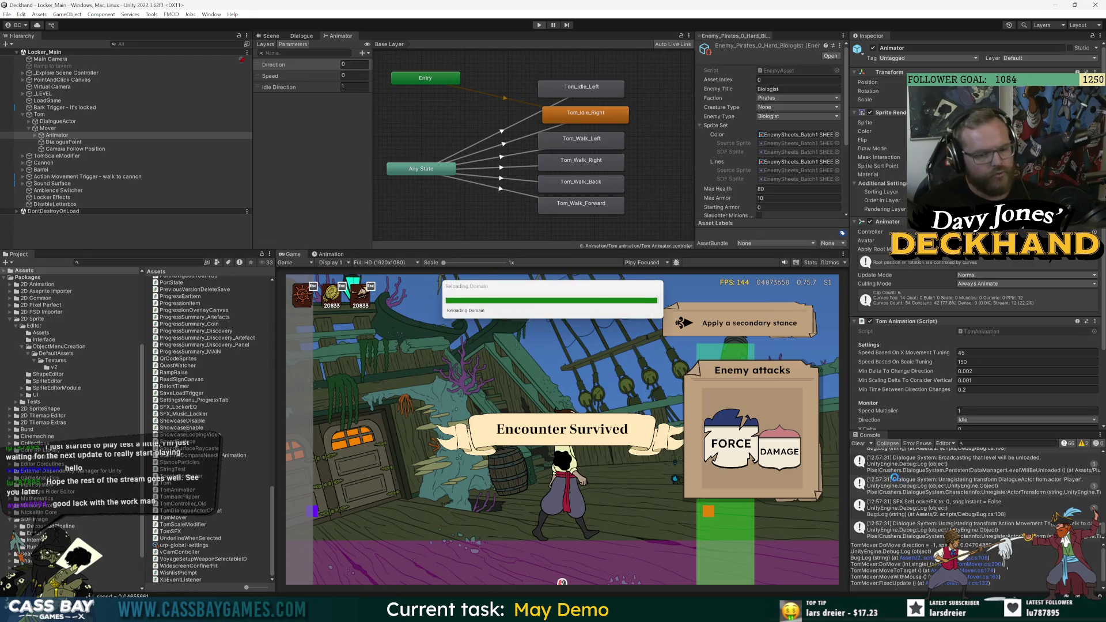
Clear the Console and restart the playtest after the domain reload.
{"action": "left_click", "coordinate": [858, 444]}
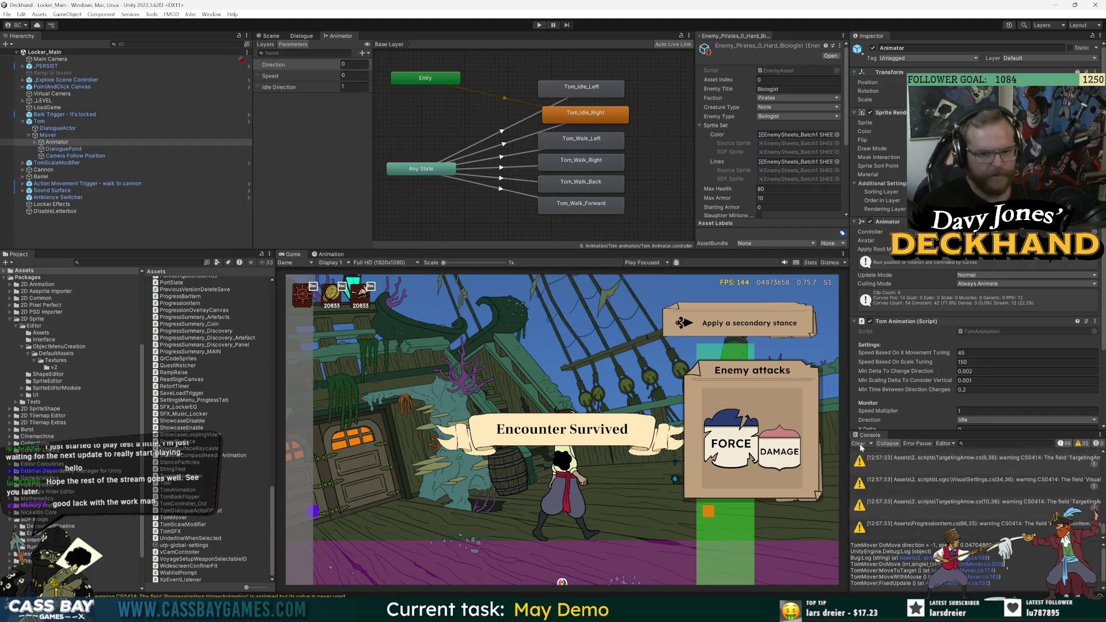
{"action": "left_click", "coordinate": [540, 25]}
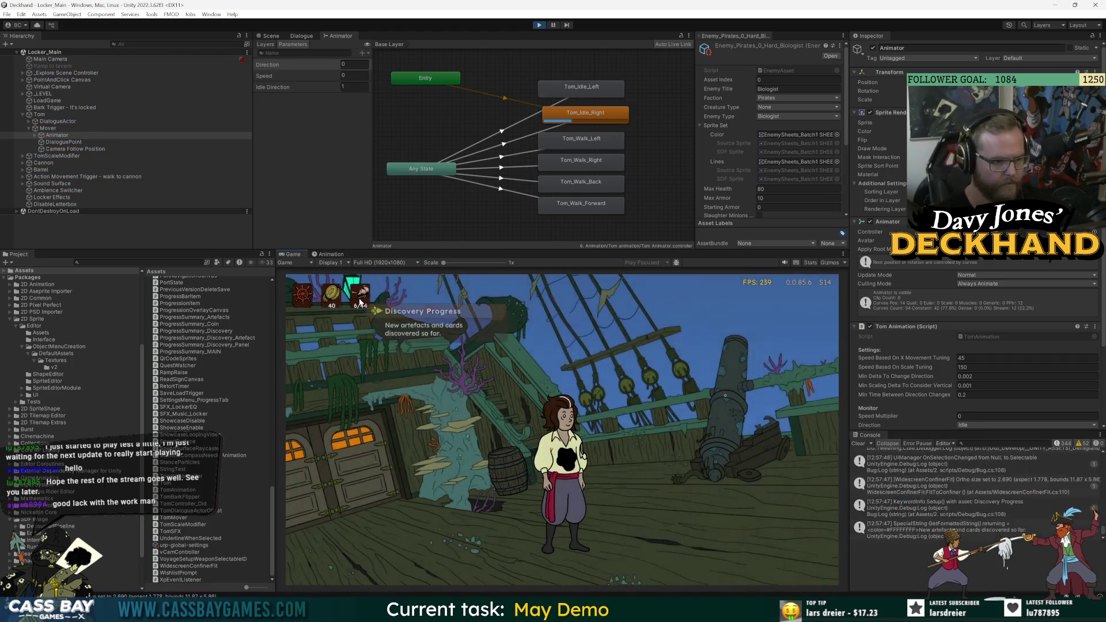
Walk Tom left toward the cabin door and back right across the deck.
{"action": "left_click", "coordinate": [363, 486]}
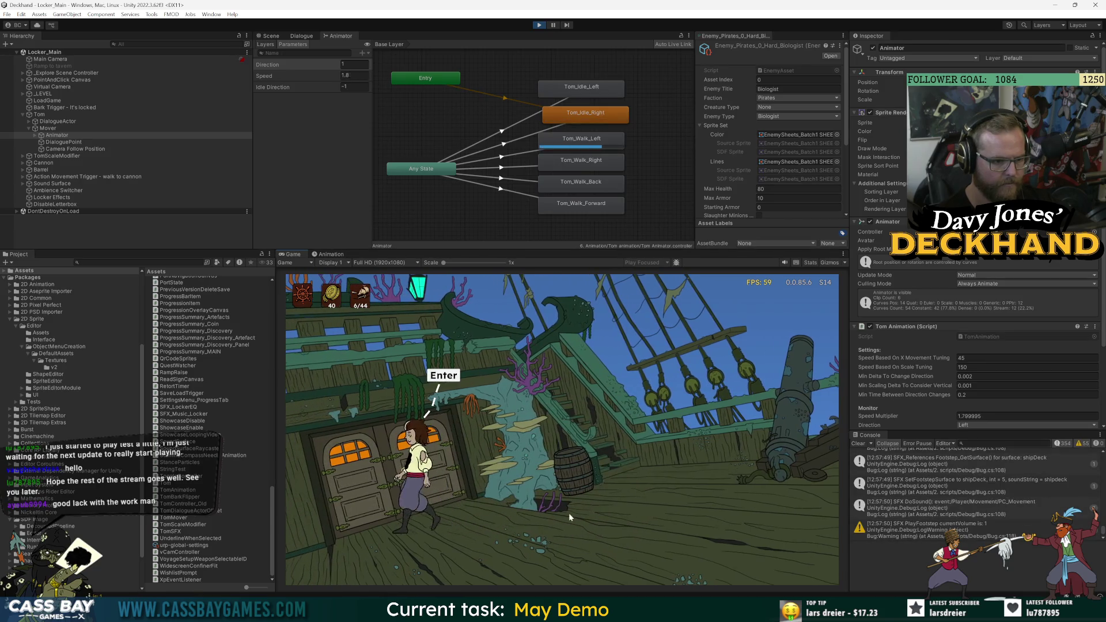
{"action": "left_click", "coordinate": [569, 517]}
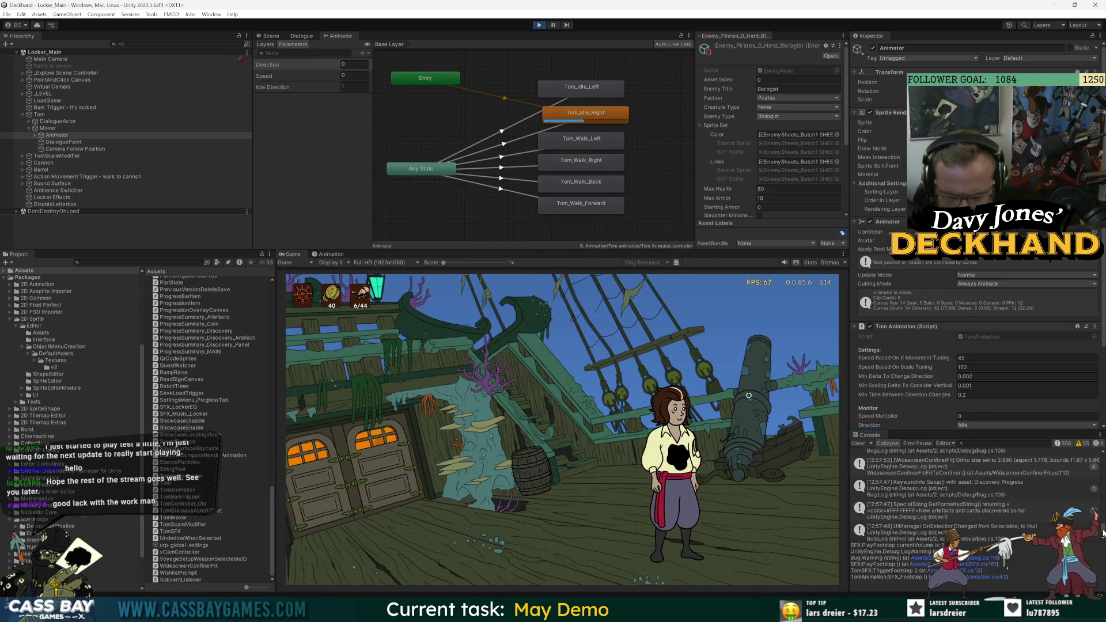
{"action": "scroll", "coordinate": [1058, 511], "scroll_direction": "up", "scroll_amount": 5}
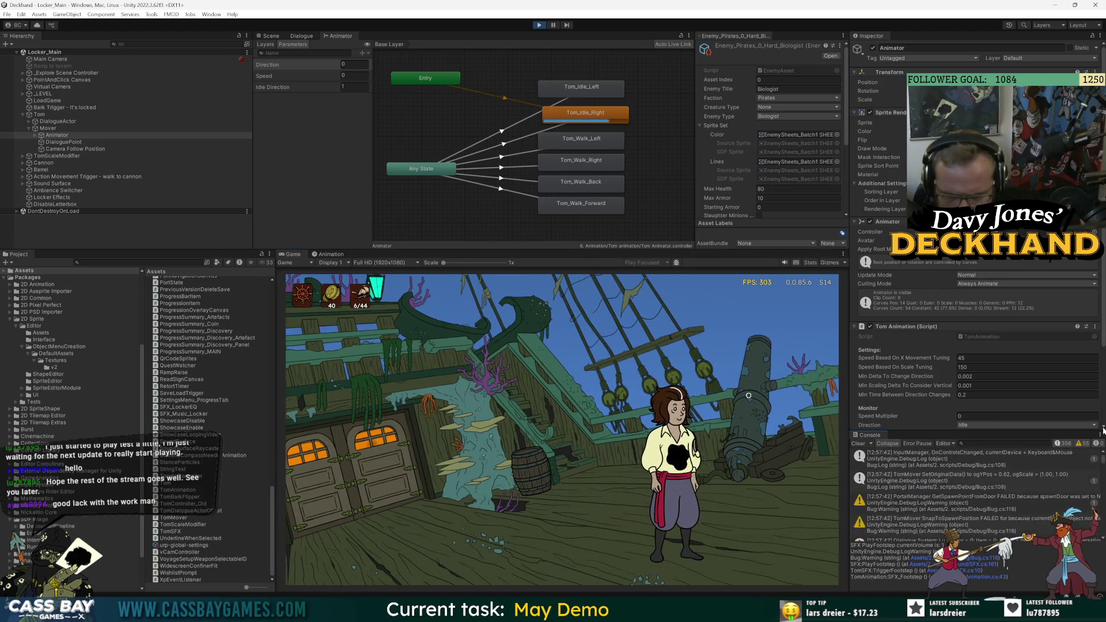
{"action": "scroll", "coordinate": [1058, 511], "scroll_direction": "down", "scroll_amount": 3}
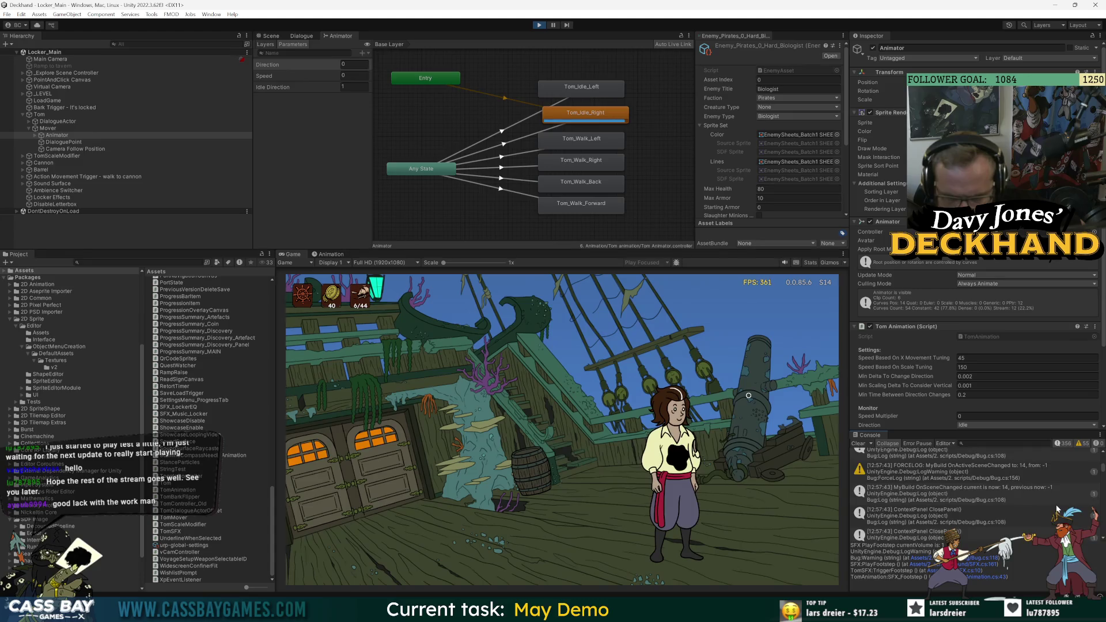
{"action": "left_click", "coordinate": [524, 503]}
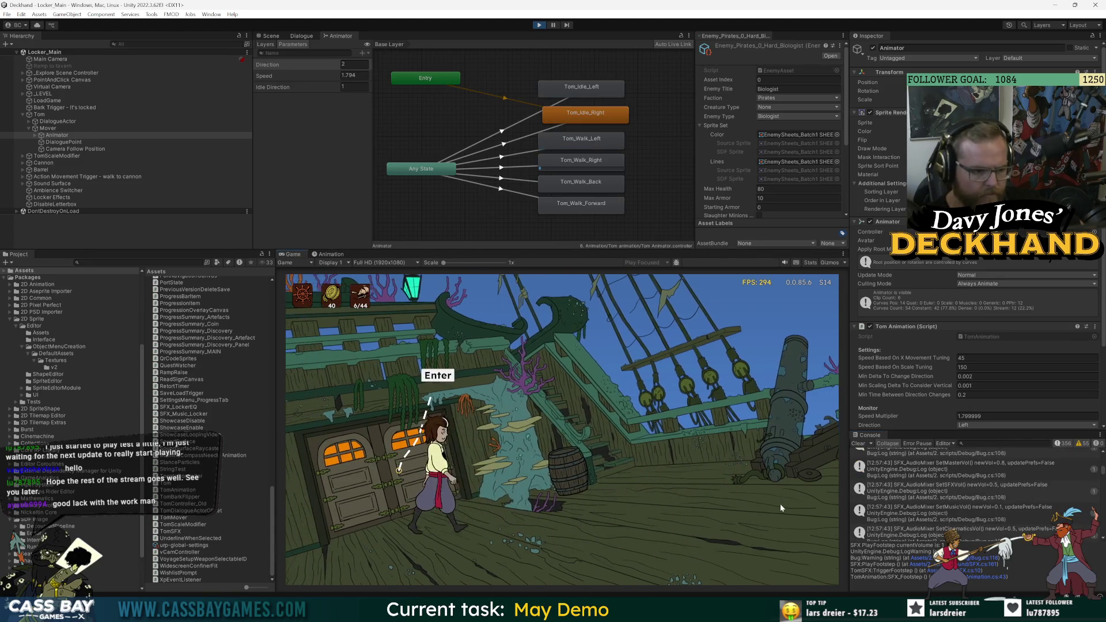
{"action": "left_click", "coordinate": [780, 504]}
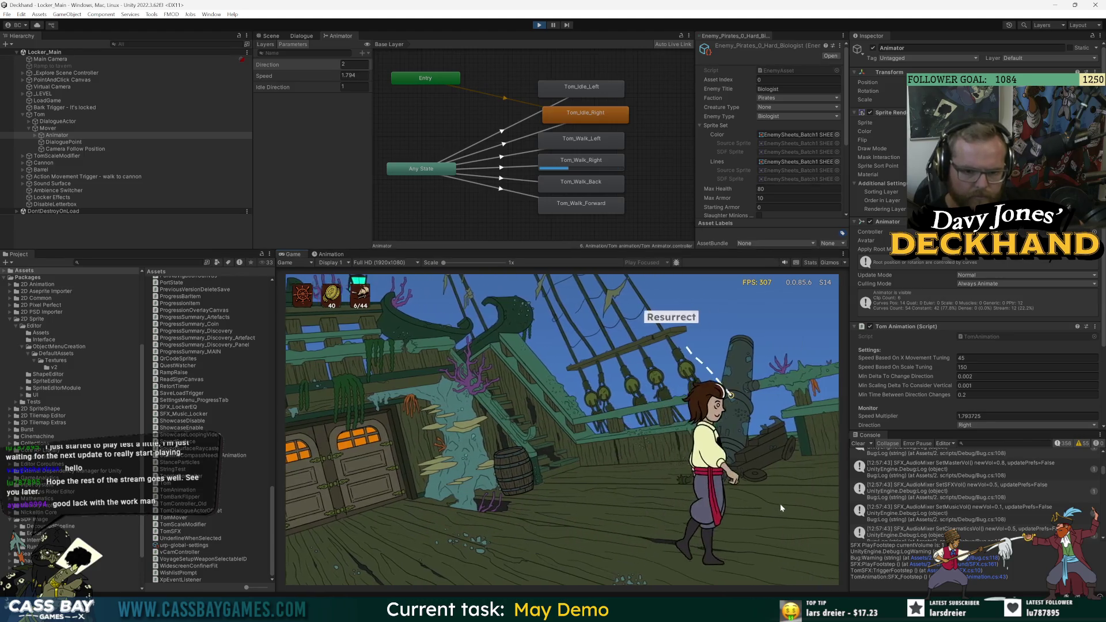
Test Tom's turning by reversing his walking direction several times.
{"action": "left_click", "coordinate": [332, 447]}
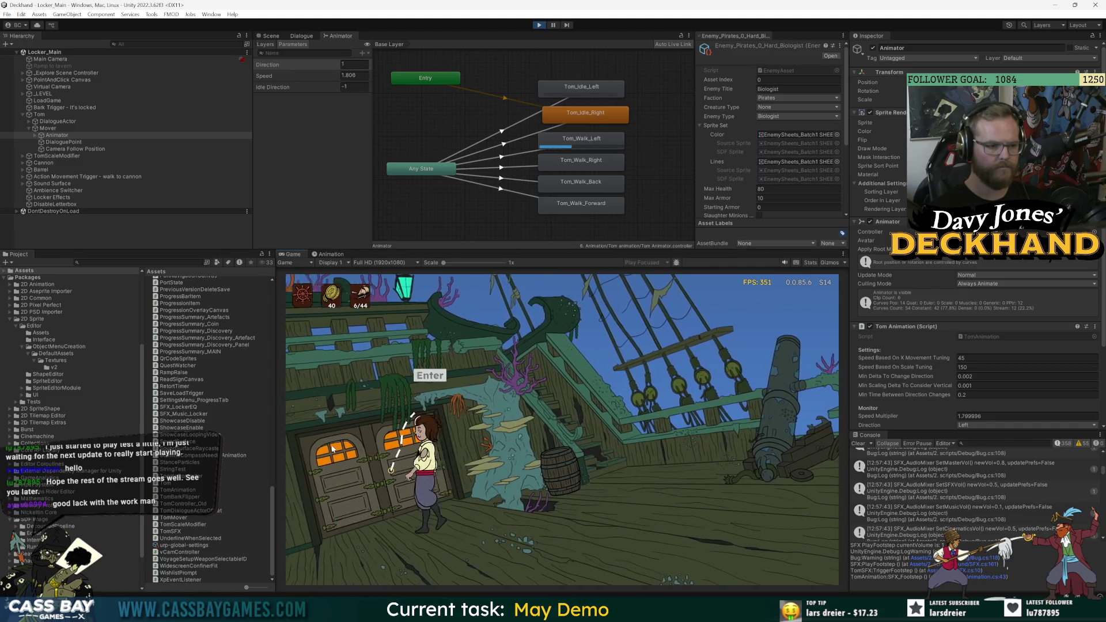
{"action": "left_click", "coordinate": [749, 506]}
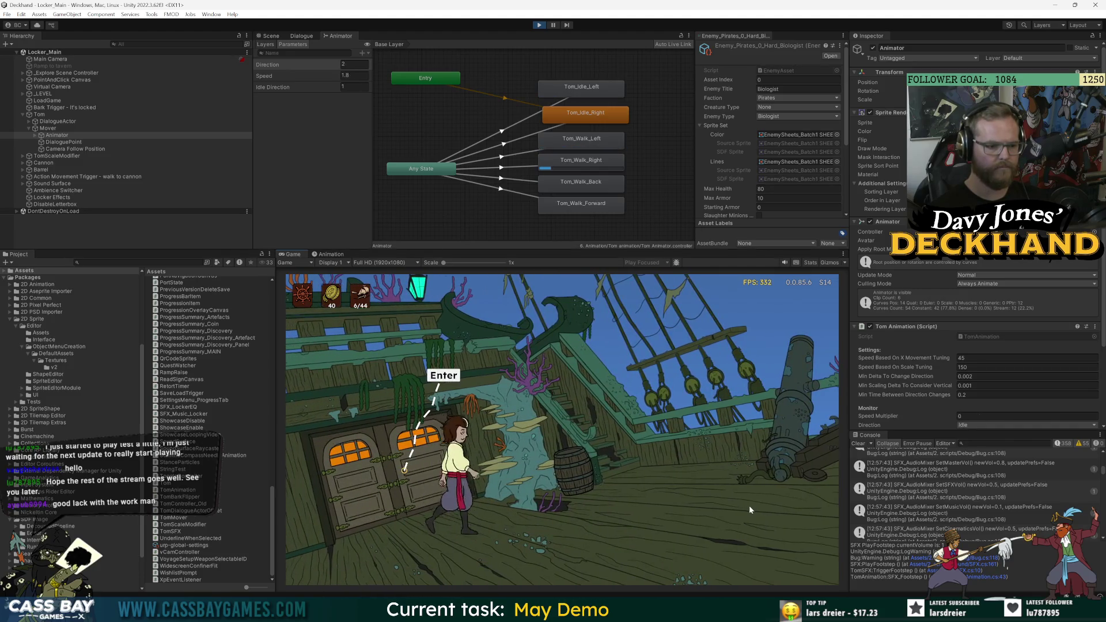
{"action": "left_click", "coordinate": [809, 485]}
{"action": "left_click", "coordinate": [531, 455]}
{"action": "left_click", "coordinate": [724, 461]}
{"action": "left_click", "coordinate": [403, 465]}
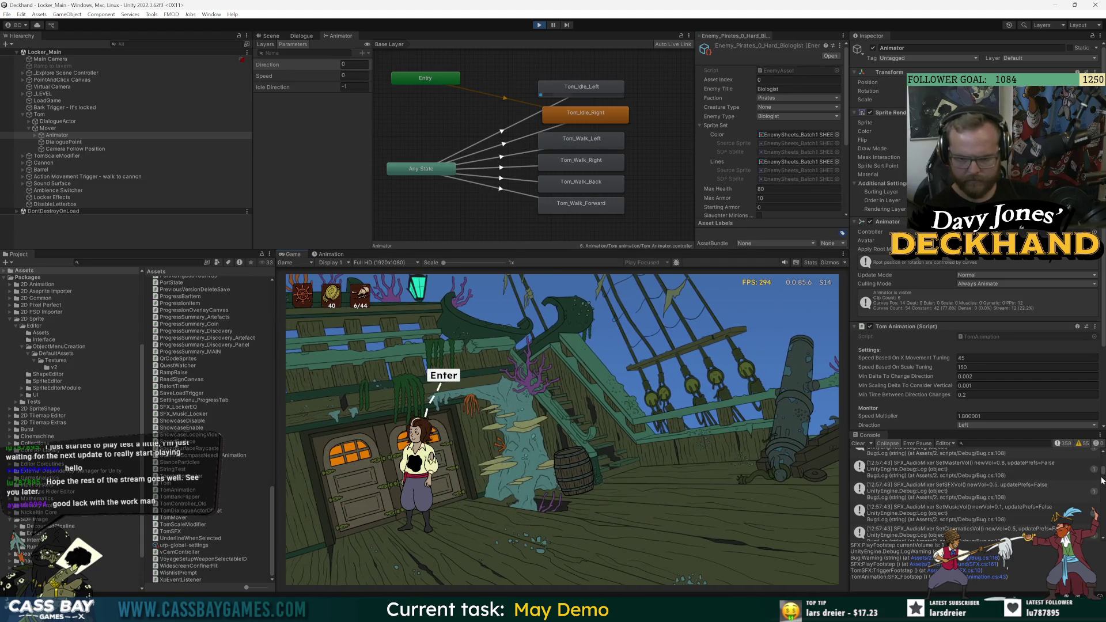
{"action": "scroll", "coordinate": [1102, 481], "scroll_direction": "up", "scroll_amount": 3}
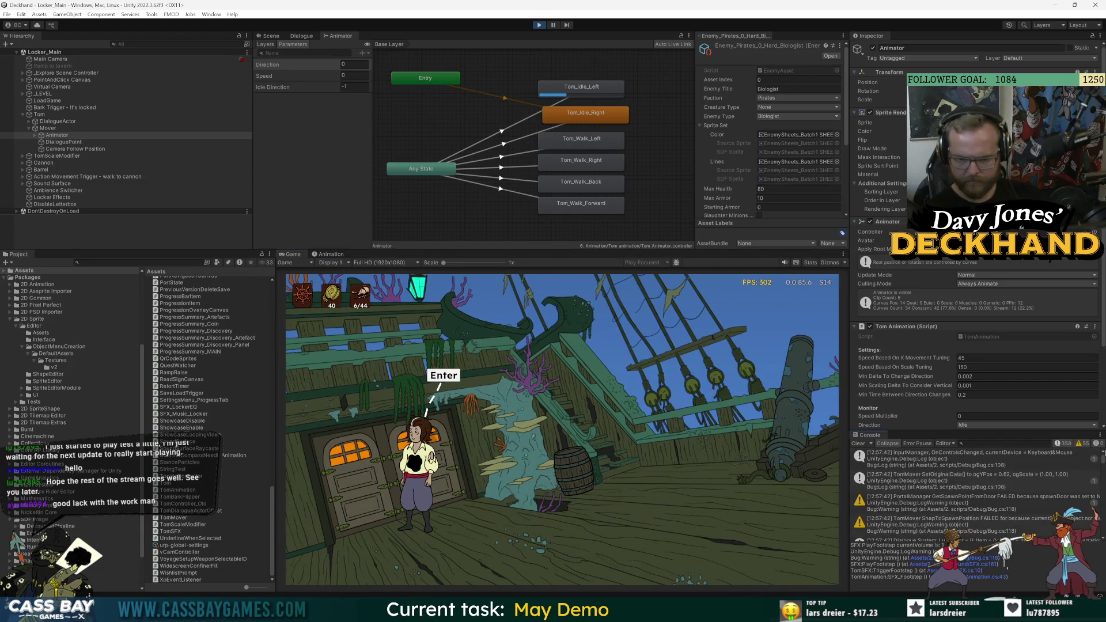
{"action": "scroll", "coordinate": [1103, 494], "scroll_direction": "down", "scroll_amount": 5}
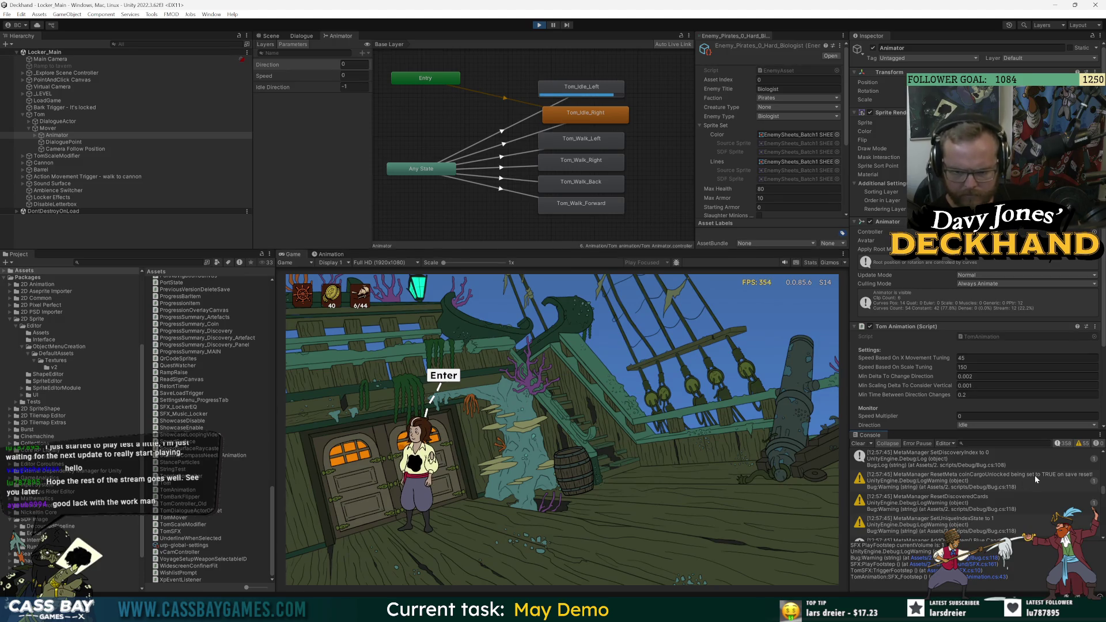
{"action": "scroll", "coordinate": [987, 503], "scroll_direction": "down", "scroll_amount": 3}
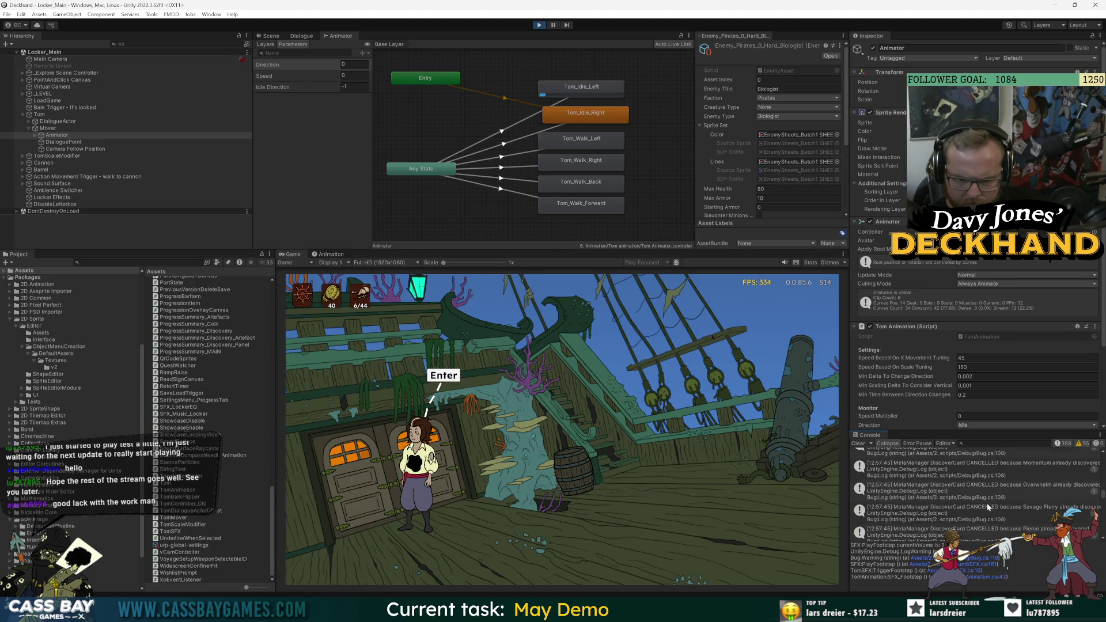
Widen the Console and read the Overwhelm and Toad 'already discovered' warning stack traces.
{"action": "left_click", "coordinate": [987, 498]}
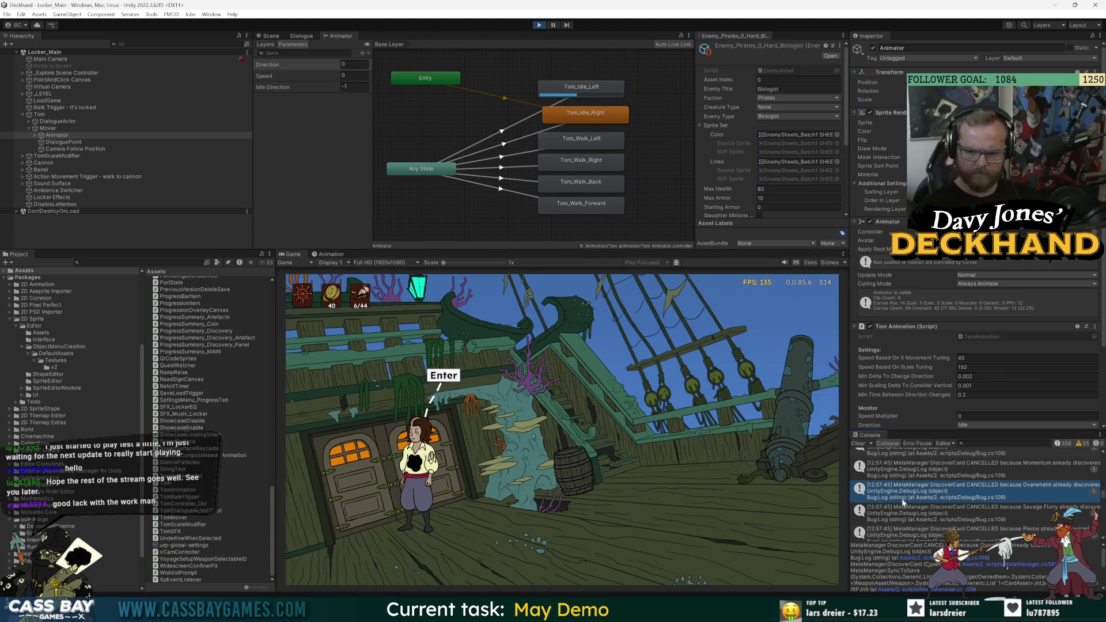
{"action": "left_click_drag", "start_coordinate": [850, 493], "coordinate": [759, 493]}
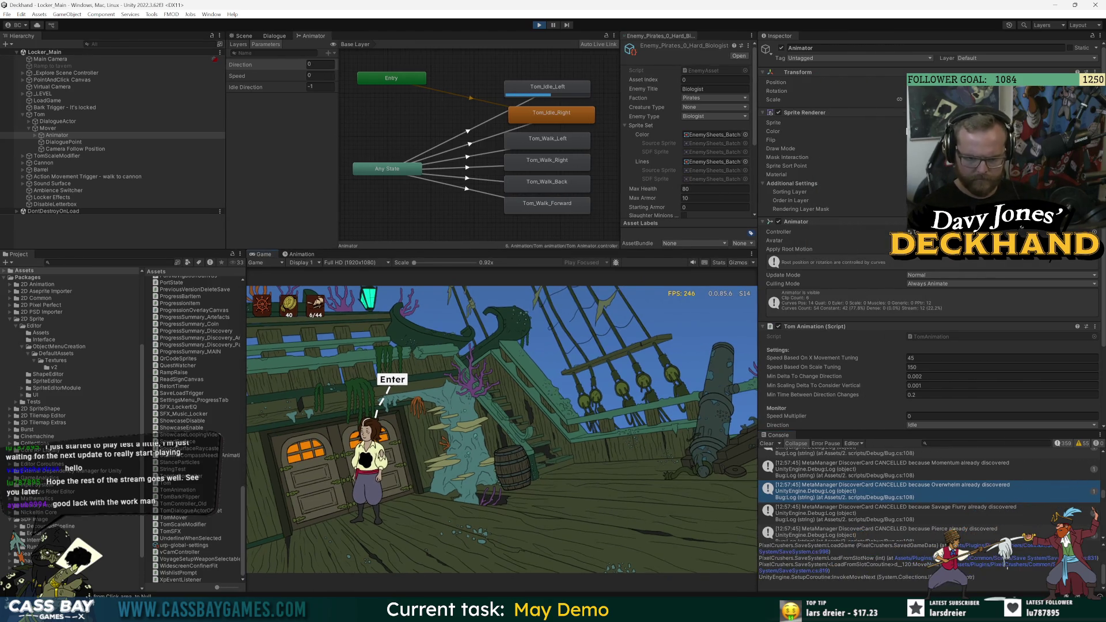
{"action": "scroll", "coordinate": [893, 486], "scroll_direction": "down", "scroll_amount": 5}
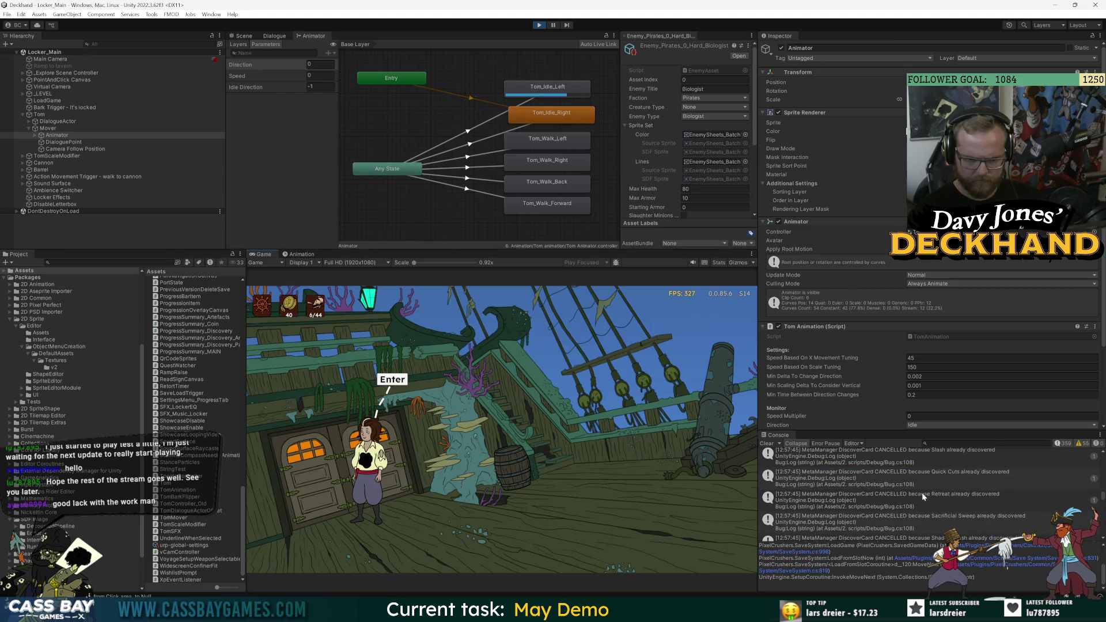
{"action": "left_click", "coordinate": [910, 494]}
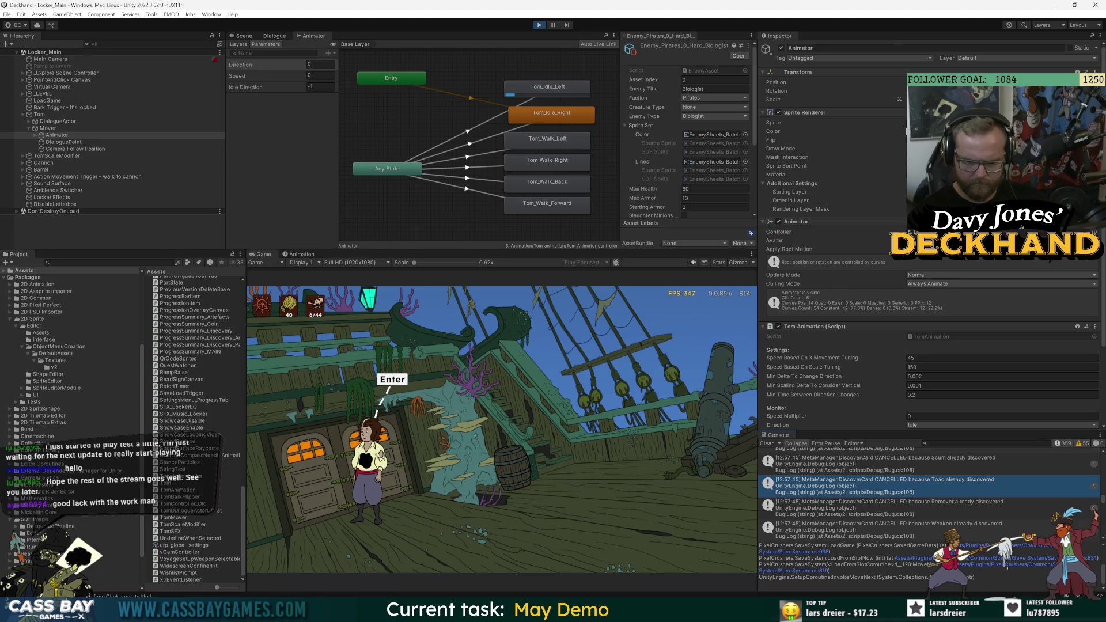
{"action": "scroll", "coordinate": [845, 573], "scroll_direction": "up", "scroll_amount": 3}
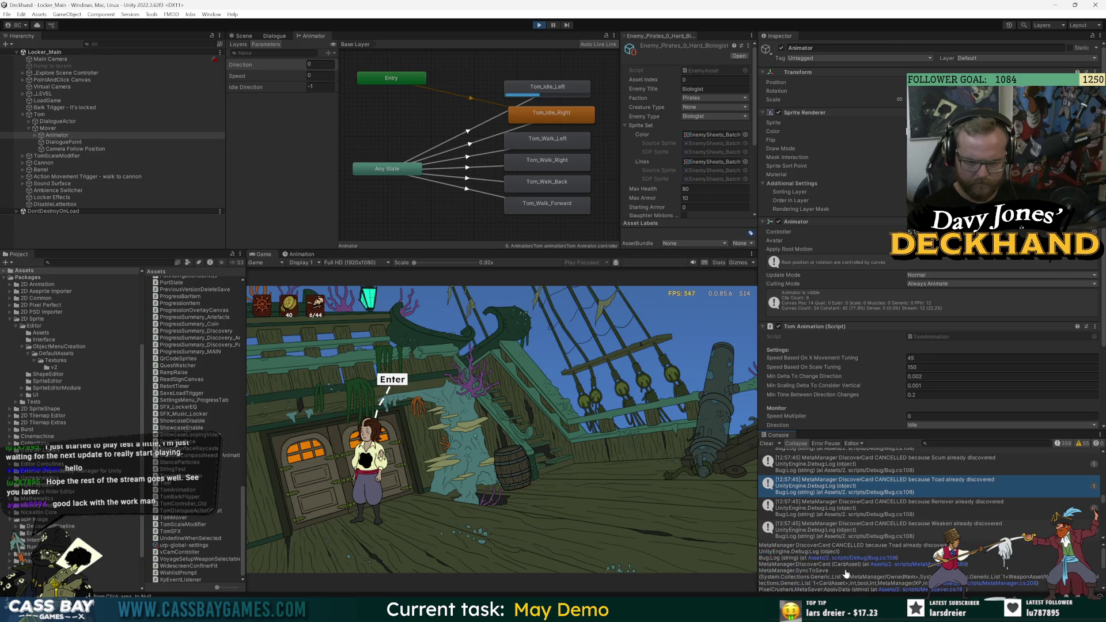
{"action": "left_click", "coordinate": [871, 563]}
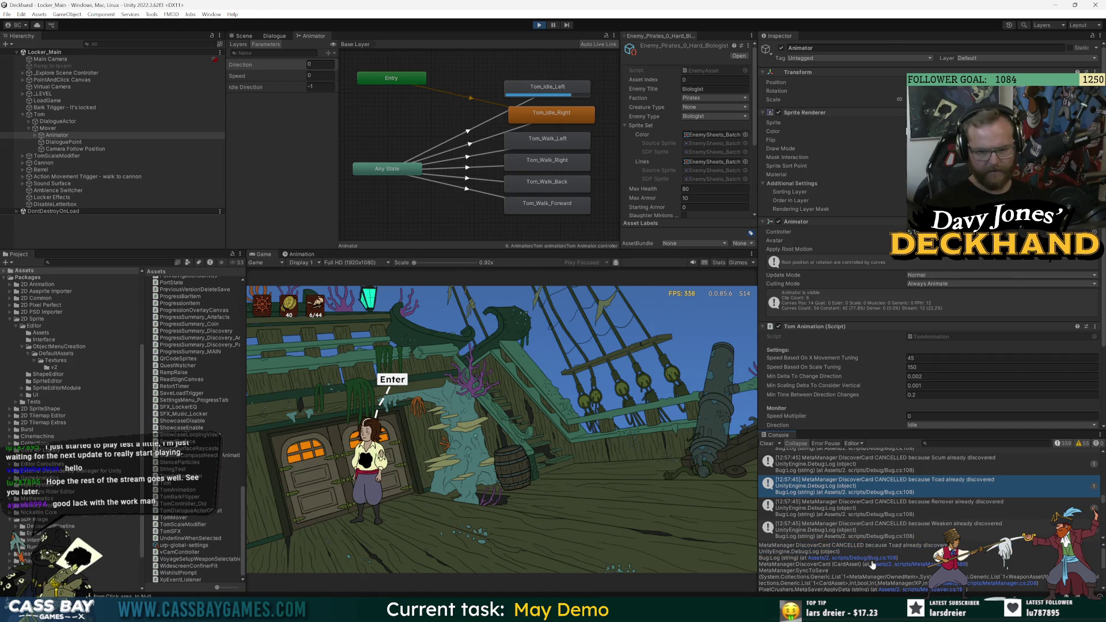
Restart play mode with _GAME MANAGER DDOL's Bug (Script) debug settings expanded, walking Tom toward the door.
{"action": "left_click", "coordinate": [540, 25]}
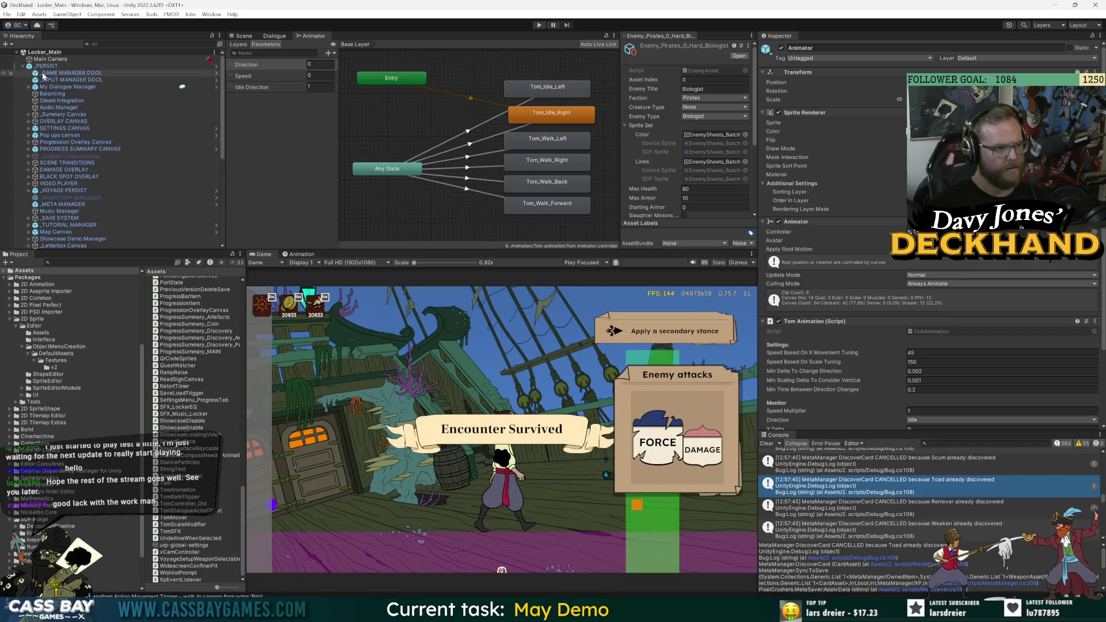
{"action": "left_click", "coordinate": [800, 172]}
{"action": "left_click", "coordinate": [799, 143]}
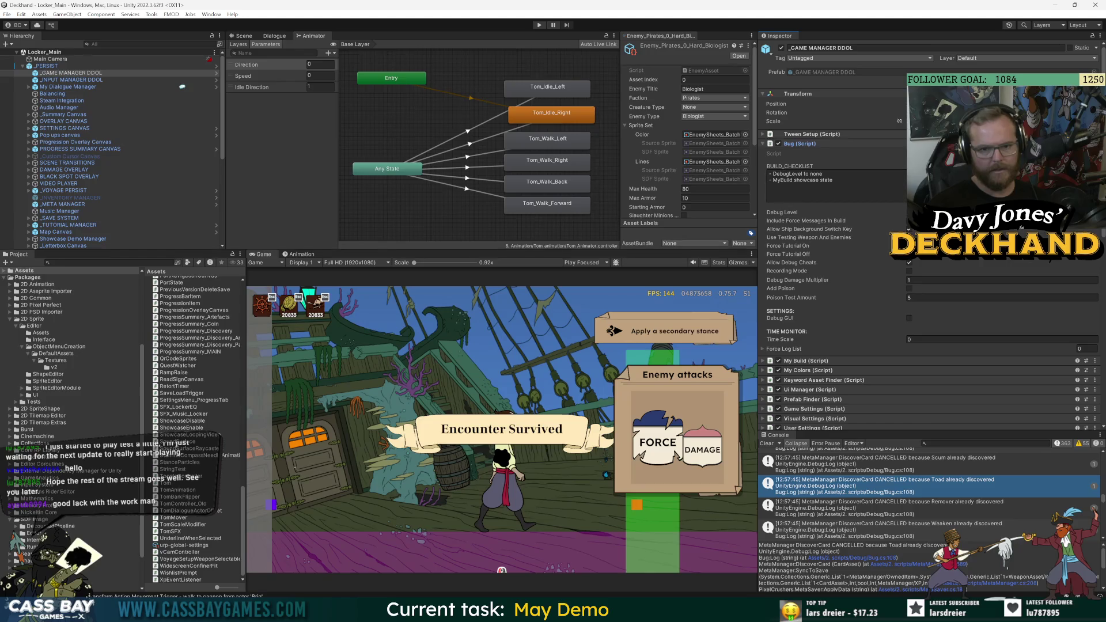
{"action": "left_click", "coordinate": [540, 26]}
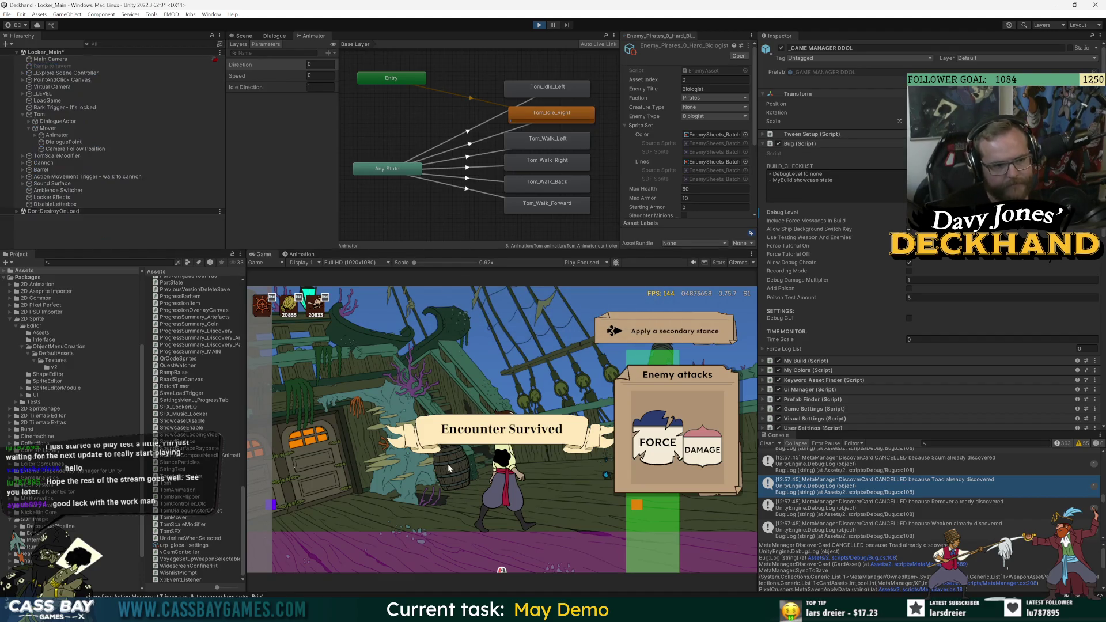
{"action": "left_click", "coordinate": [329, 467]}
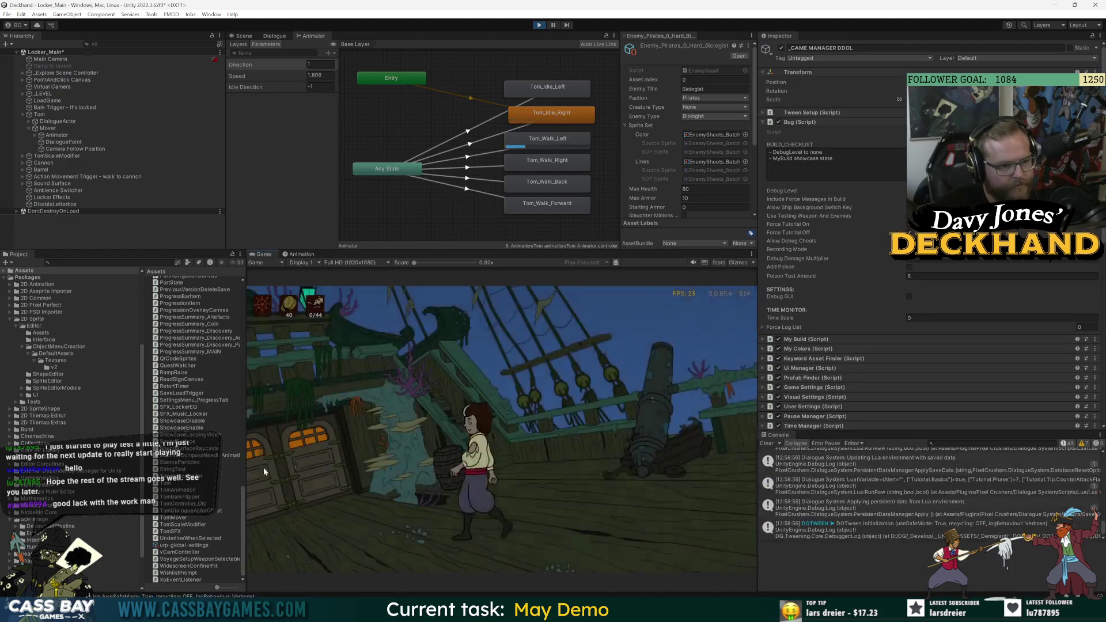
Walk Tom back and forth between the cabin door and the cannon.
{"action": "left_click", "coordinate": [718, 483]}
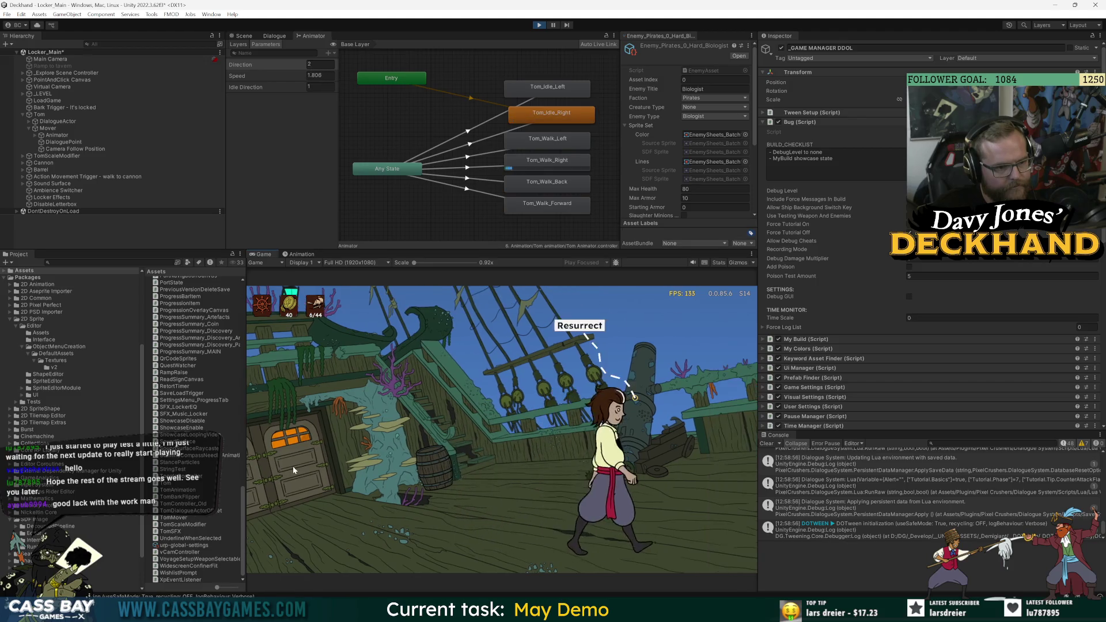
{"action": "left_click", "coordinate": [277, 467]}
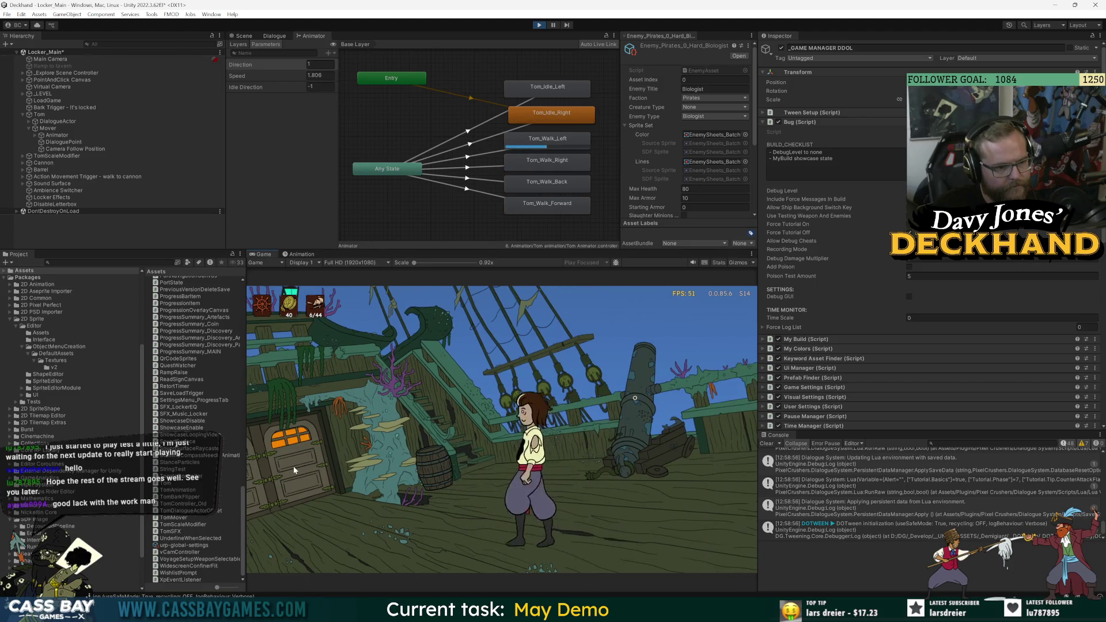
{"action": "left_click", "coordinate": [712, 489]}
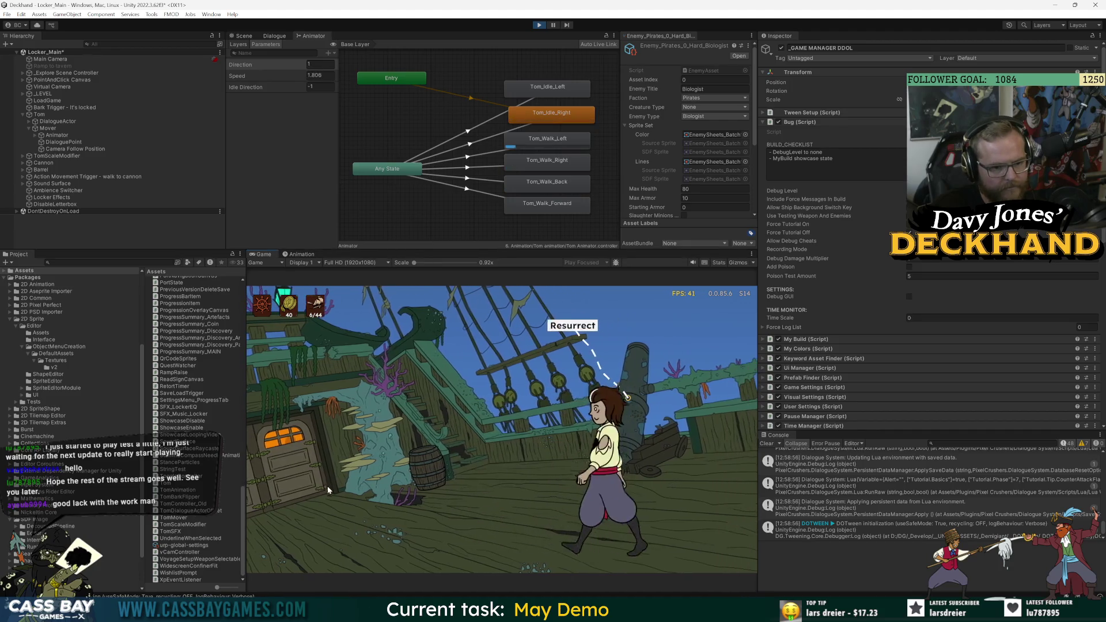
{"action": "left_click", "coordinate": [336, 487]}
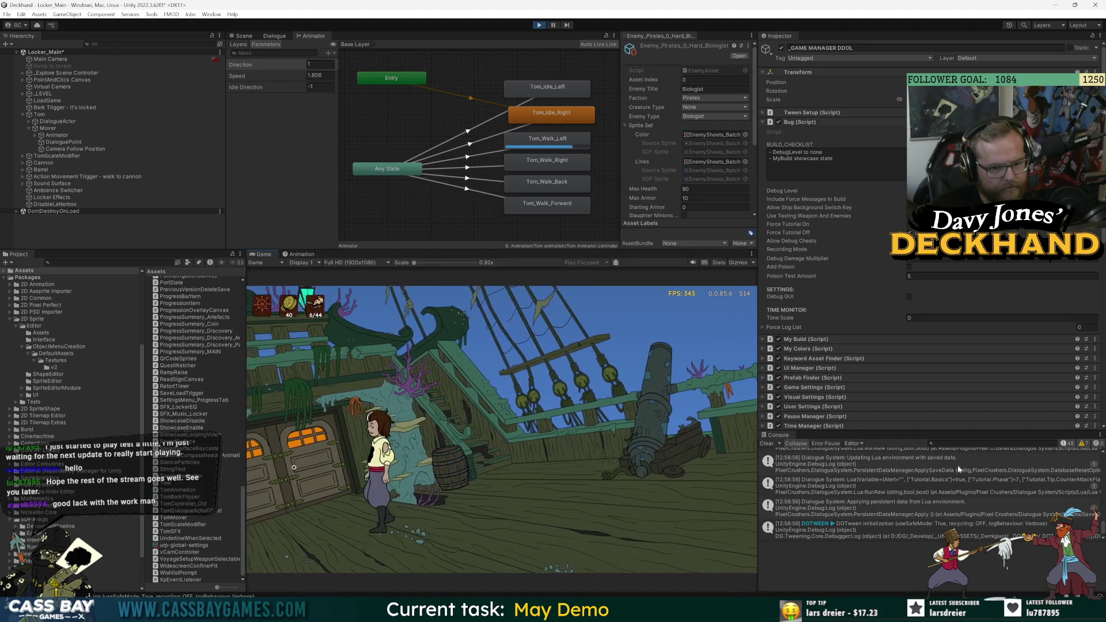
Review the Dialogue System GetStatus, GetTextTableValue and Lua RunRaw log entries in the Console.
{"action": "scroll", "coordinate": [976, 482], "scroll_direction": "up", "scroll_amount": 5}
{"action": "scroll", "coordinate": [987, 482], "scroll_direction": "up", "scroll_amount": 3}
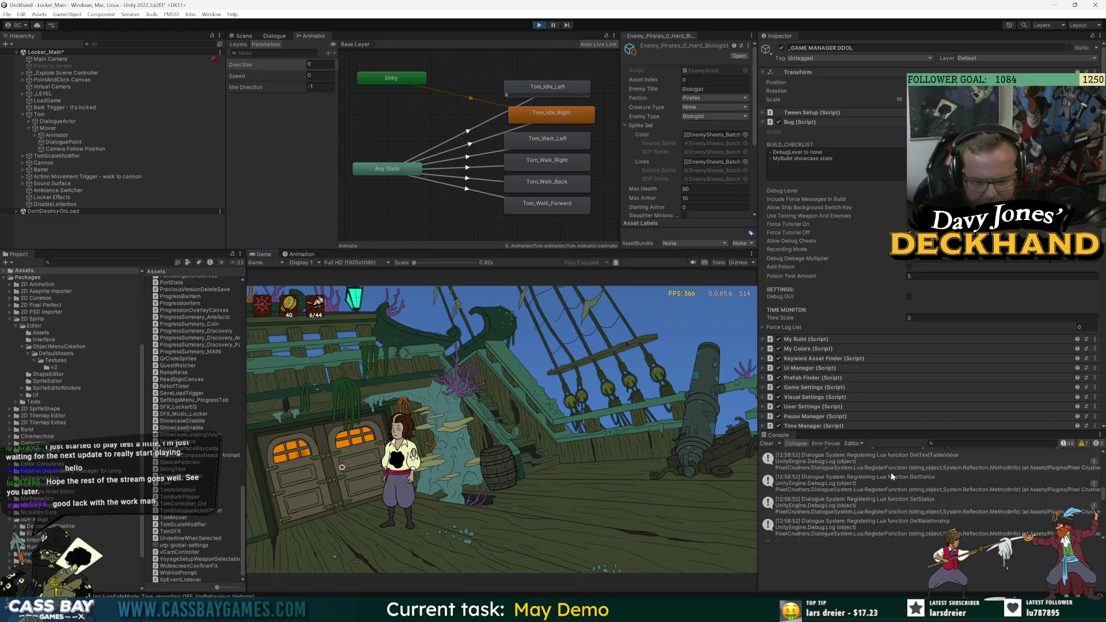
{"action": "left_click", "coordinate": [839, 478]}
{"action": "scroll", "coordinate": [839, 479], "scroll_direction": "up", "scroll_amount": 3}
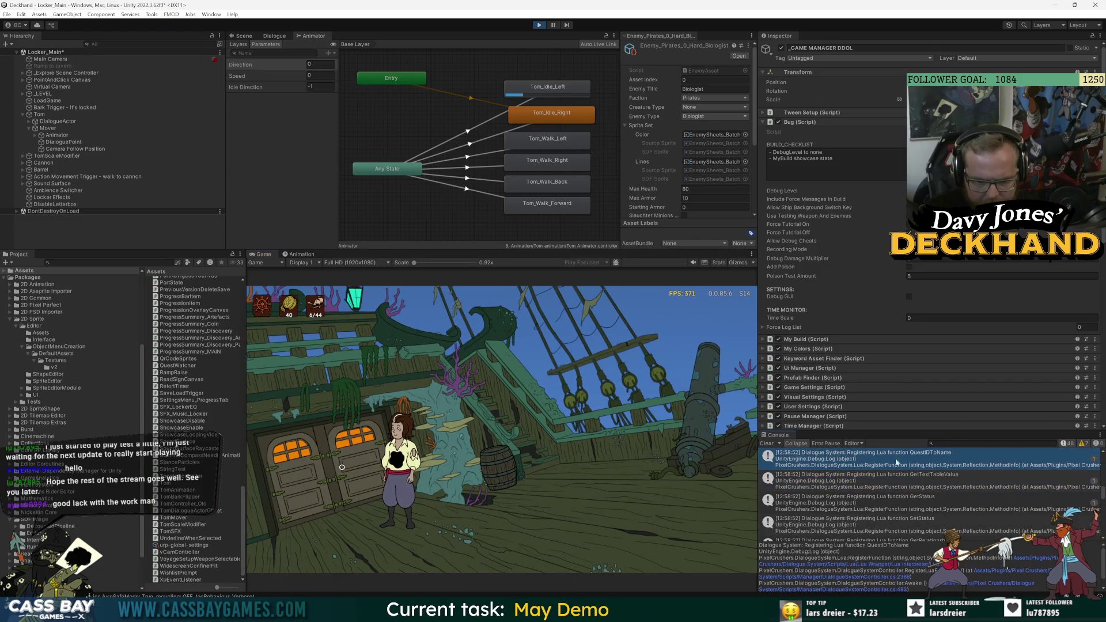
{"action": "left_click", "coordinate": [885, 455]}
{"action": "scroll", "coordinate": [935, 482], "scroll_direction": "up", "scroll_amount": 3}
{"action": "scroll", "coordinate": [934, 483], "scroll_direction": "up", "scroll_amount": 3}
{"action": "left_click", "coordinate": [934, 482]}
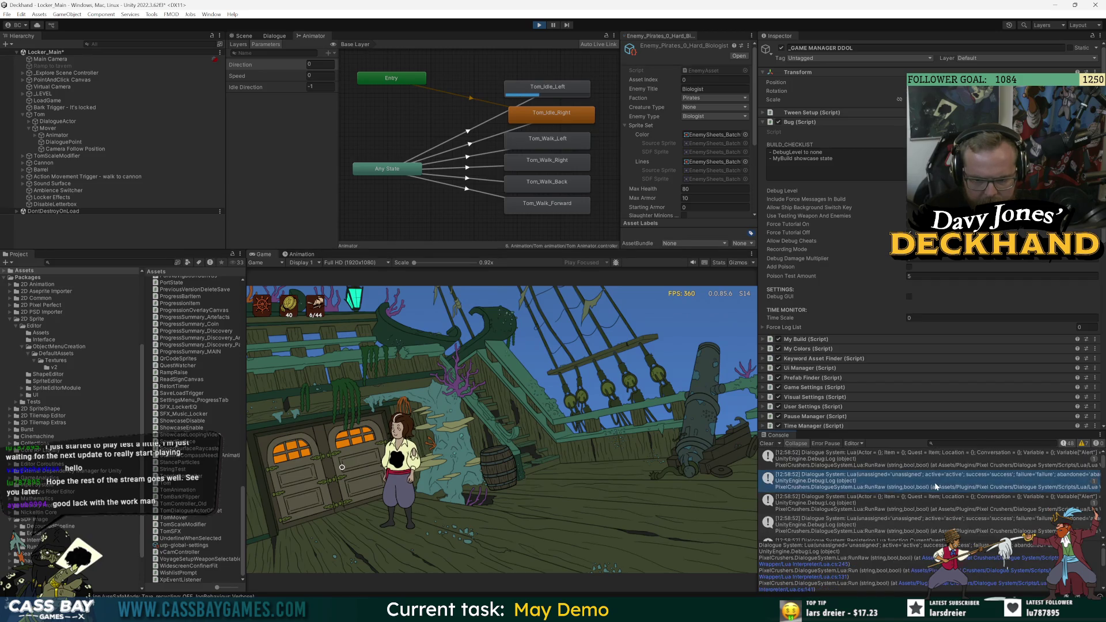
{"action": "scroll", "coordinate": [932, 486], "scroll_direction": "up", "scroll_amount": 3}
{"action": "scroll", "coordinate": [925, 515], "scroll_direction": "down", "scroll_amount": 3}
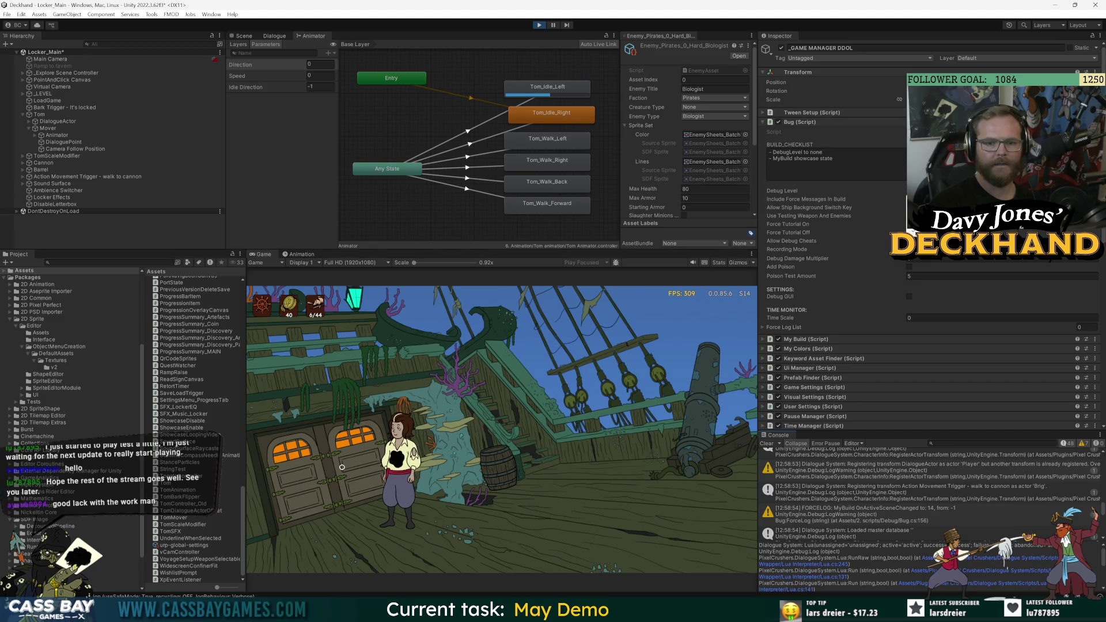
Restart the game and inspect the early load log entries from the fresh run.
{"action": "left_click", "coordinate": [539, 26]}
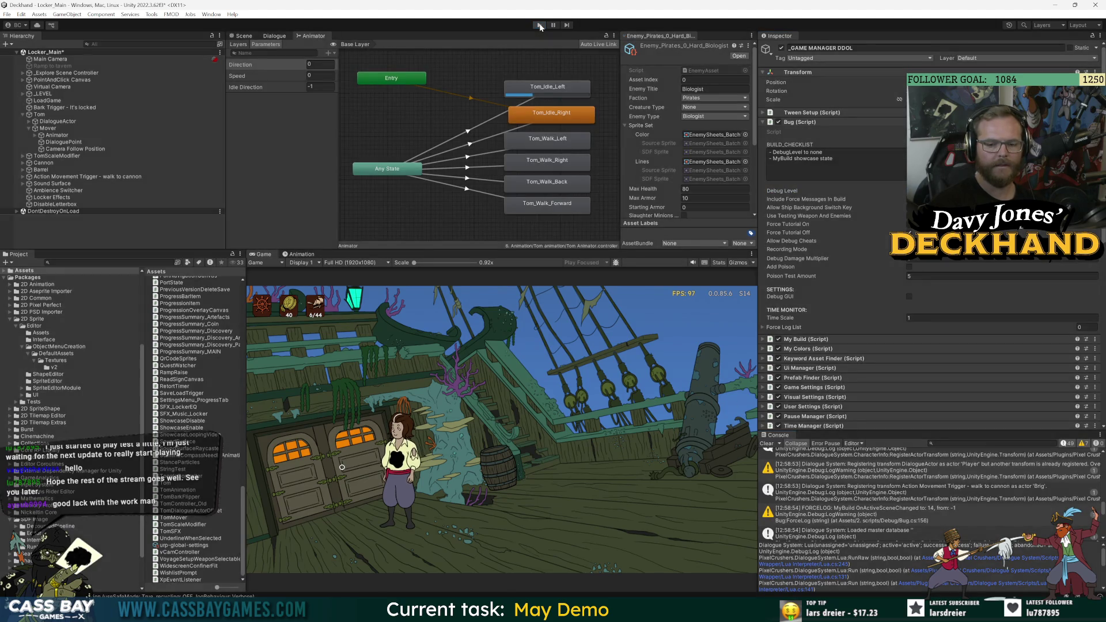
{"action": "left_click", "coordinate": [540, 25]}
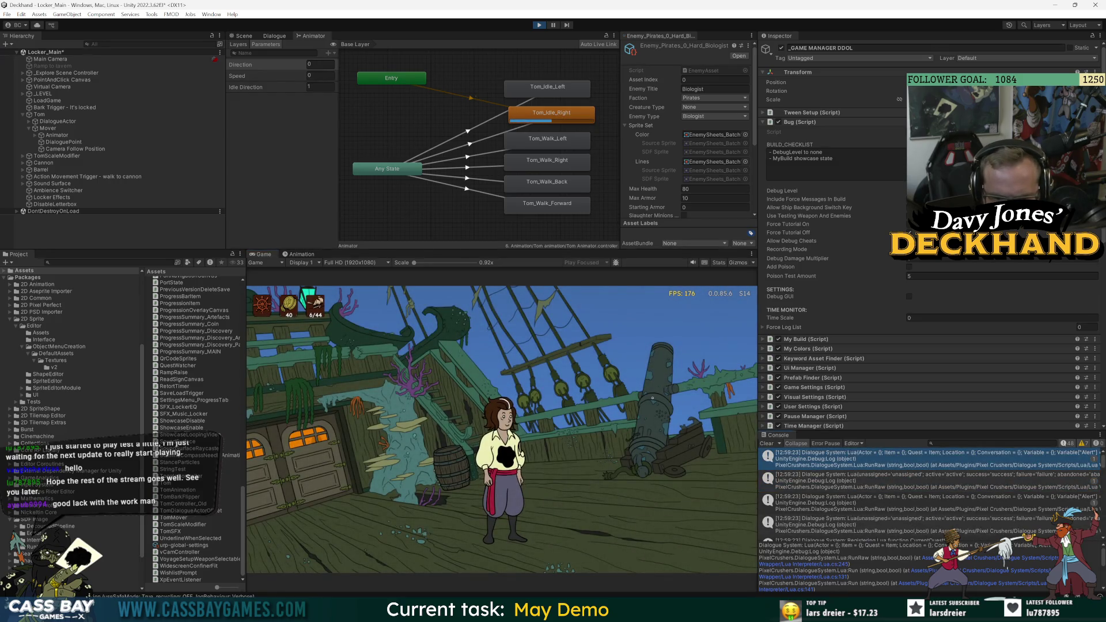
{"action": "left_click", "coordinate": [990, 477]}
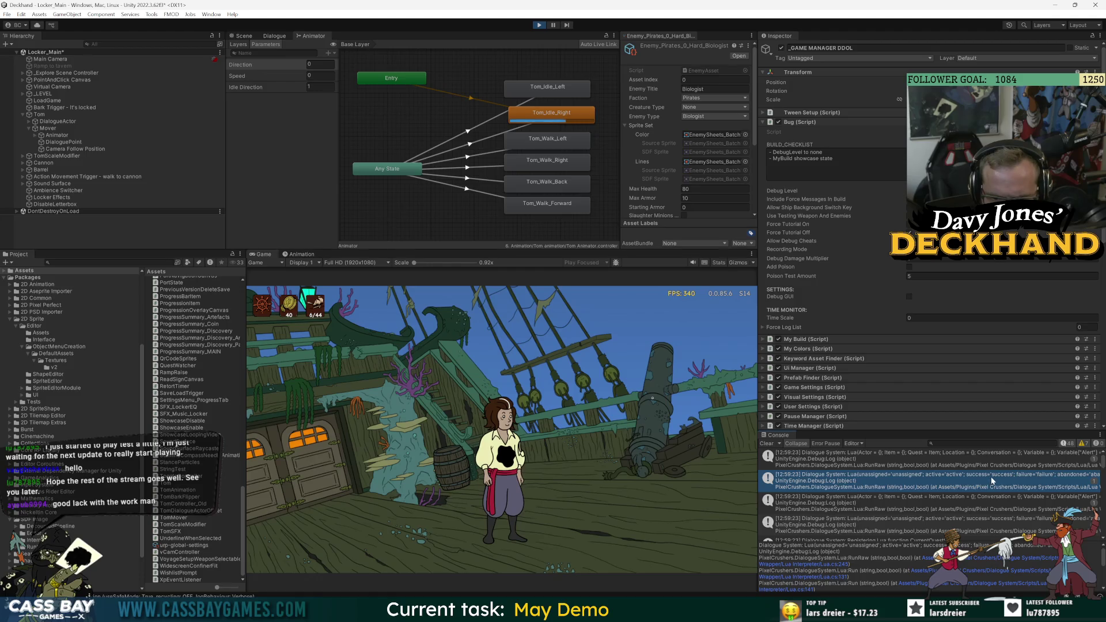
{"action": "left_click", "coordinate": [948, 505]}
{"action": "scroll", "coordinate": [948, 506], "scroll_direction": "down", "scroll_amount": 3}
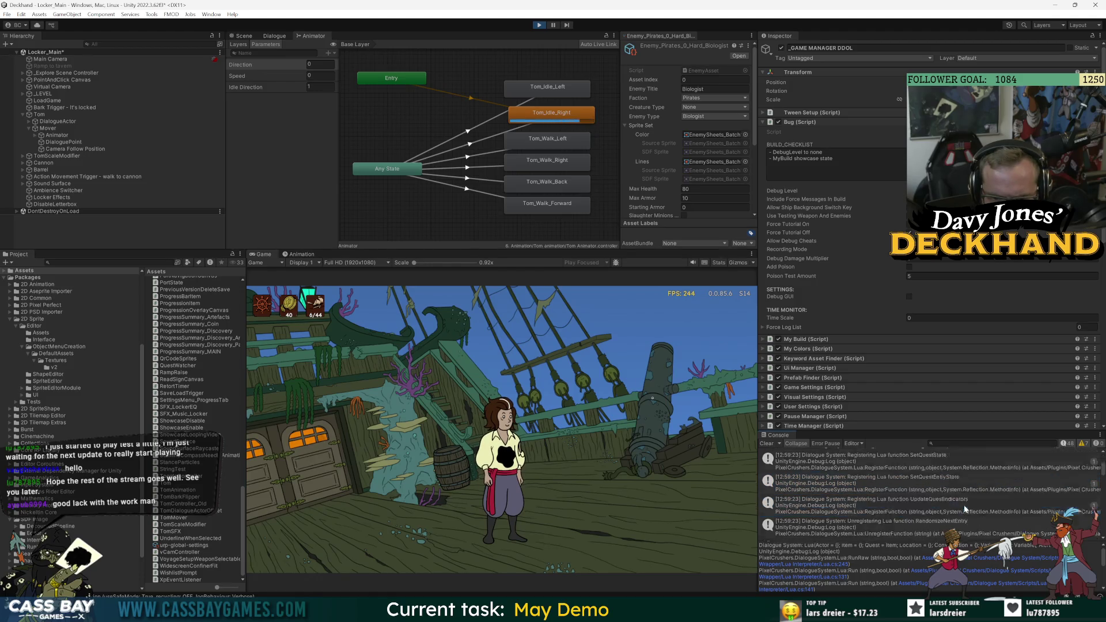
{"action": "left_click", "coordinate": [965, 502]}
Walk Tom across the deck, check the Lua variable log, clear the Console and stop playing.
{"action": "left_click", "coordinate": [571, 482]}
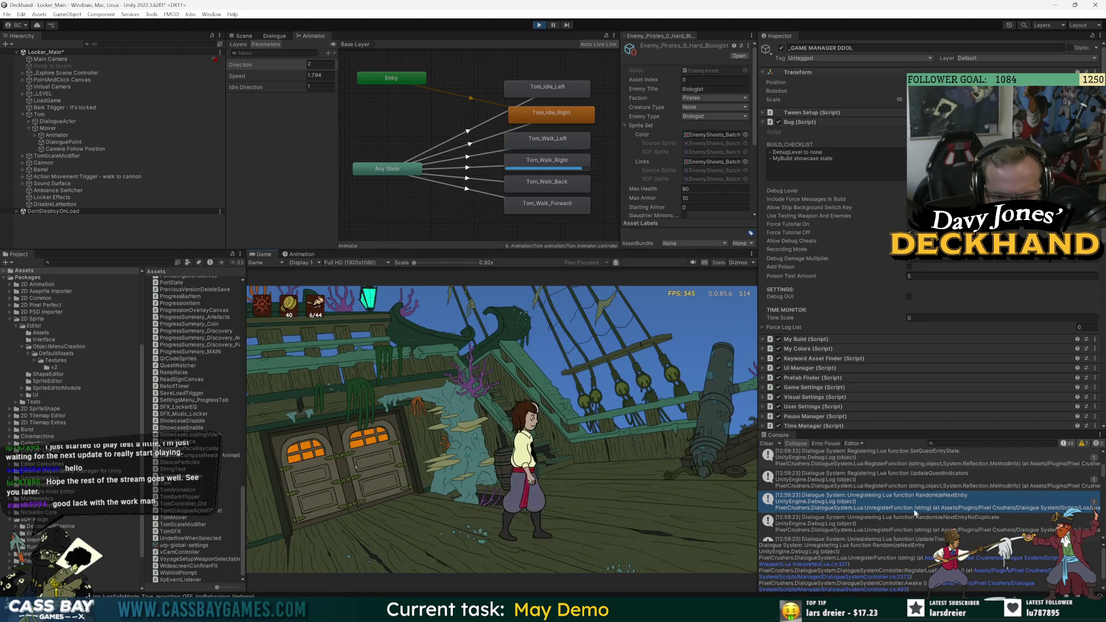
{"action": "scroll", "coordinate": [896, 510], "scroll_direction": "down", "scroll_amount": 2}
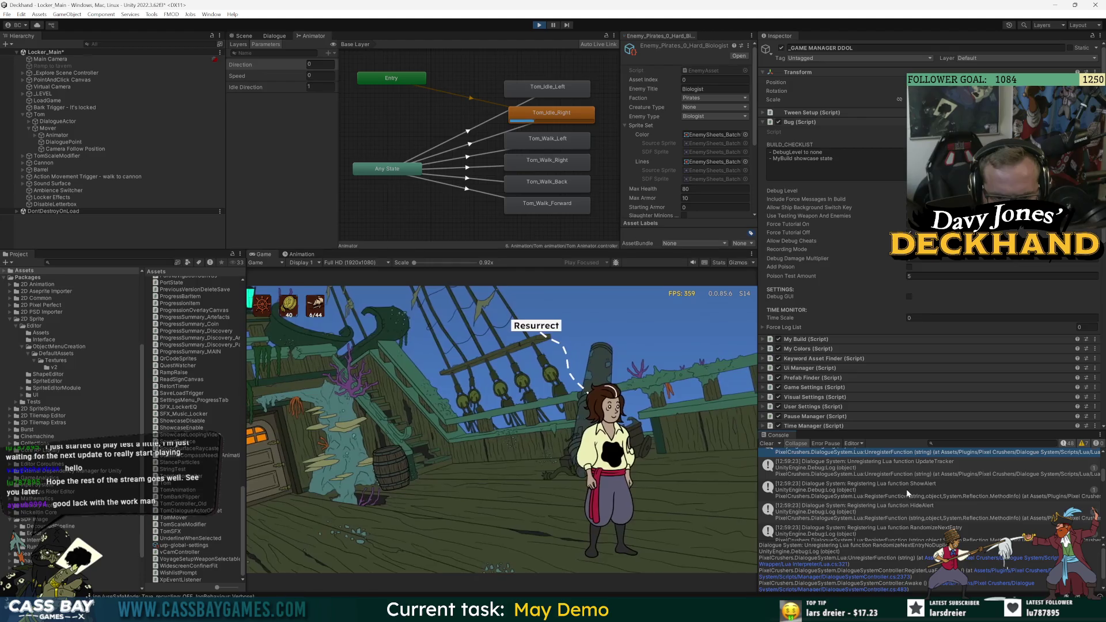
{"action": "scroll", "coordinate": [911, 499], "scroll_direction": "down", "scroll_amount": 2}
{"action": "scroll", "coordinate": [922, 489], "scroll_direction": "down", "scroll_amount": 4}
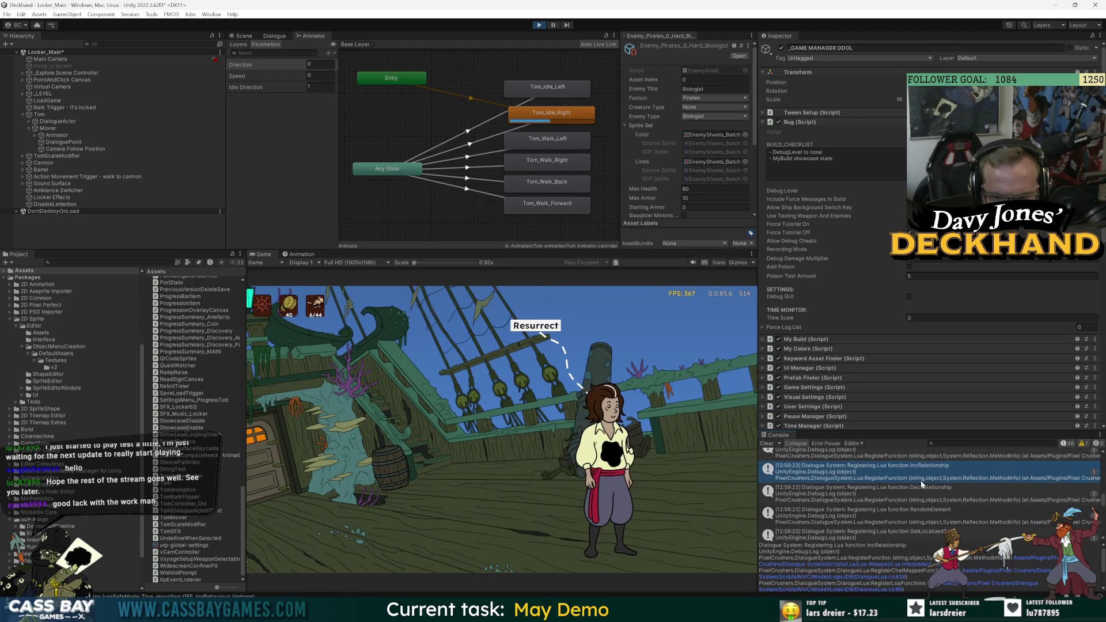
{"action": "left_click", "coordinate": [915, 493]}
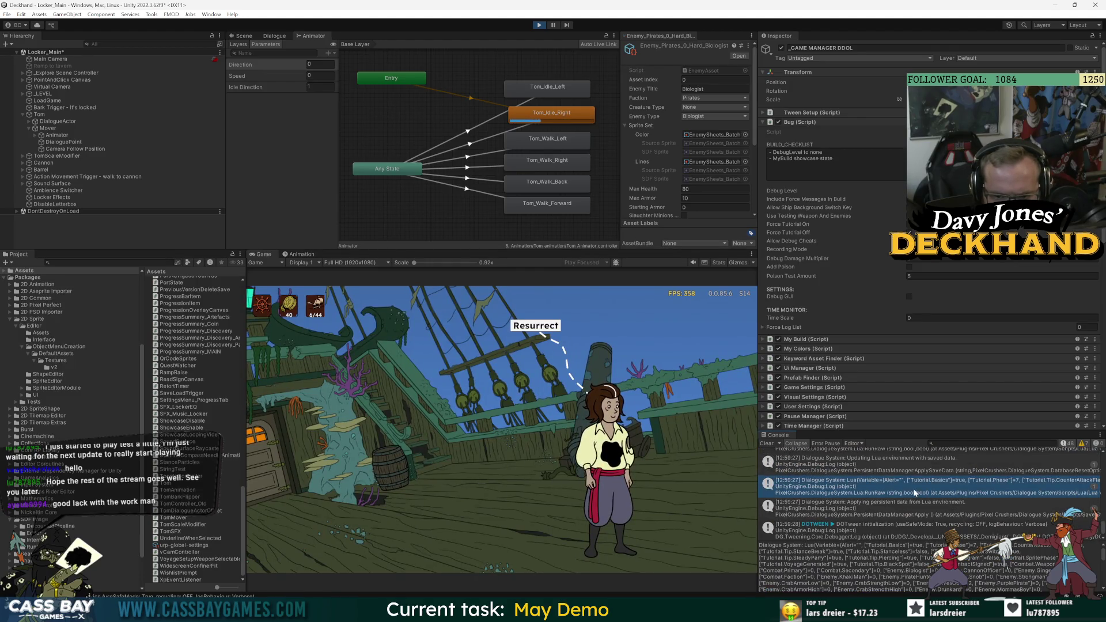
{"action": "left_click", "coordinate": [766, 444]}
{"action": "left_click", "coordinate": [540, 27]}
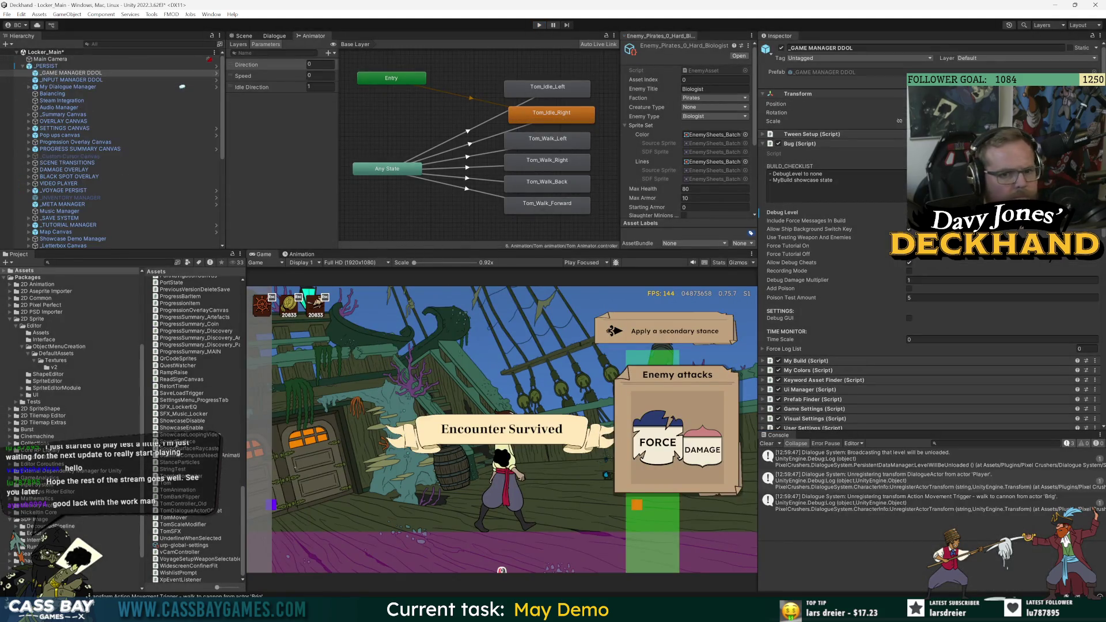
Select _PERSIST, review its prefab Overrides, and relaunch play mode.
{"action": "left_click", "coordinate": [47, 66]}
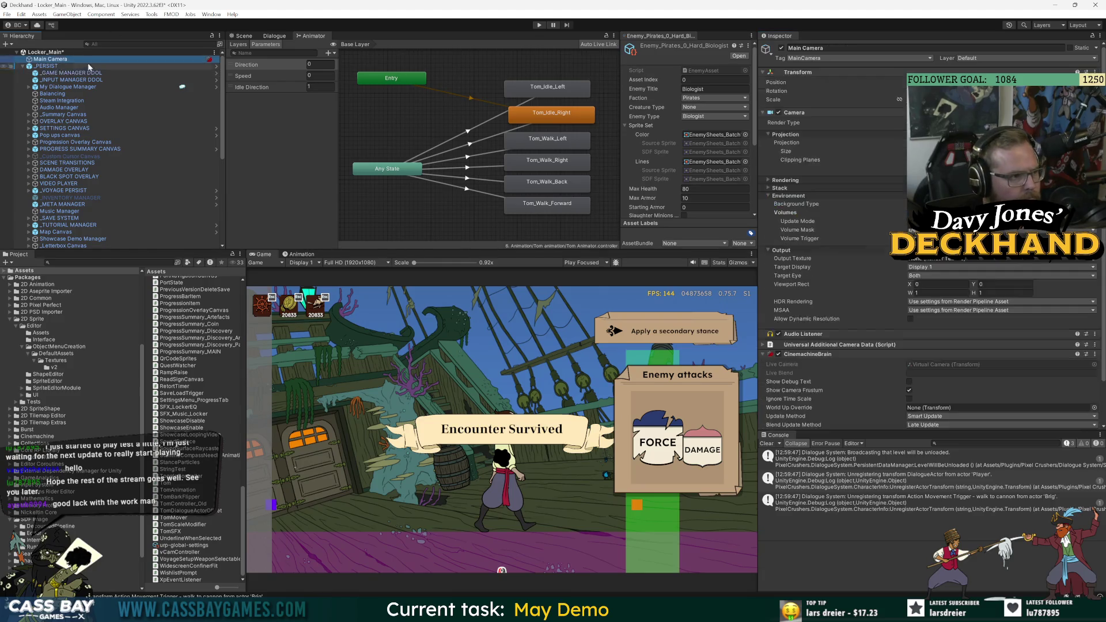
{"action": "left_click", "coordinate": [824, 81]}
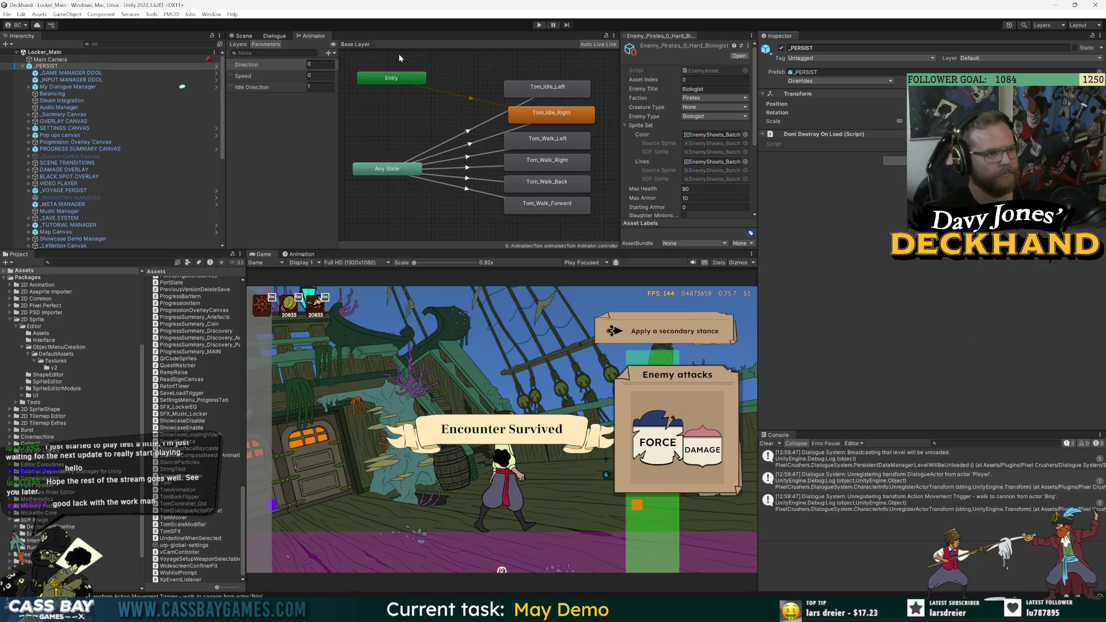
{"action": "left_click", "coordinate": [536, 25]}
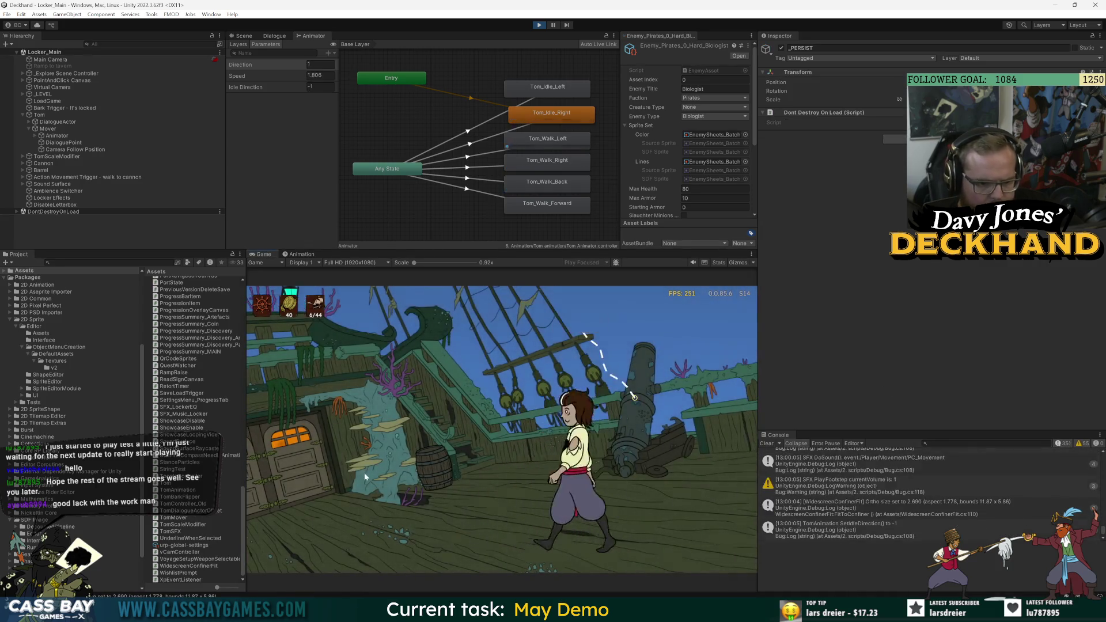
Walk Tom across the deck and inspect the PlayFootstep, Dialogue System and Blue Candle ForceUnlock logs.
{"action": "left_click", "coordinate": [370, 479]}
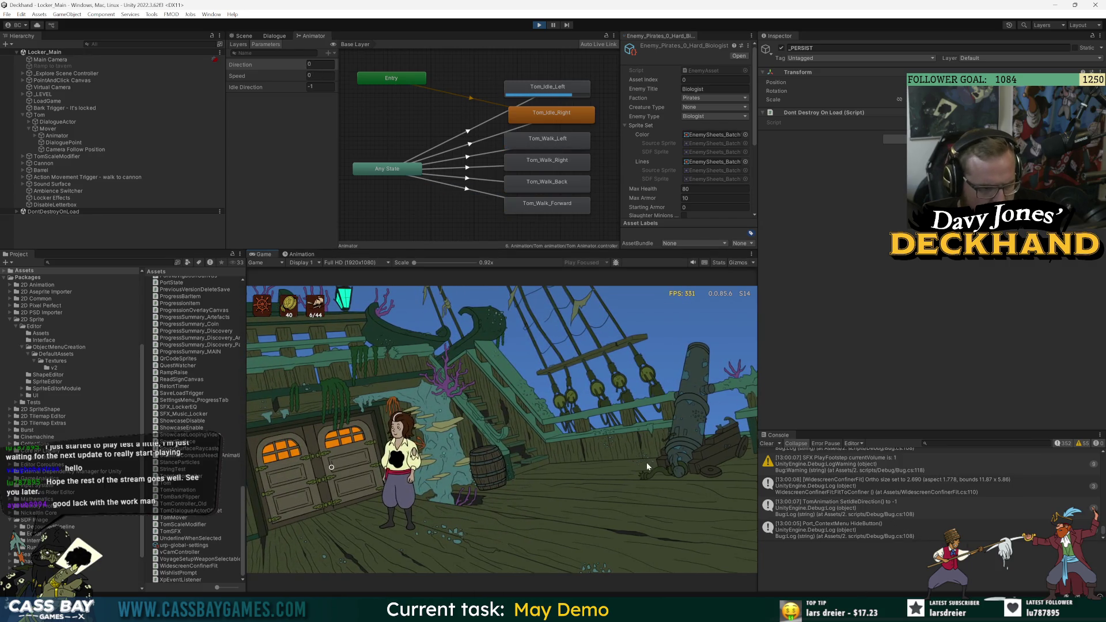
{"action": "left_click", "coordinate": [647, 462]}
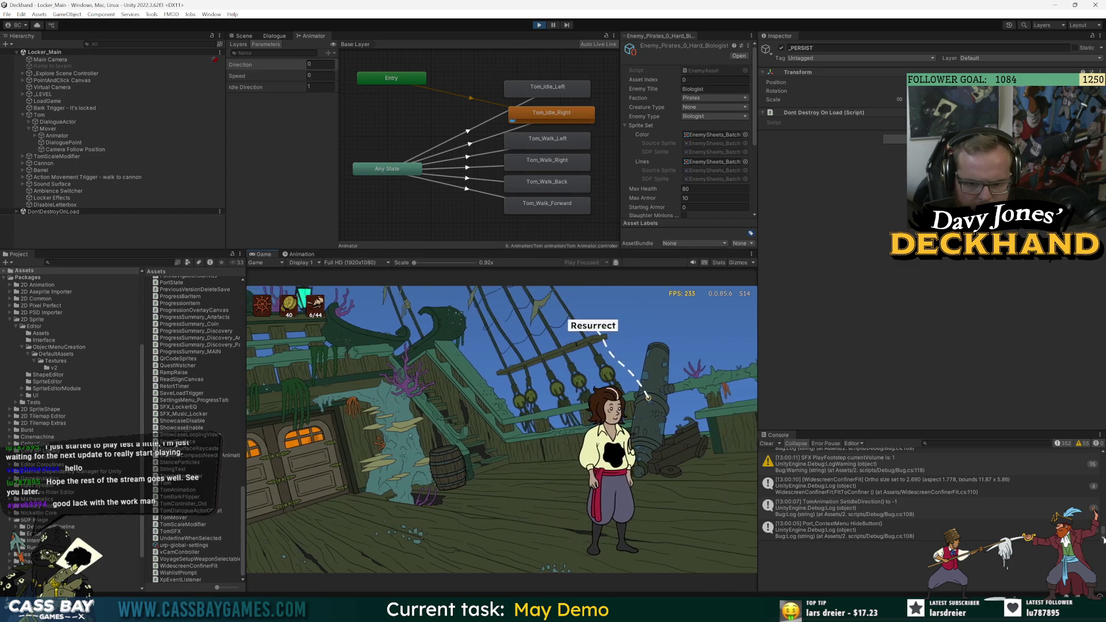
{"action": "left_click", "coordinate": [891, 468]}
{"action": "scroll", "coordinate": [868, 479], "scroll_direction": "down", "scroll_amount": 3}
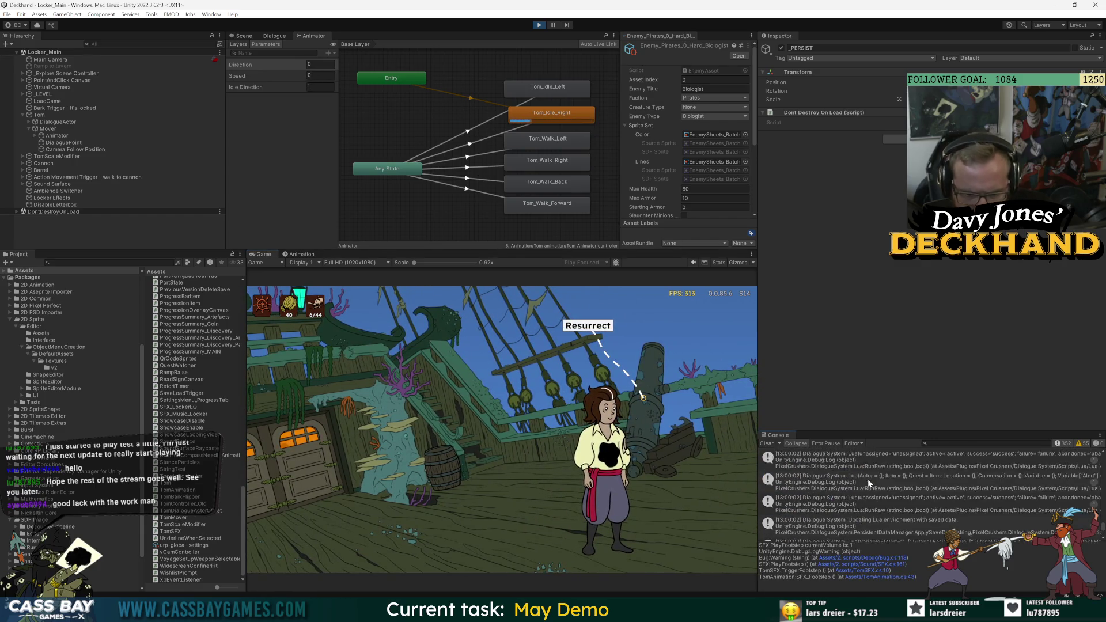
{"action": "left_click", "coordinate": [868, 464]}
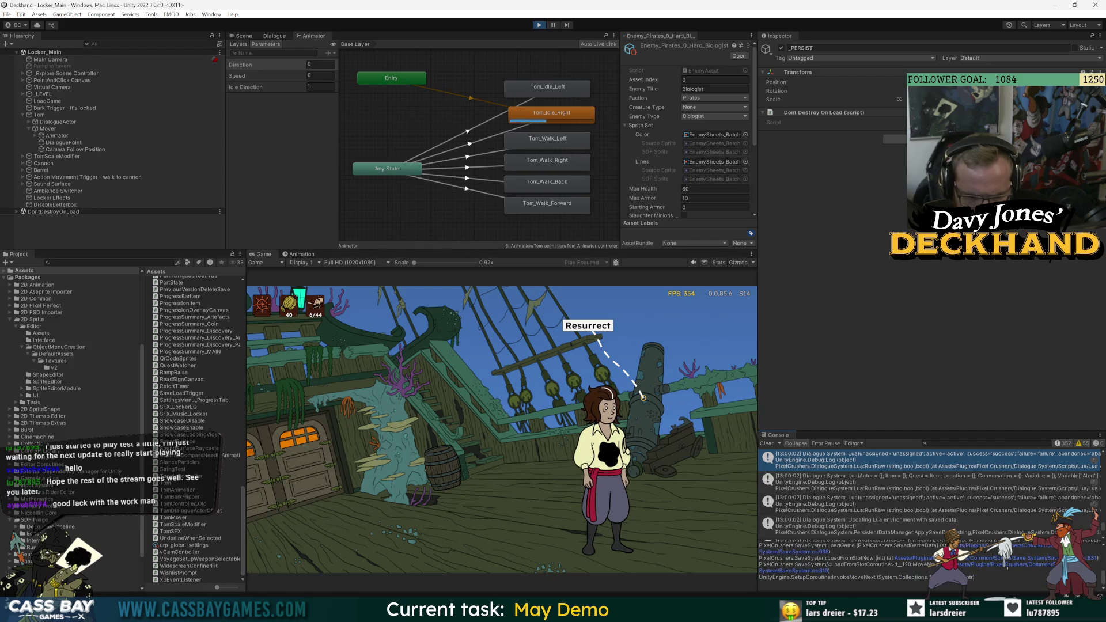
{"action": "scroll", "coordinate": [885, 503], "scroll_direction": "down", "scroll_amount": 3}
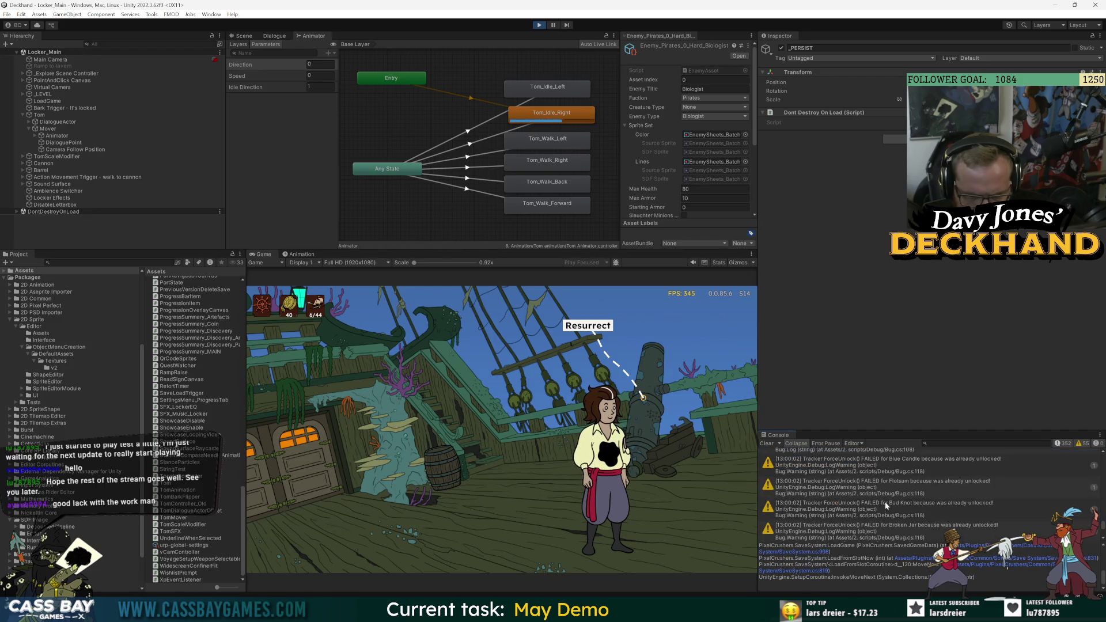
{"action": "left_click", "coordinate": [876, 470]}
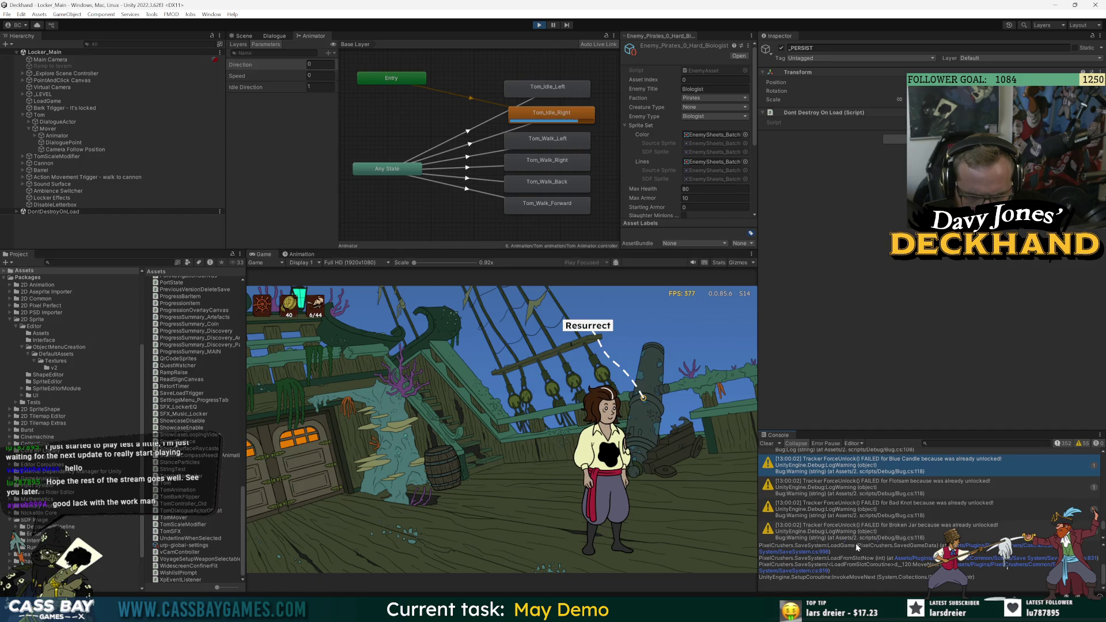
Enlarge the Console, check the Broken Jar and Tentacle warnings, and open ItemProgressManager.cs line 50.
{"action": "left_click_drag", "start_coordinate": [922, 430], "coordinate": [945, 342]}
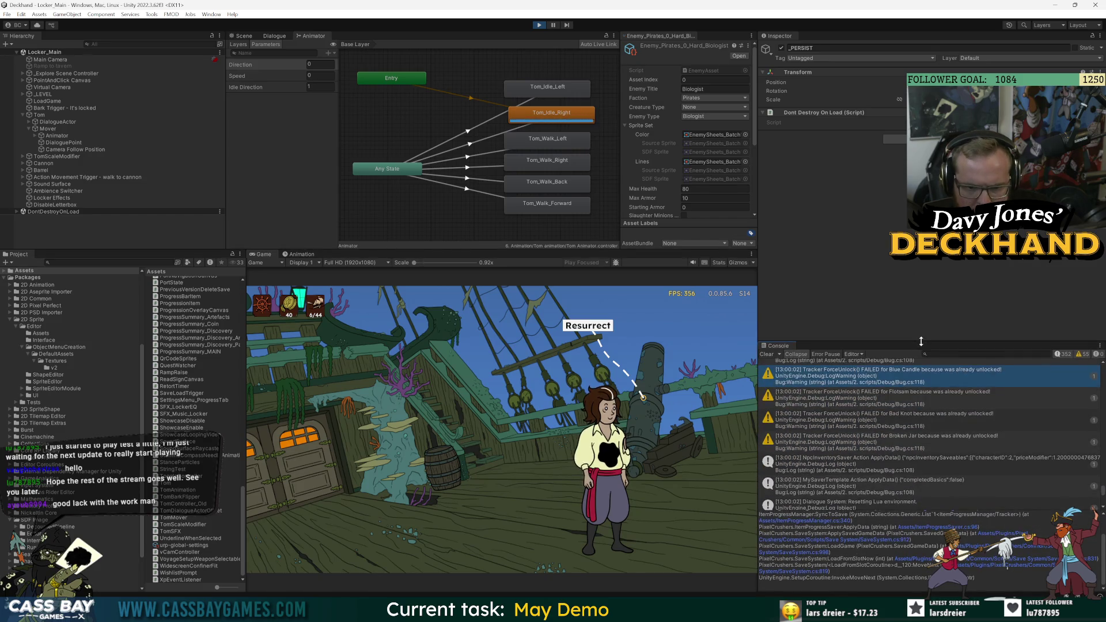
{"action": "scroll", "coordinate": [877, 418], "scroll_direction": "up", "scroll_amount": 3}
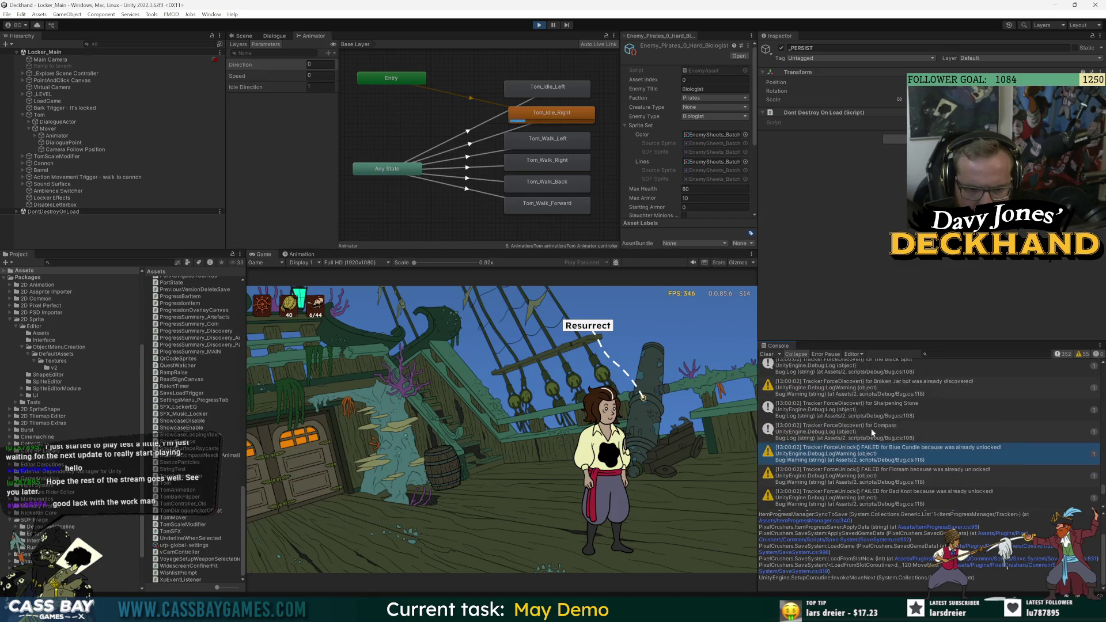
{"action": "left_click", "coordinate": [871, 396]}
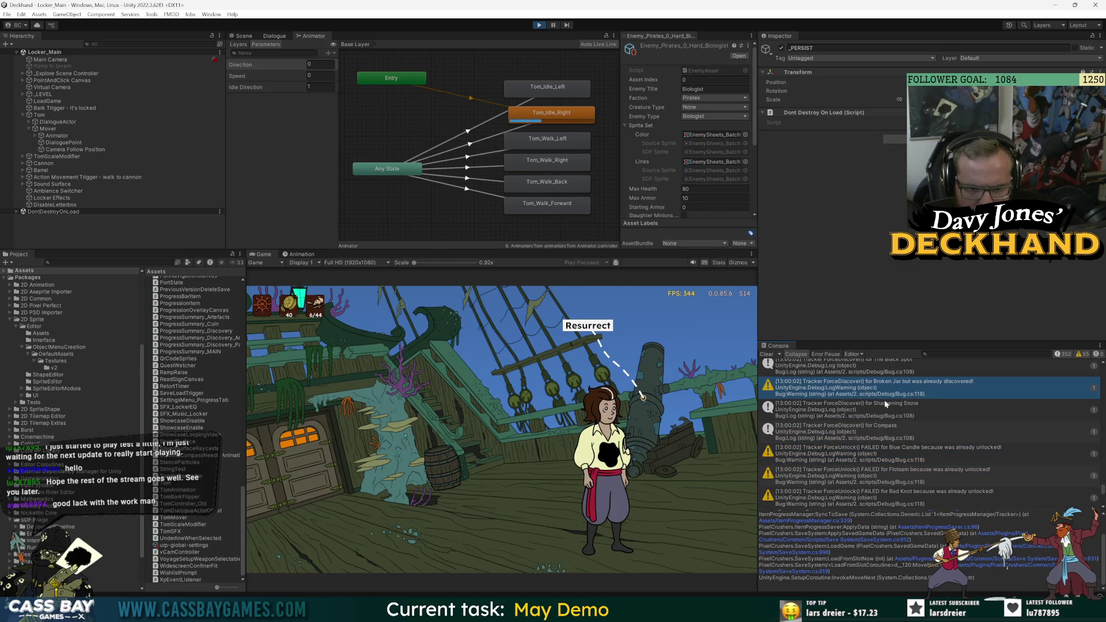
{"action": "scroll", "coordinate": [885, 407], "scroll_direction": "up", "scroll_amount": 3}
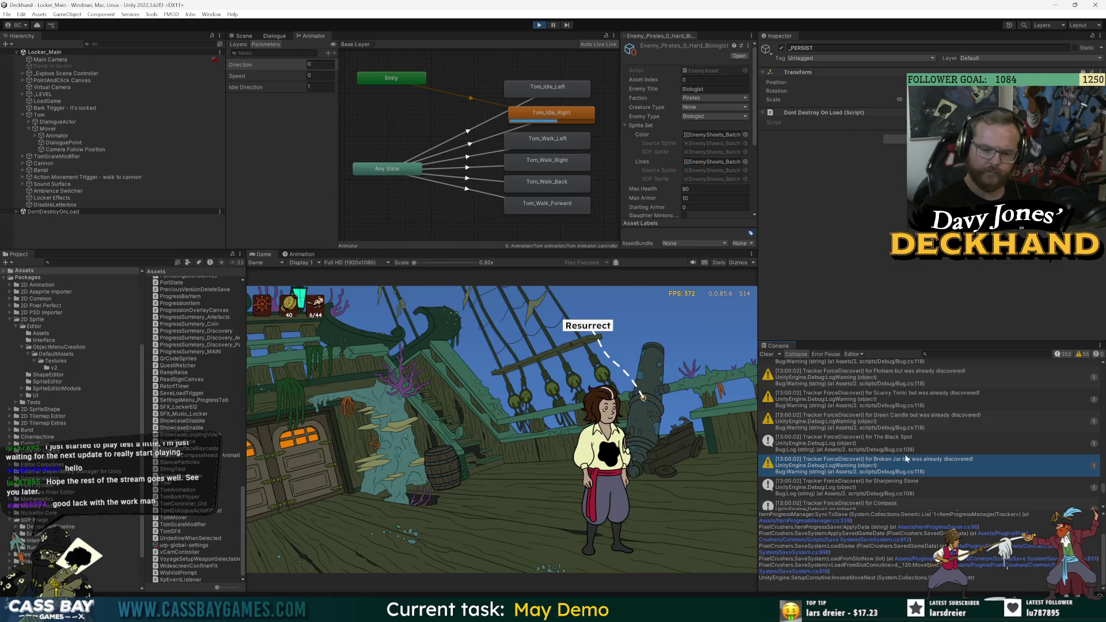
{"action": "scroll", "coordinate": [882, 438], "scroll_direction": "up", "scroll_amount": 5}
{"action": "left_click", "coordinate": [874, 419]}
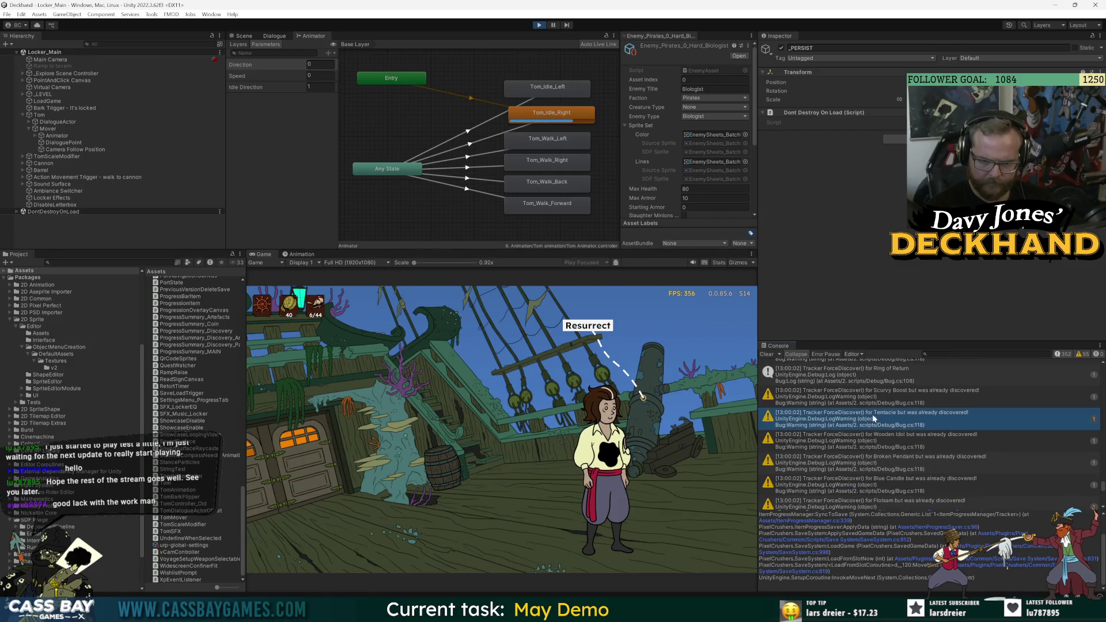
{"action": "scroll", "coordinate": [861, 585], "scroll_direction": "up", "scroll_amount": 2}
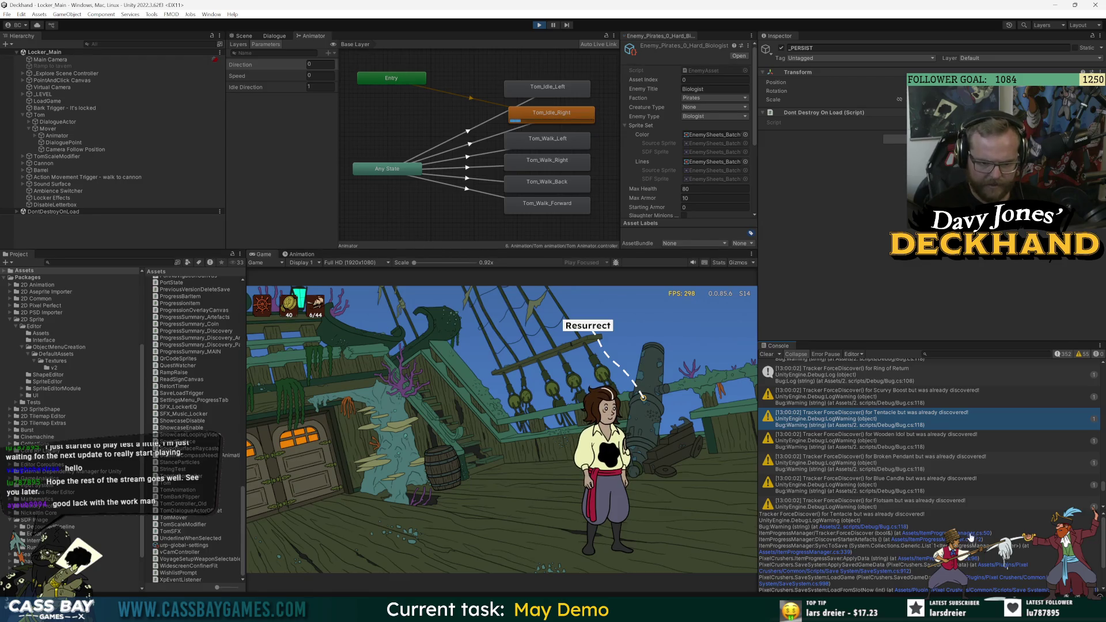
{"action": "left_click", "coordinate": [972, 534]}
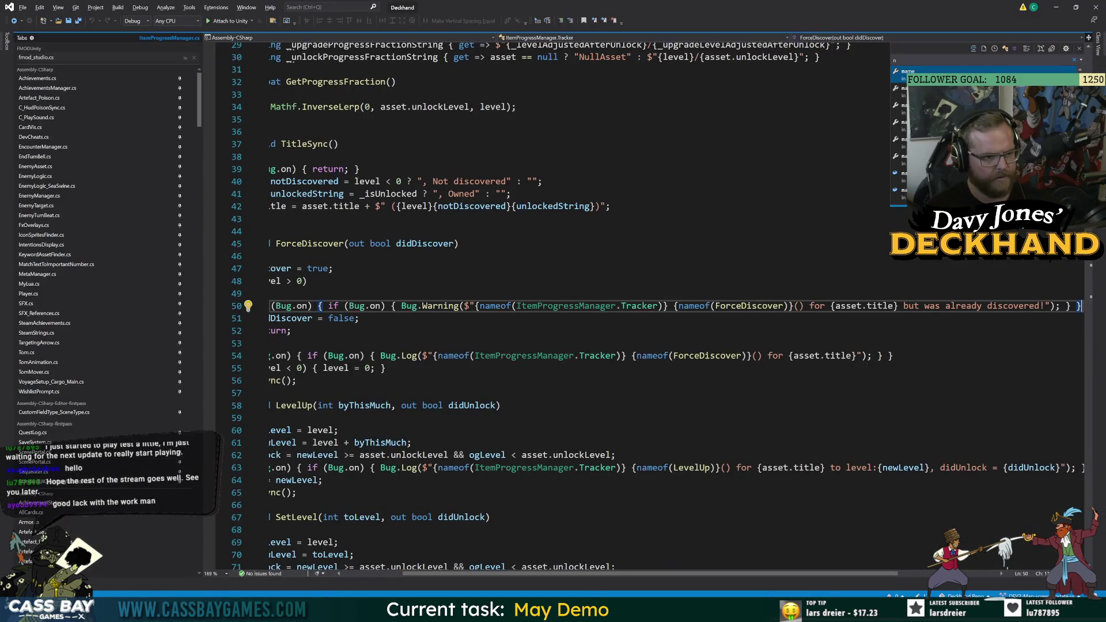
Open ItemProgressManager.cs line 172 to see DiscoverStarterArtefacts calling ForceDiscover, then return to Unity.
{"action": "key", "text": "alt+Tab"}
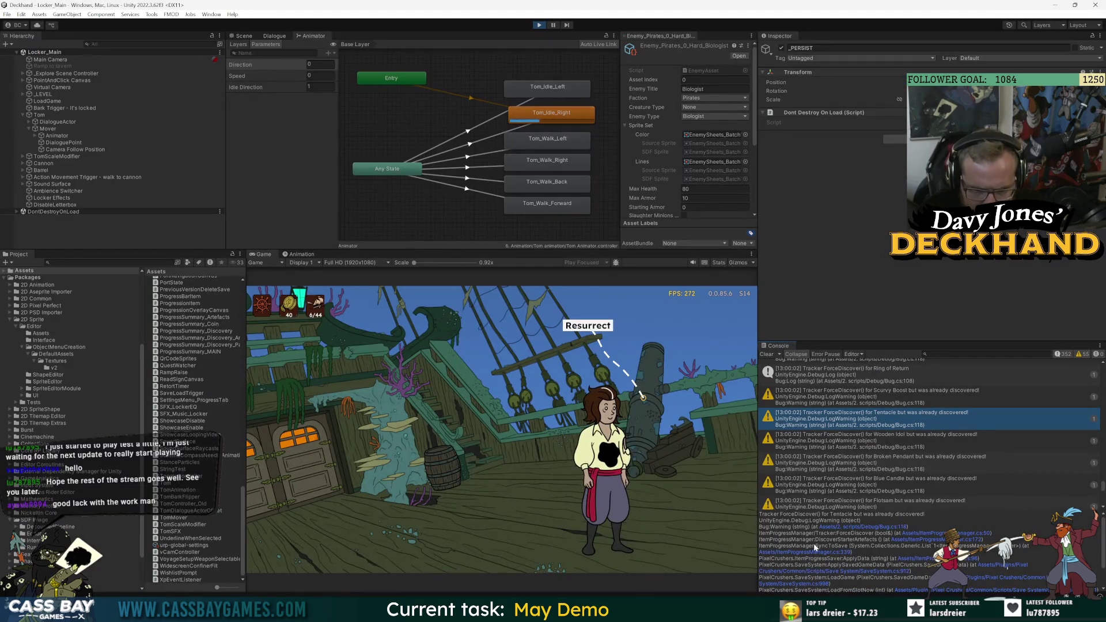
{"action": "left_click", "coordinate": [966, 540]}
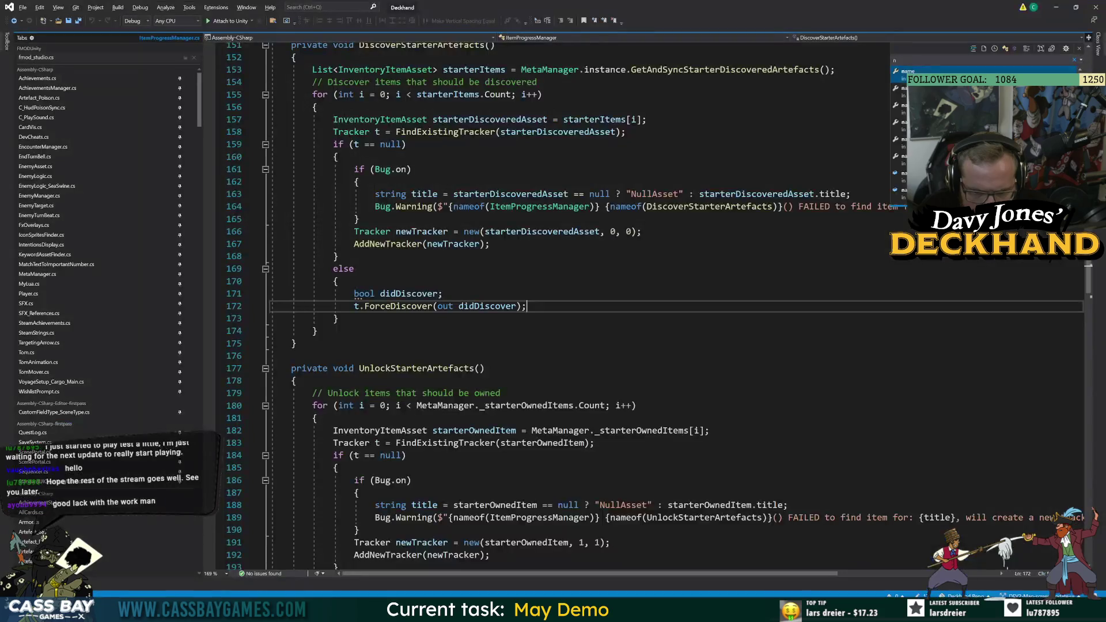
{"action": "scroll", "coordinate": [652, 306], "scroll_direction": "up", "scroll_amount": 4}
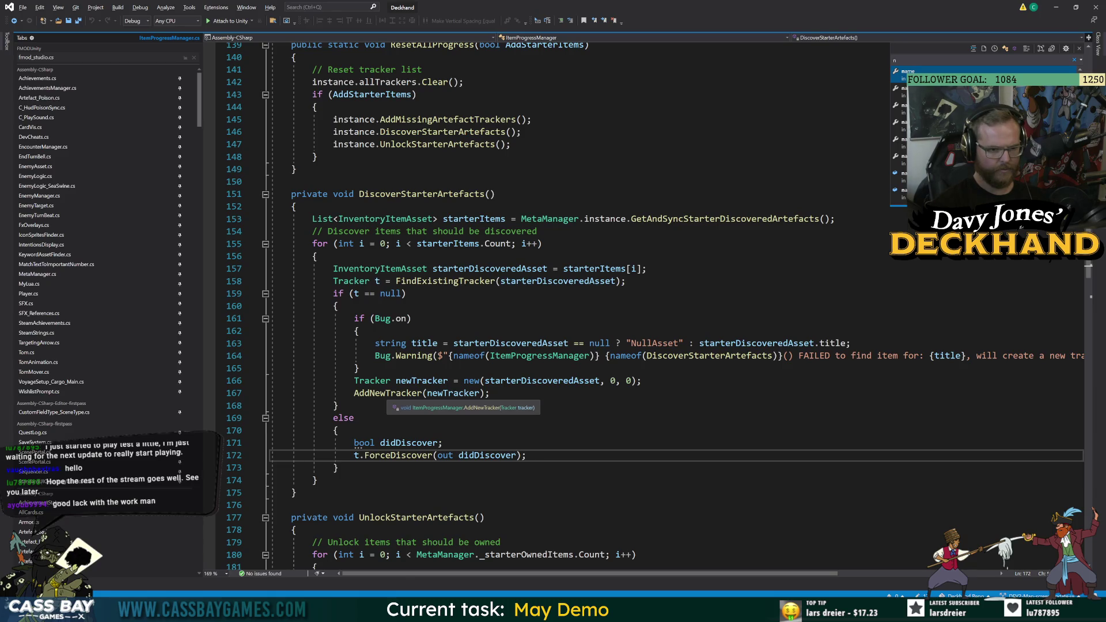
{"action": "key", "text": "alt+Tab"}
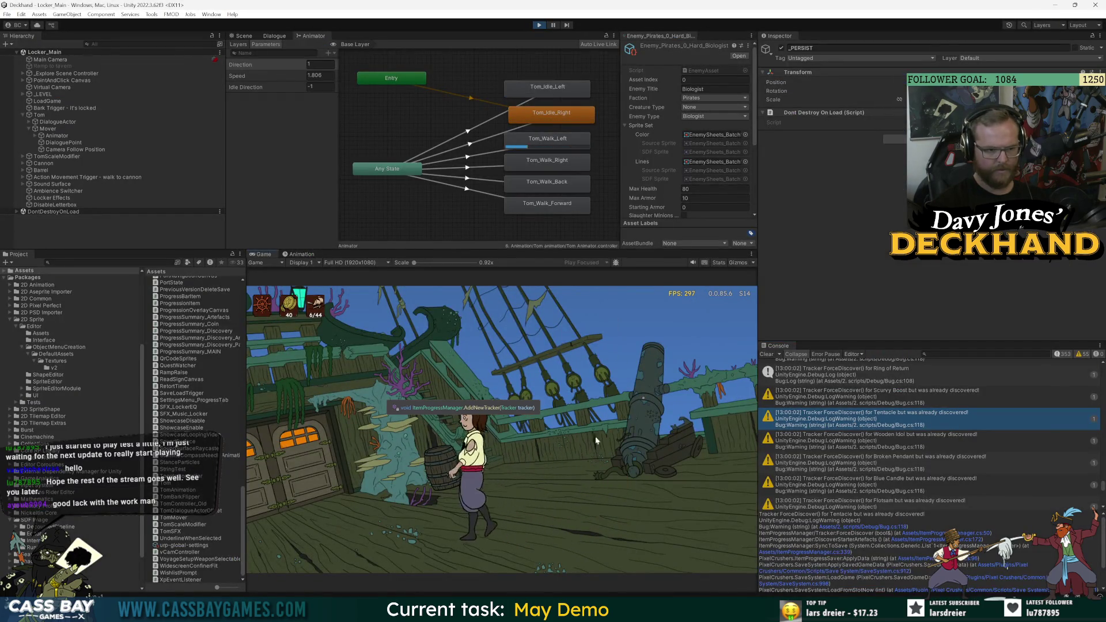
Inspect the Scurvy Boost and Bad Knot warnings and open their SyncToSave origin at line 339.
{"action": "key", "text": "alt+Tab"}
{"action": "key", "text": "alt+Tab"}
{"action": "left_click", "coordinate": [295, 468]}
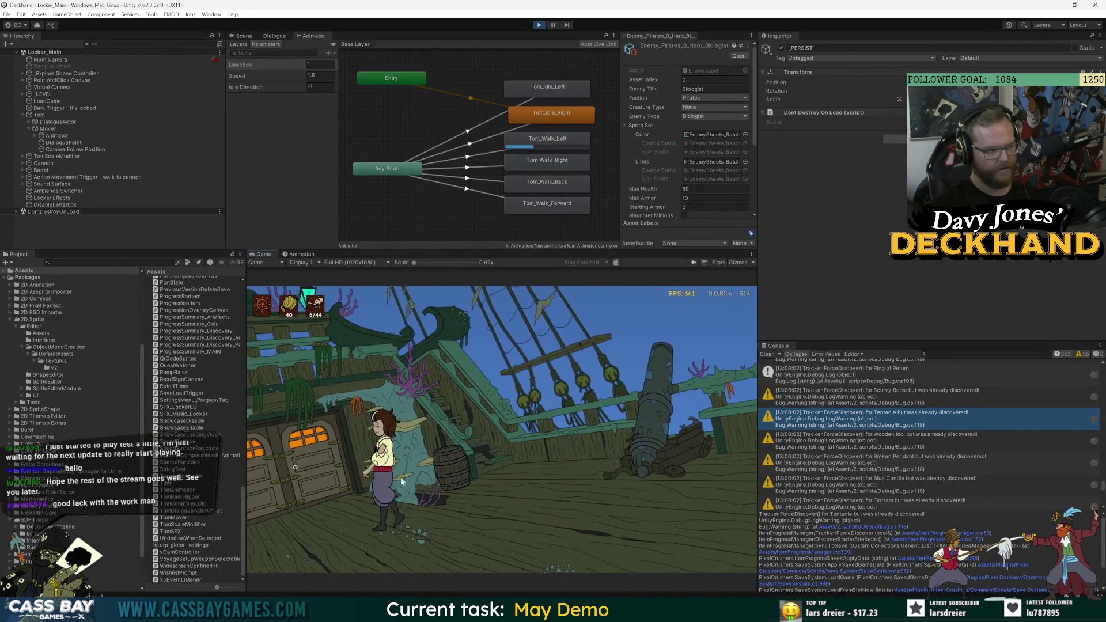
{"action": "scroll", "coordinate": [864, 412], "scroll_direction": "up", "scroll_amount": 2}
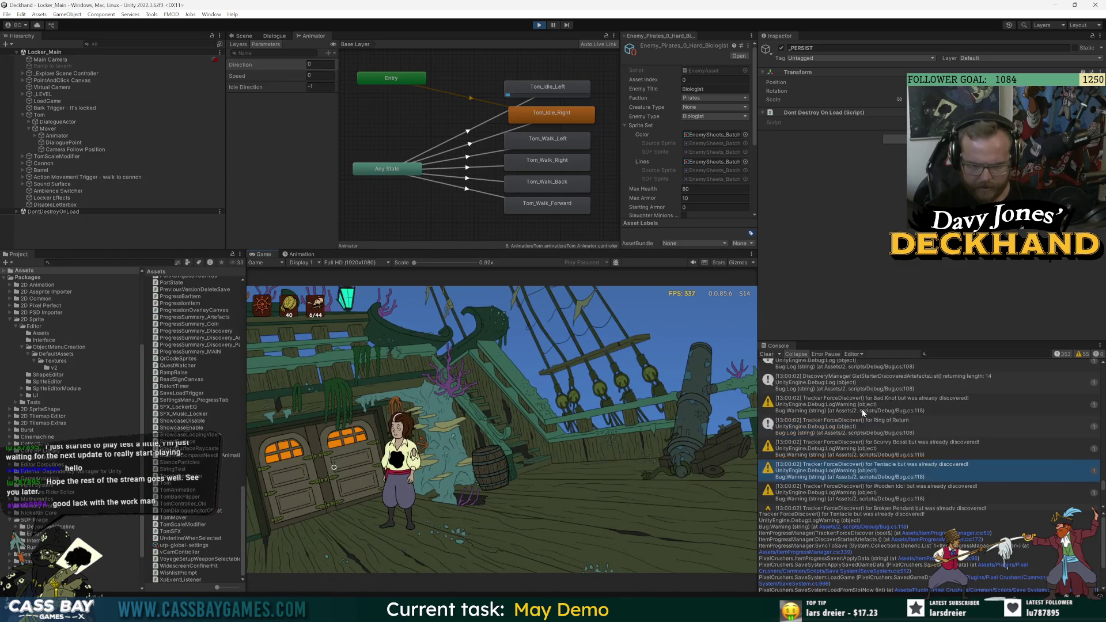
{"action": "left_click", "coordinate": [842, 448]}
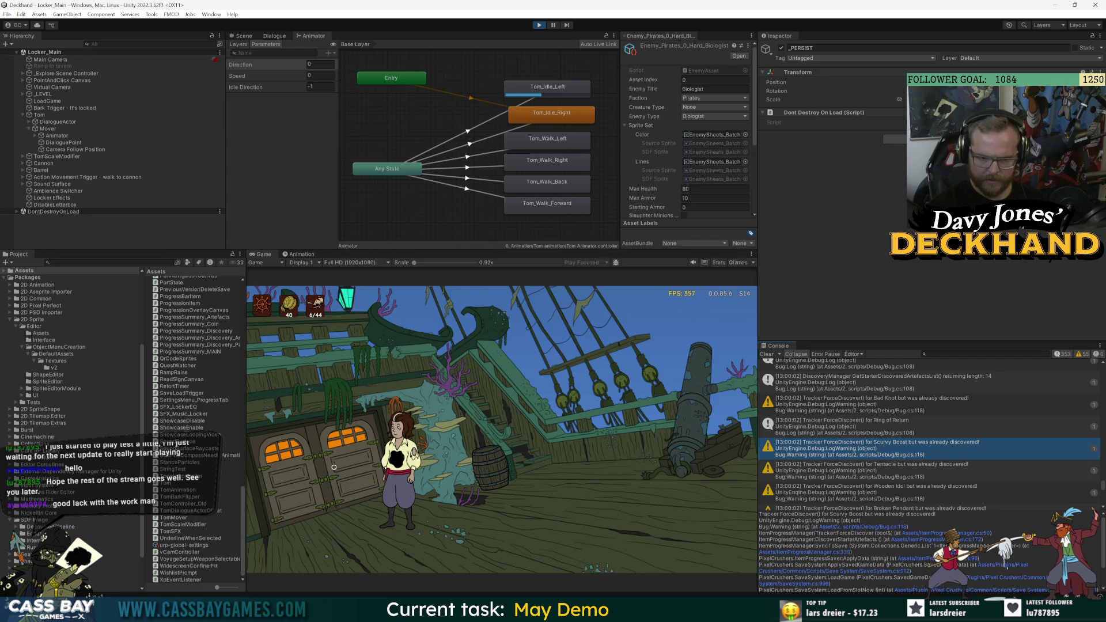
{"action": "left_click", "coordinate": [841, 405]}
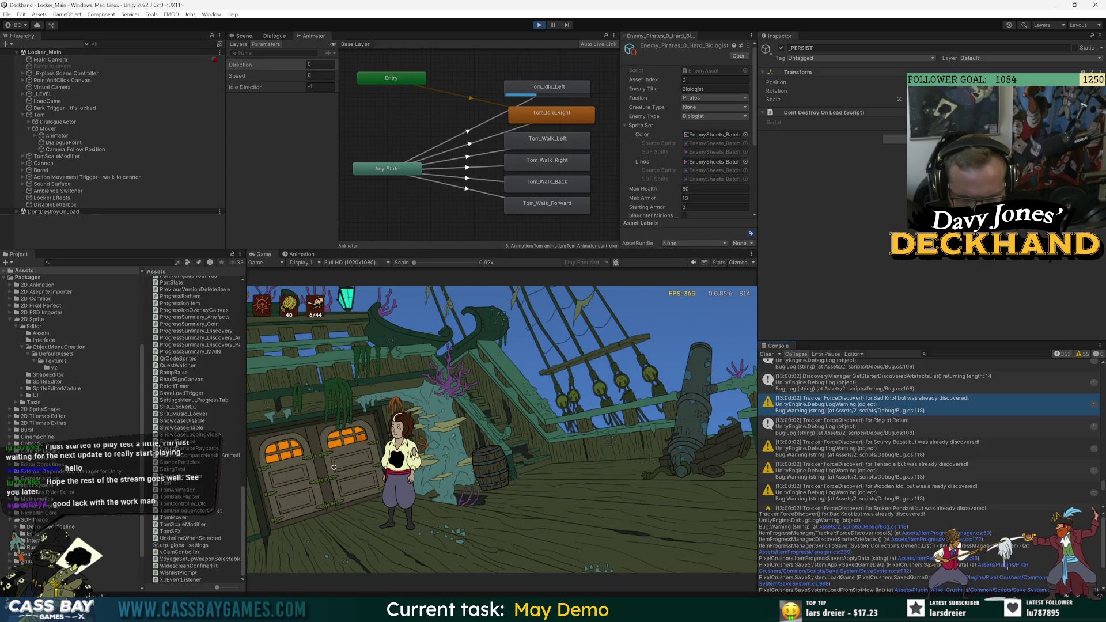
{"action": "left_click", "coordinate": [817, 552]}
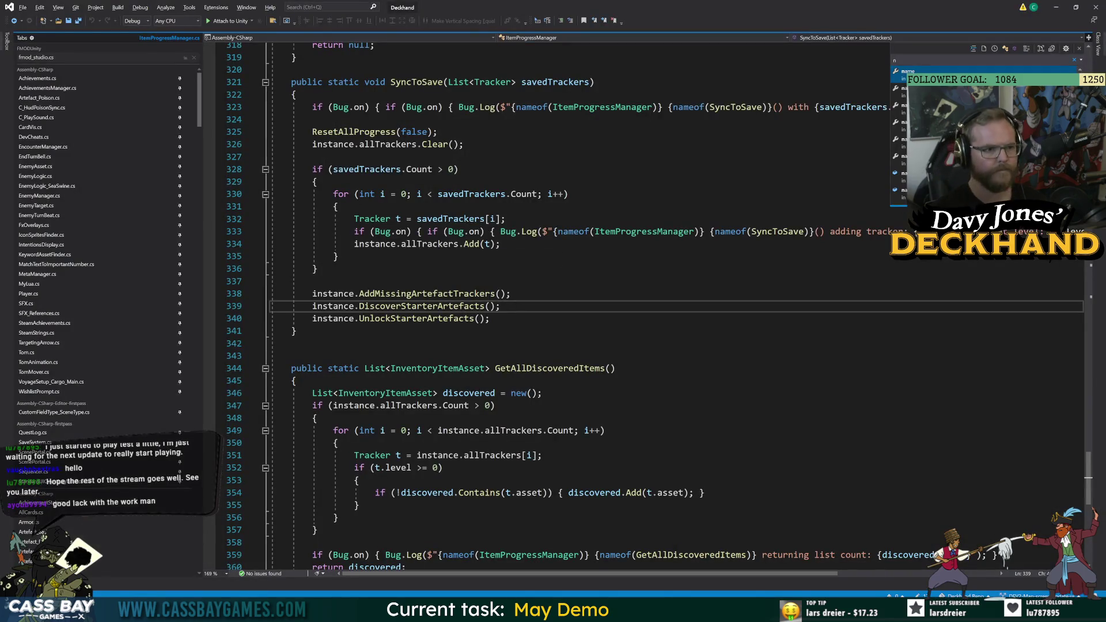
Open ItemProgressSaver.cs line 96 to review ApplyData passing saved trackers to SyncToSave.
{"action": "key", "text": "alt+Tab"}
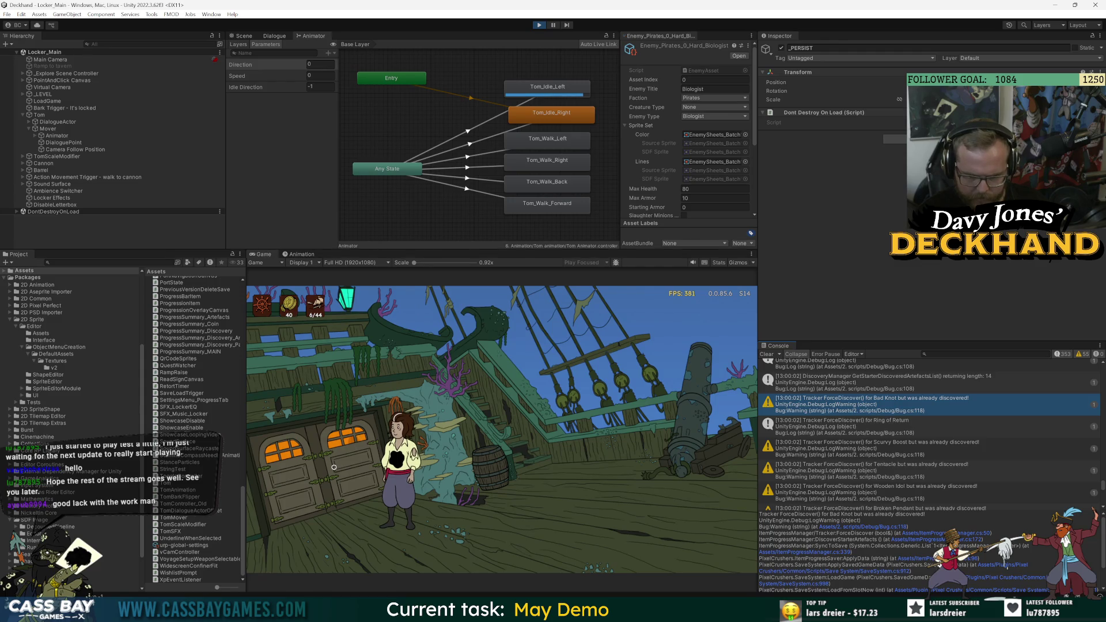
{"action": "left_click", "coordinate": [916, 558]}
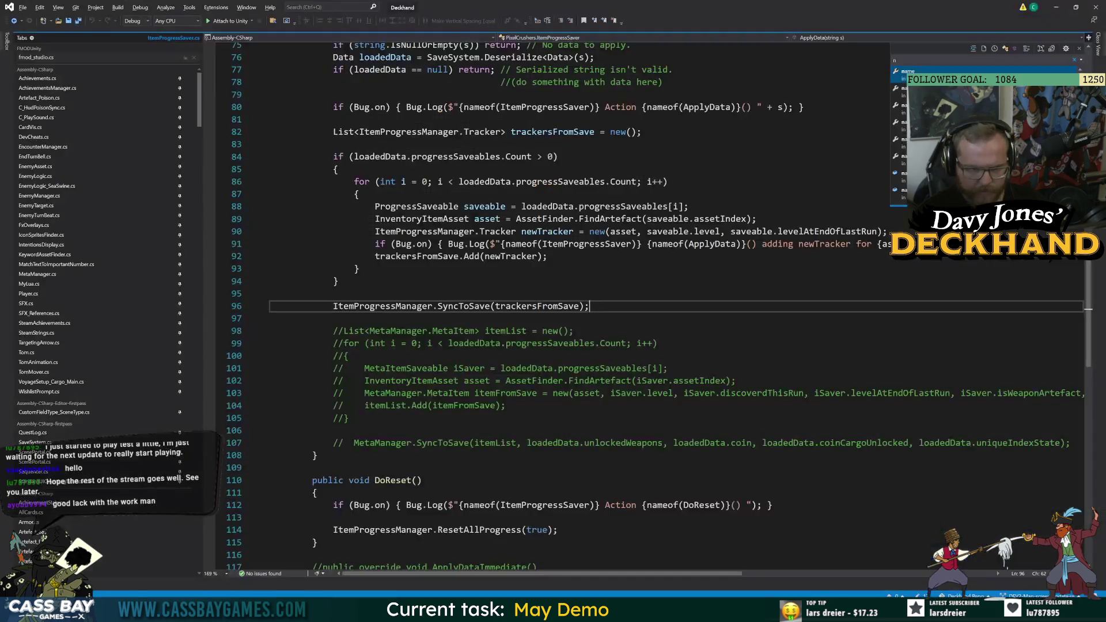
{"action": "scroll", "coordinate": [576, 305], "scroll_direction": "up", "scroll_amount": 7}
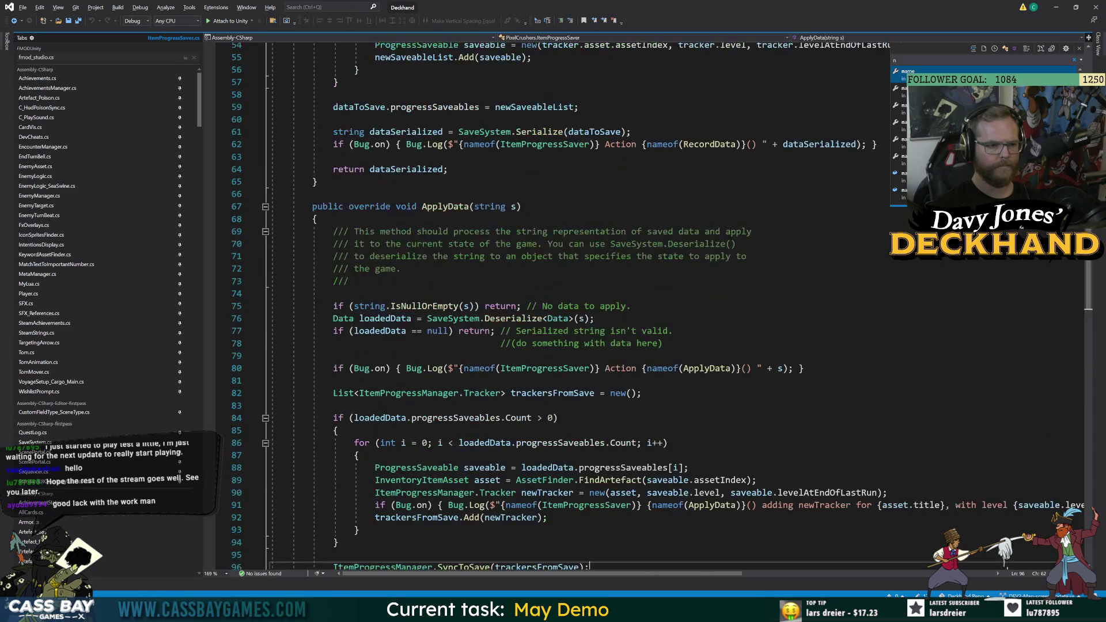
{"action": "scroll", "coordinate": [576, 305], "scroll_direction": "down", "scroll_amount": 6}
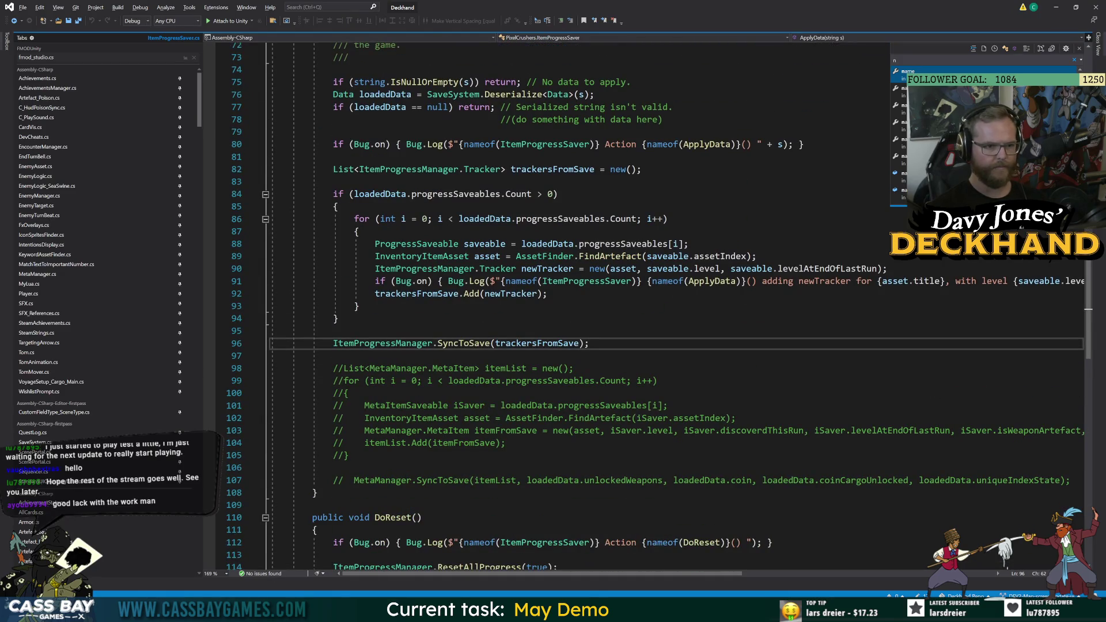
{"action": "key", "text": "alt+Tab"}
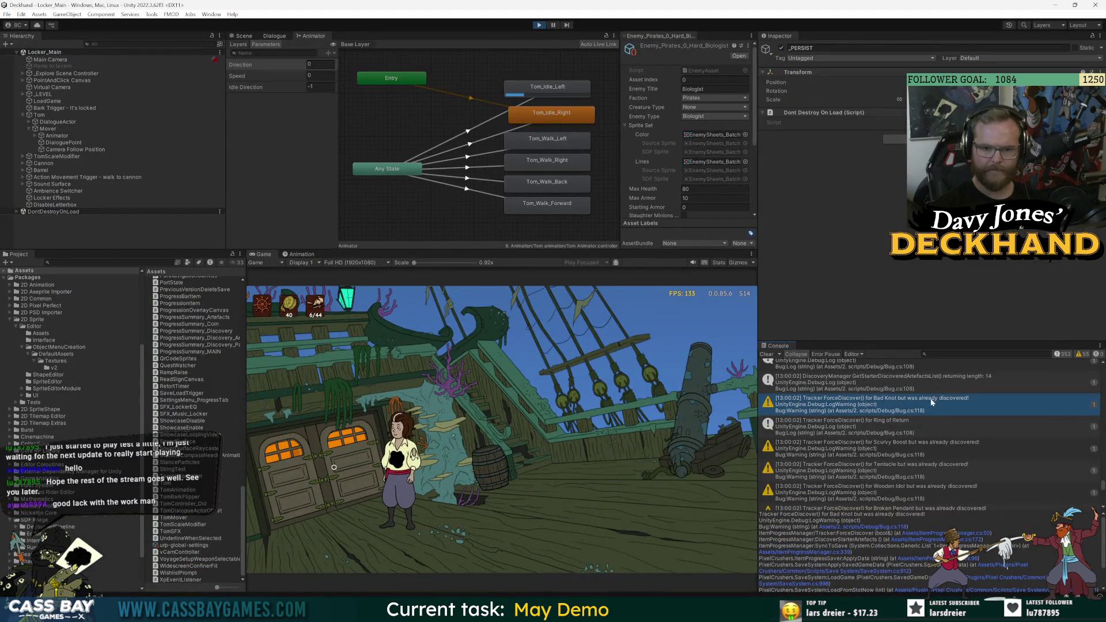
Check the DiscoveryManager log, stop, review the game manager debug settings, select _PERSIST and replay.
{"action": "left_click", "coordinate": [874, 378]}
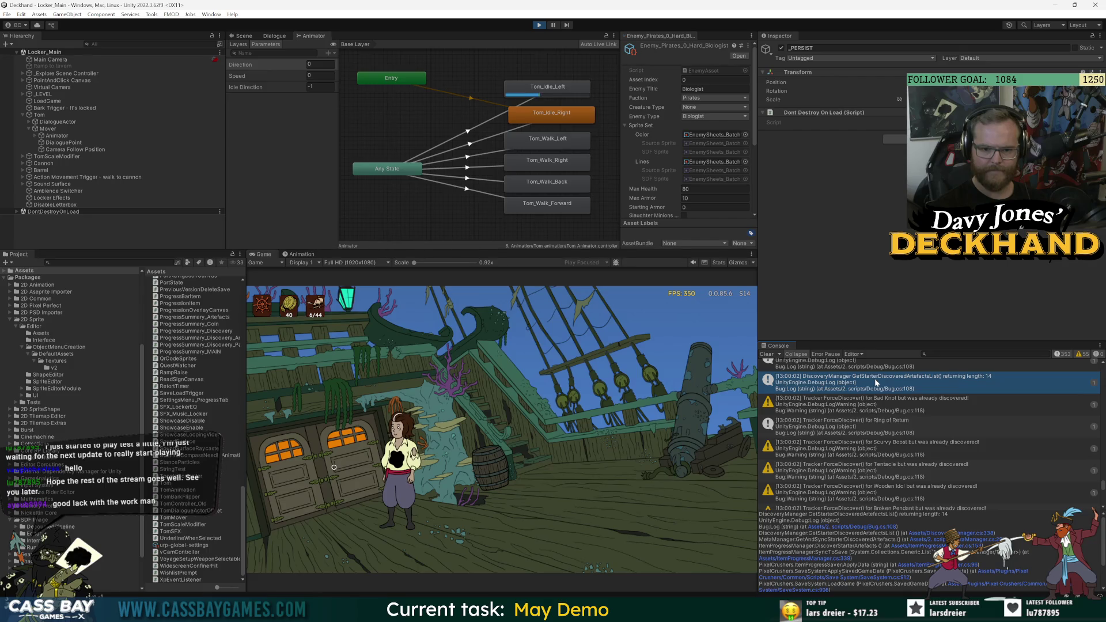
{"action": "left_click", "coordinate": [540, 25]}
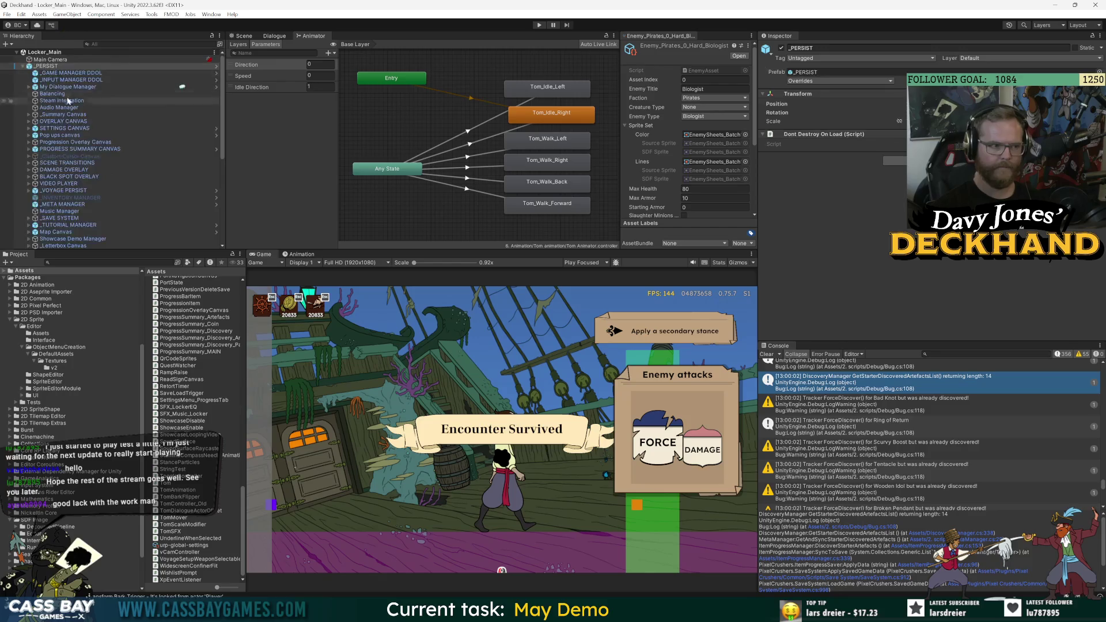
{"action": "left_click", "coordinate": [914, 212]}
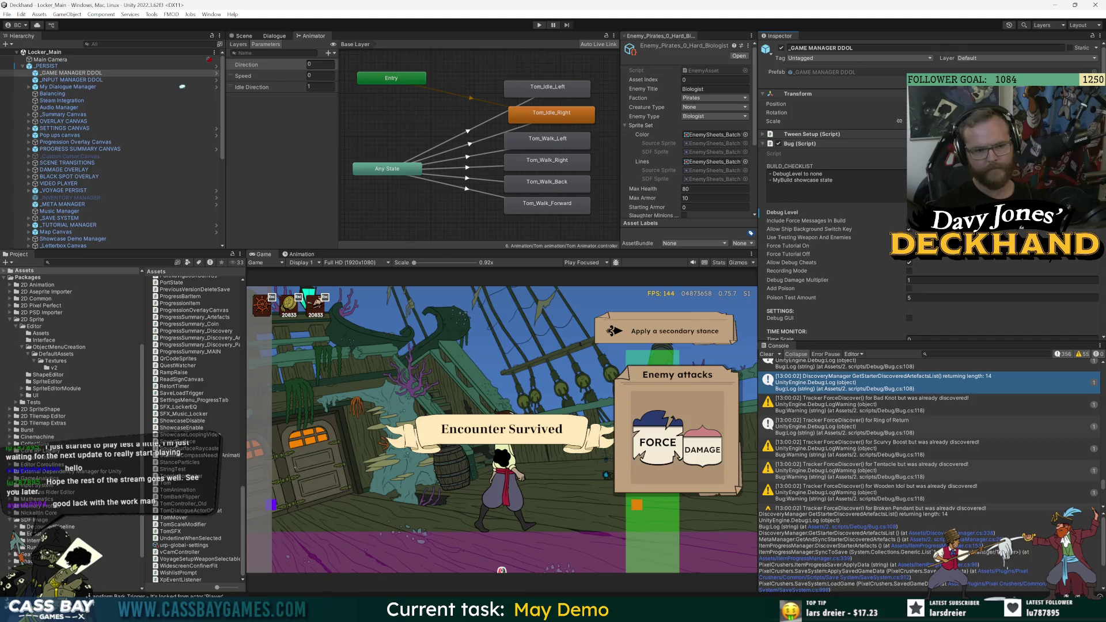
{"action": "left_click", "coordinate": [49, 65]}
{"action": "left_click", "coordinate": [538, 26]}
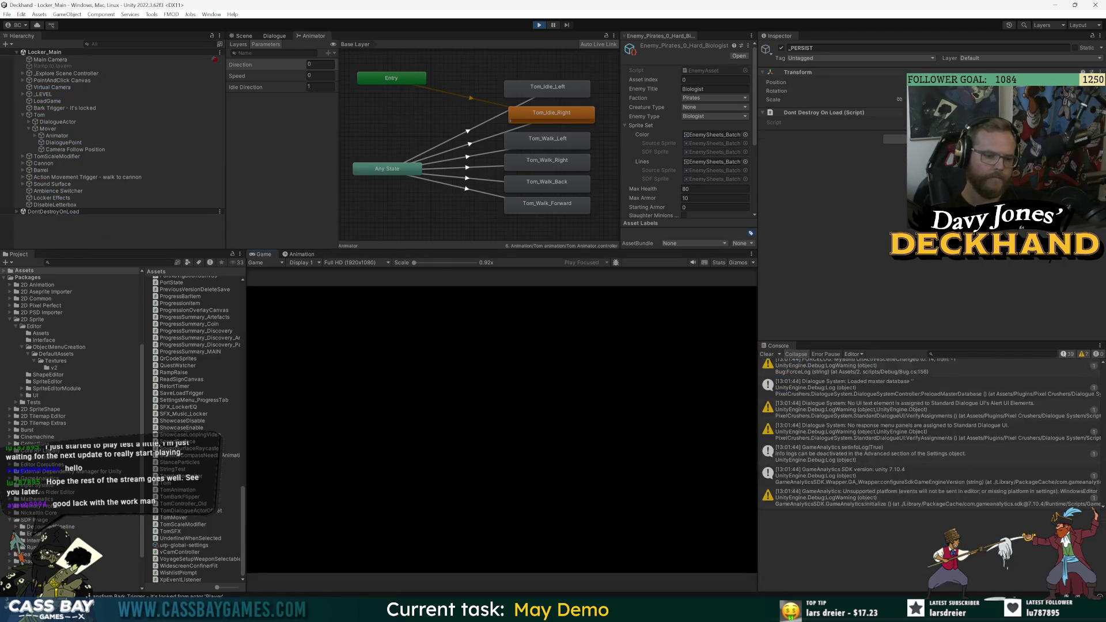
Walk Tom left, right and back left across the deck, then stop the game.
{"action": "left_click", "coordinate": [333, 465]}
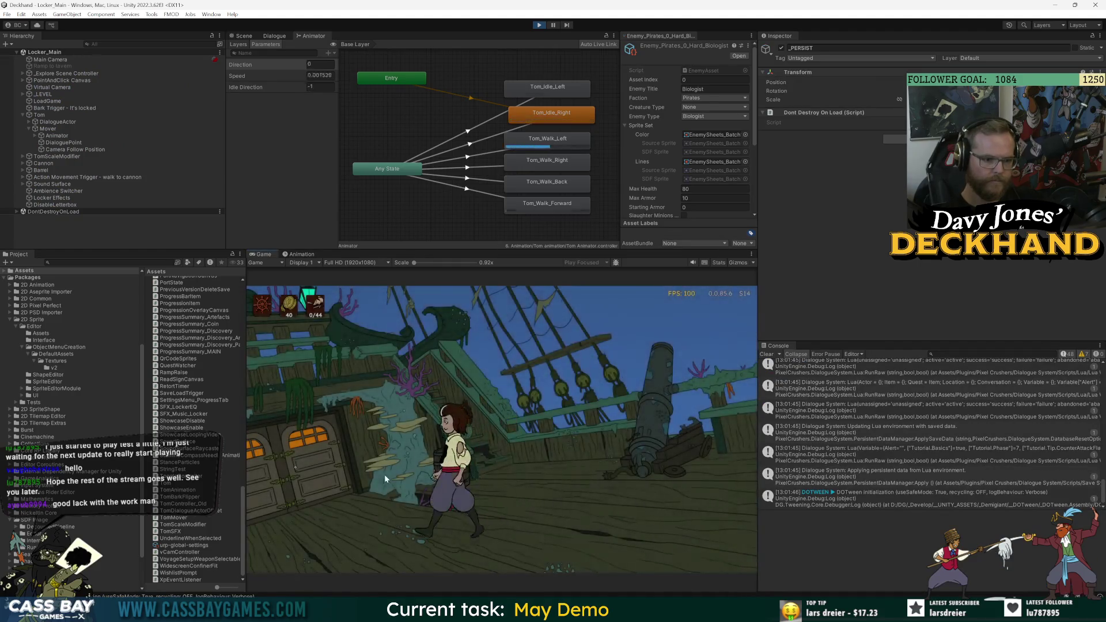
{"action": "left_click", "coordinate": [685, 483]}
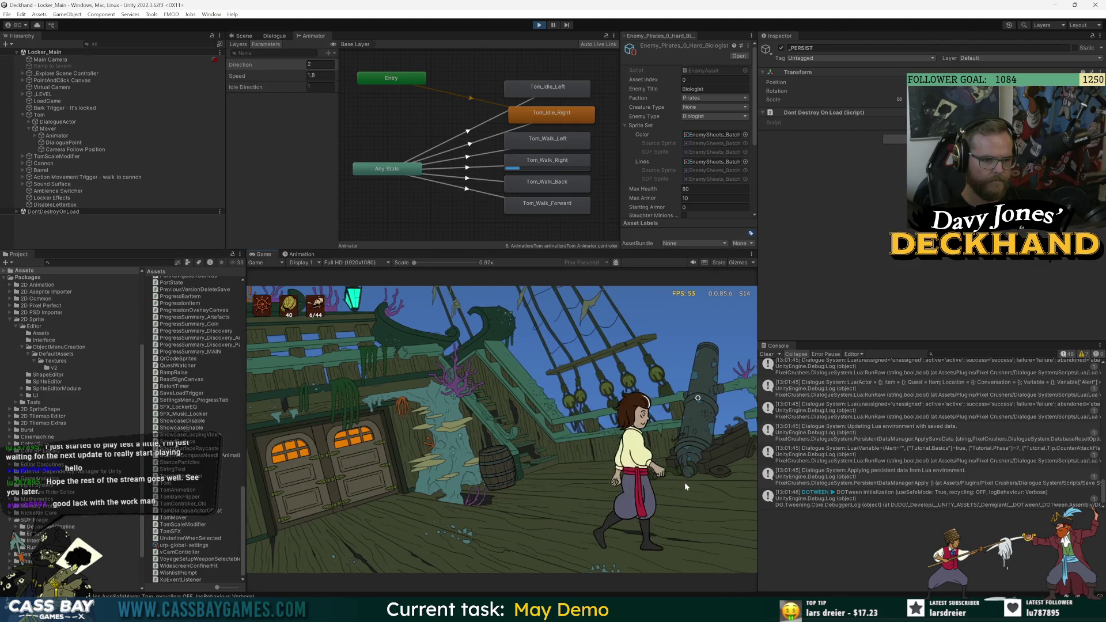
{"action": "left_click", "coordinate": [318, 470]}
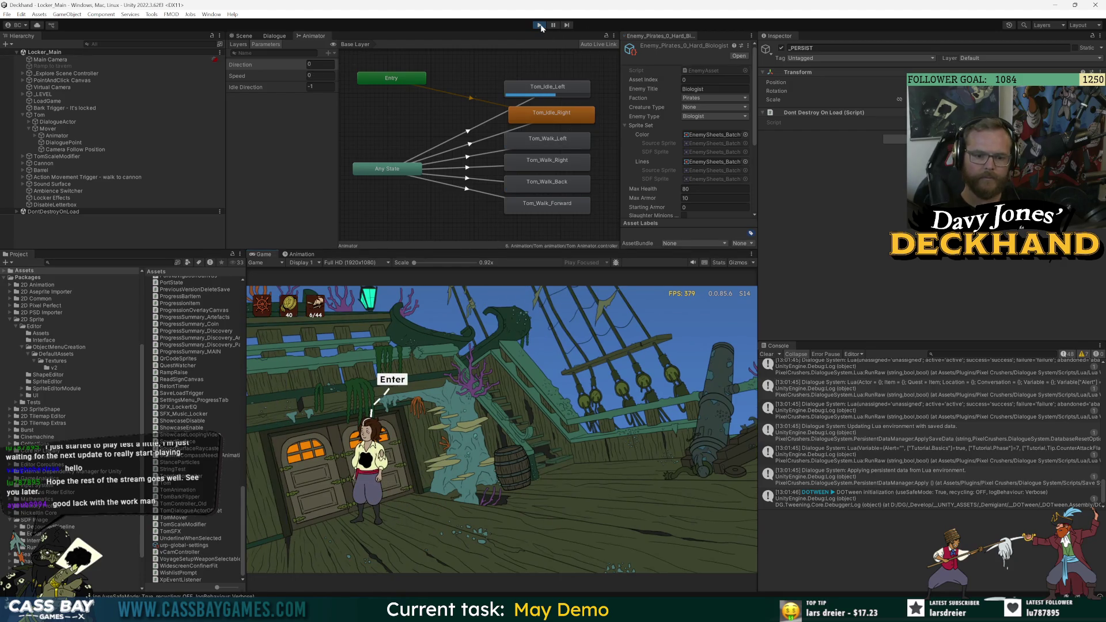
{"action": "left_click", "coordinate": [540, 25]}
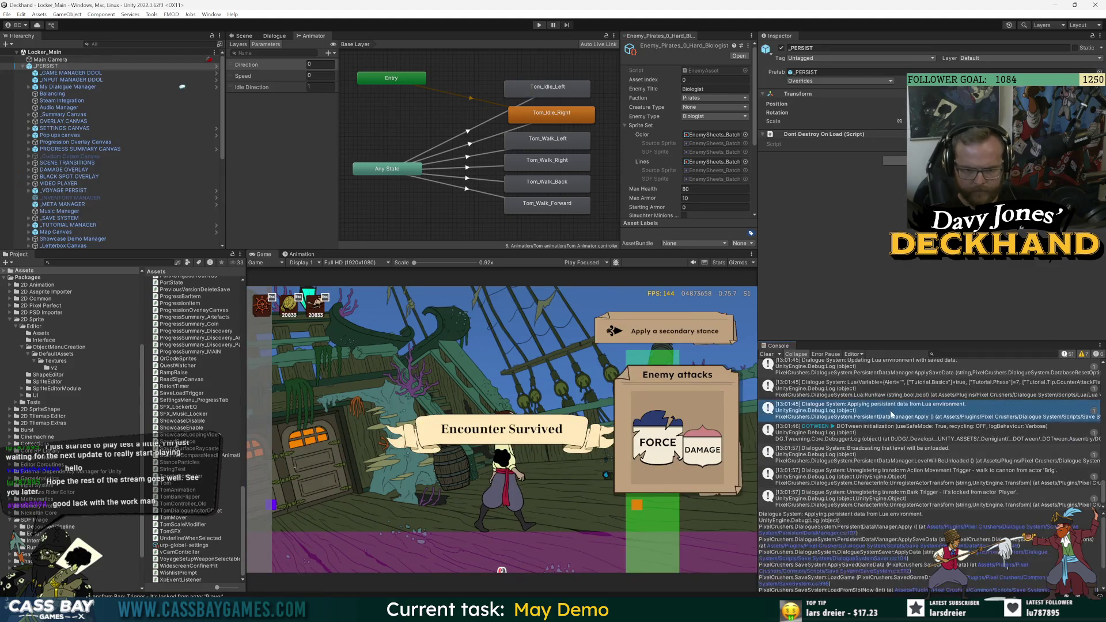
Review the Movement Trigger unregister, level-unload, DOTween and PersistentDataManager Apply log messages.
{"action": "scroll", "coordinate": [916, 482], "scroll_direction": "up", "scroll_amount": 4}
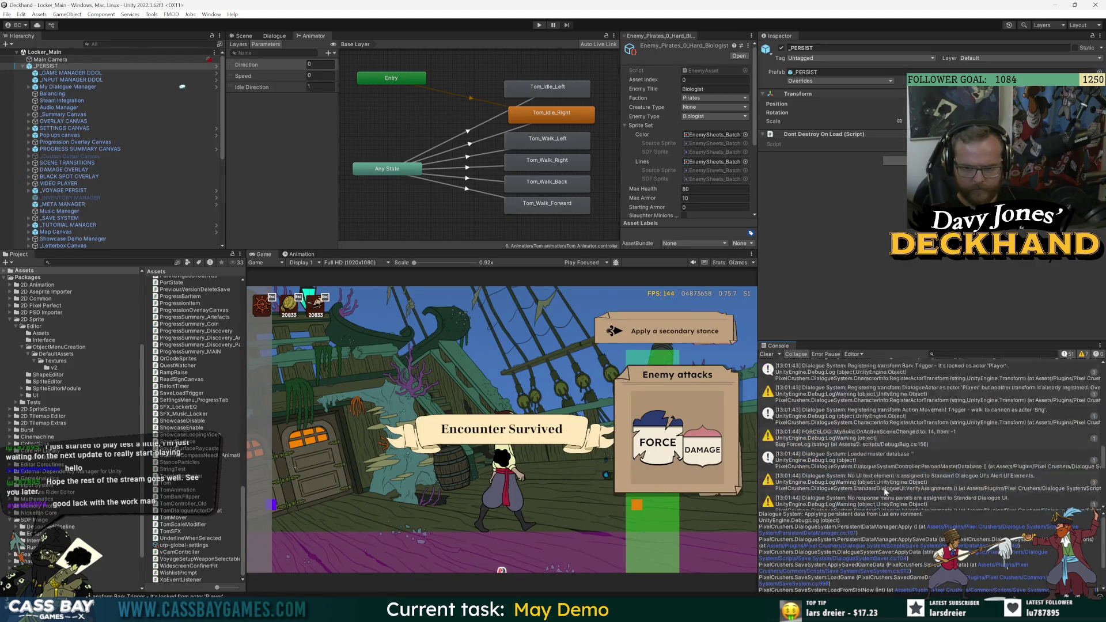
{"action": "scroll", "coordinate": [916, 481], "scroll_direction": "down", "scroll_amount": 4}
{"action": "left_click", "coordinate": [896, 493]}
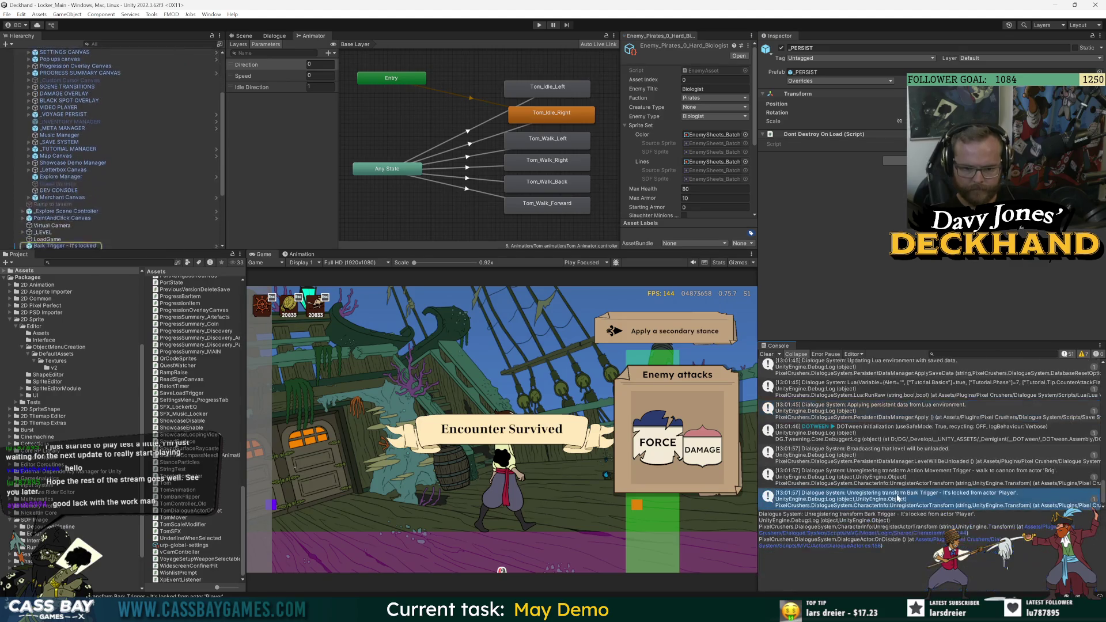
{"action": "left_click", "coordinate": [945, 471]}
{"action": "left_click", "coordinate": [948, 454]}
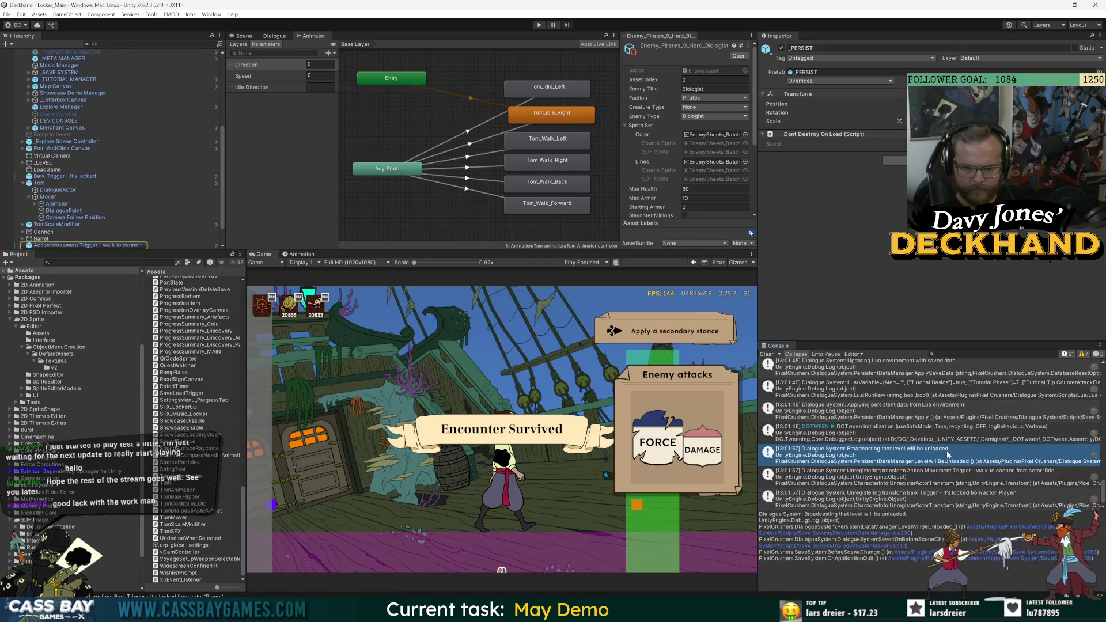
{"action": "left_click", "coordinate": [898, 430]}
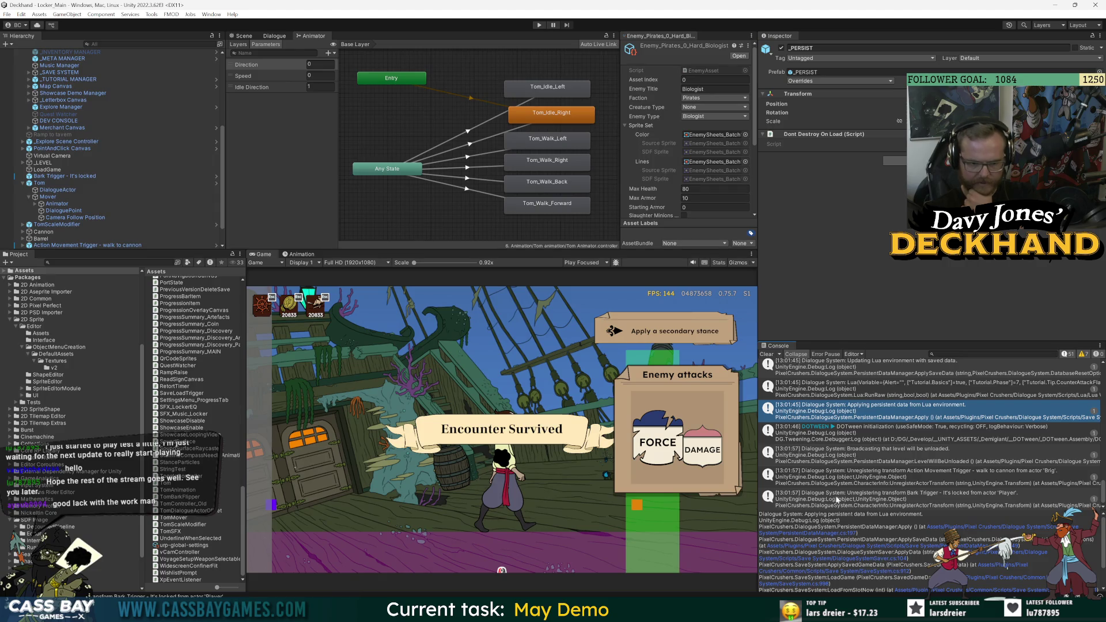
{"action": "left_click_drag", "start_coordinate": [882, 527], "coordinate": [906, 526]}
{"action": "scroll", "coordinate": [875, 547], "scroll_direction": "down", "scroll_amount": 2}
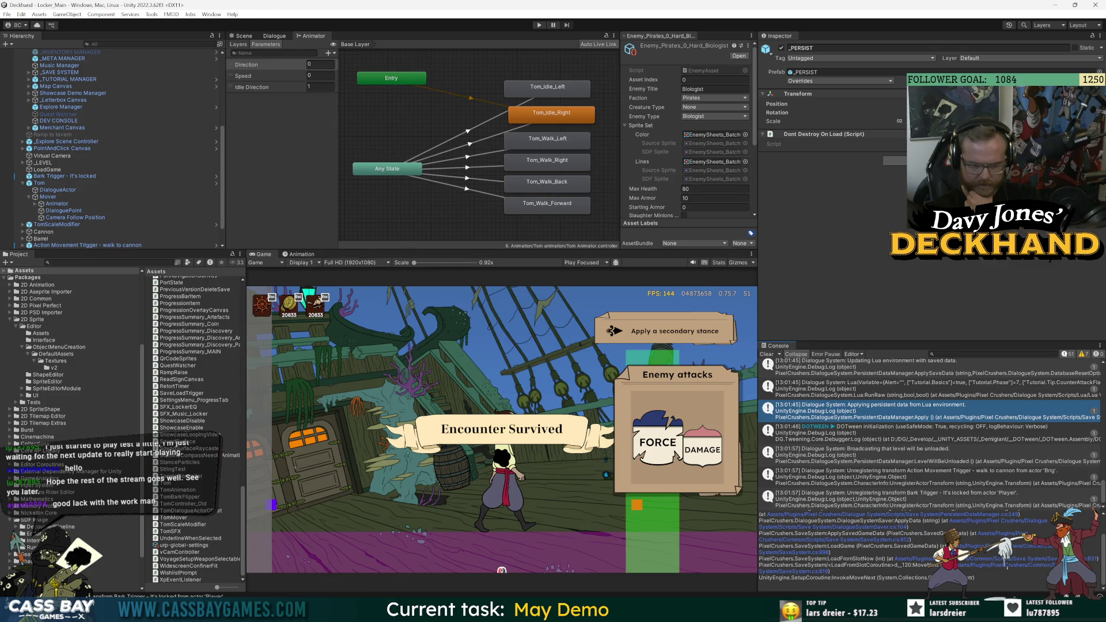
{"action": "scroll", "coordinate": [806, 553], "scroll_direction": "up", "scroll_amount": 2}
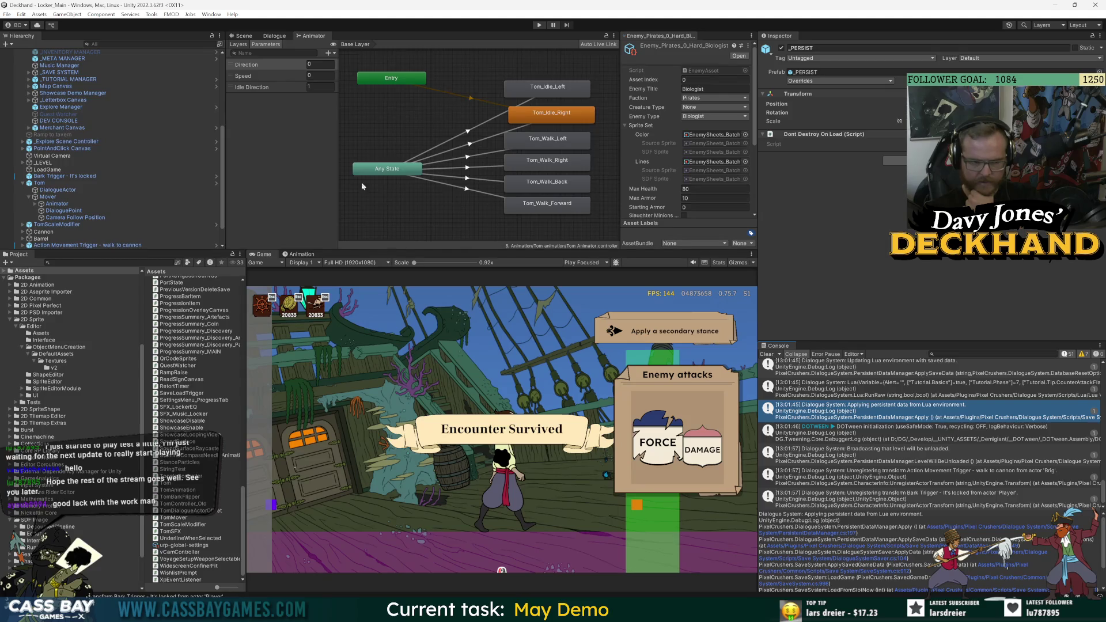
{"action": "scroll", "coordinate": [95, 147], "scroll_direction": "up", "scroll_amount": 5}
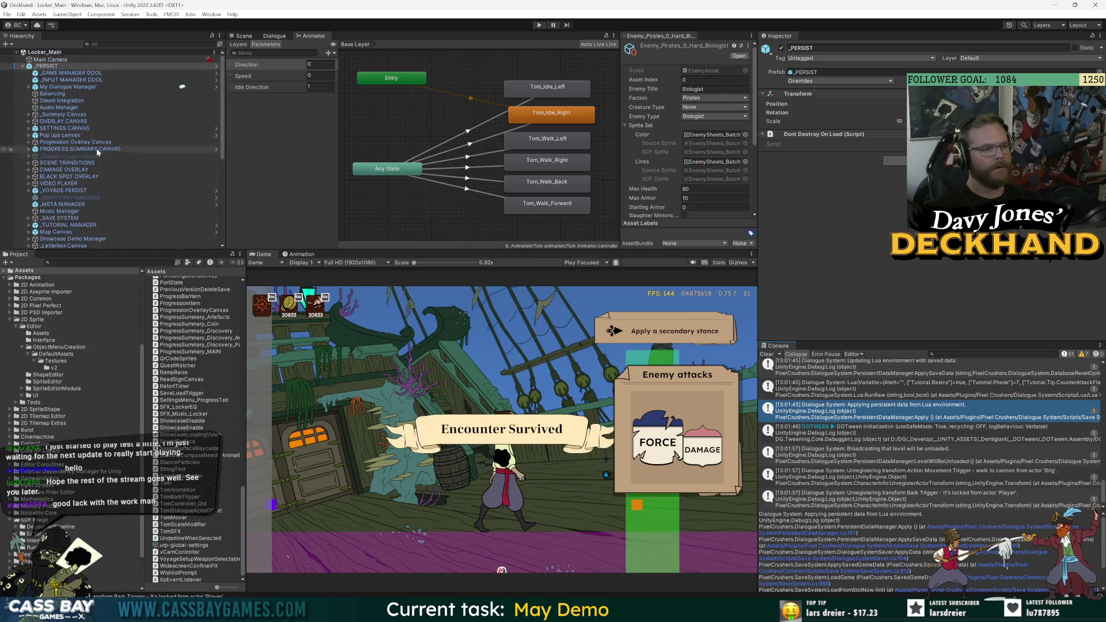
Collapse _PERSIST, select Tom in the Hierarchy, and bring up Tom.cs in Visual Studio.
{"action": "left_click", "coordinate": [23, 67]}
{"action": "left_click", "coordinate": [22, 66]}
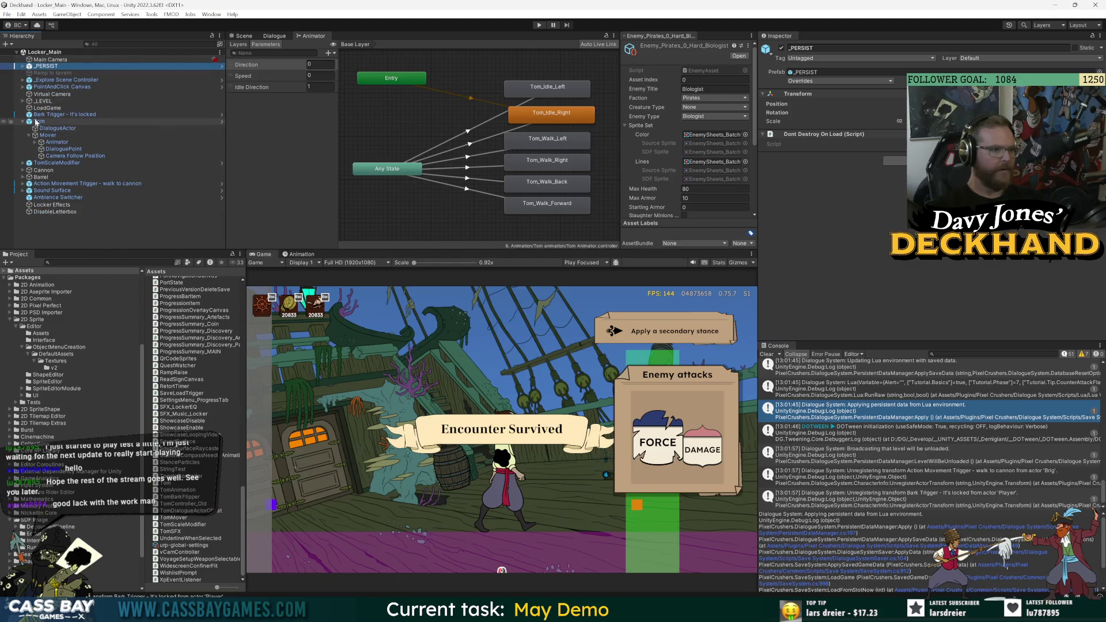
{"action": "left_click", "coordinate": [37, 122]}
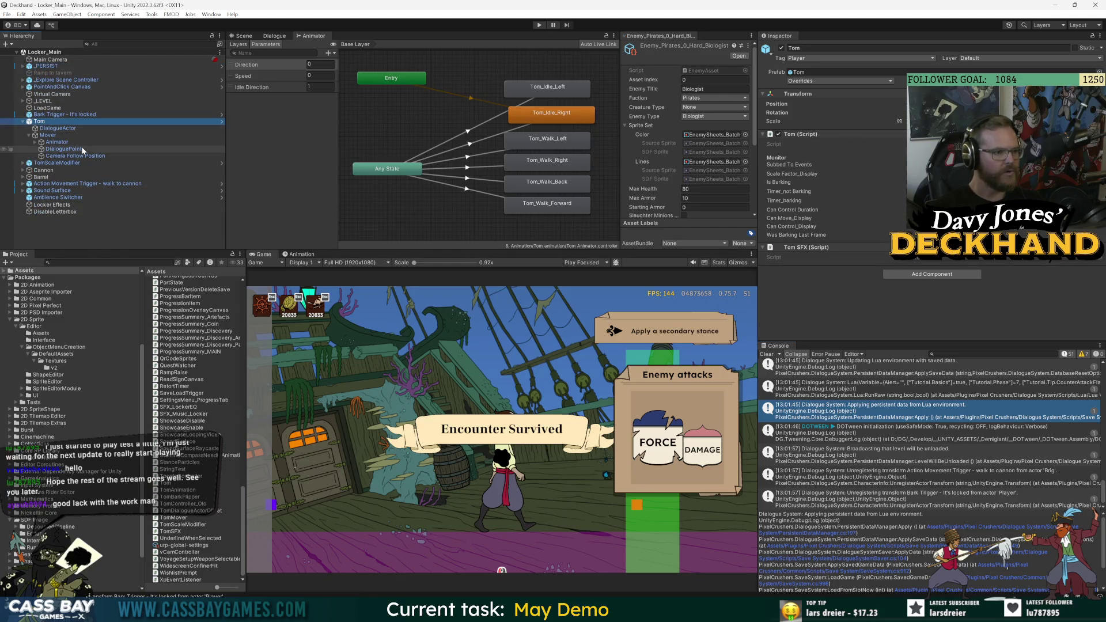
{"action": "left_click", "coordinate": [29, 135]}
{"action": "key", "text": "alt+Tab"}
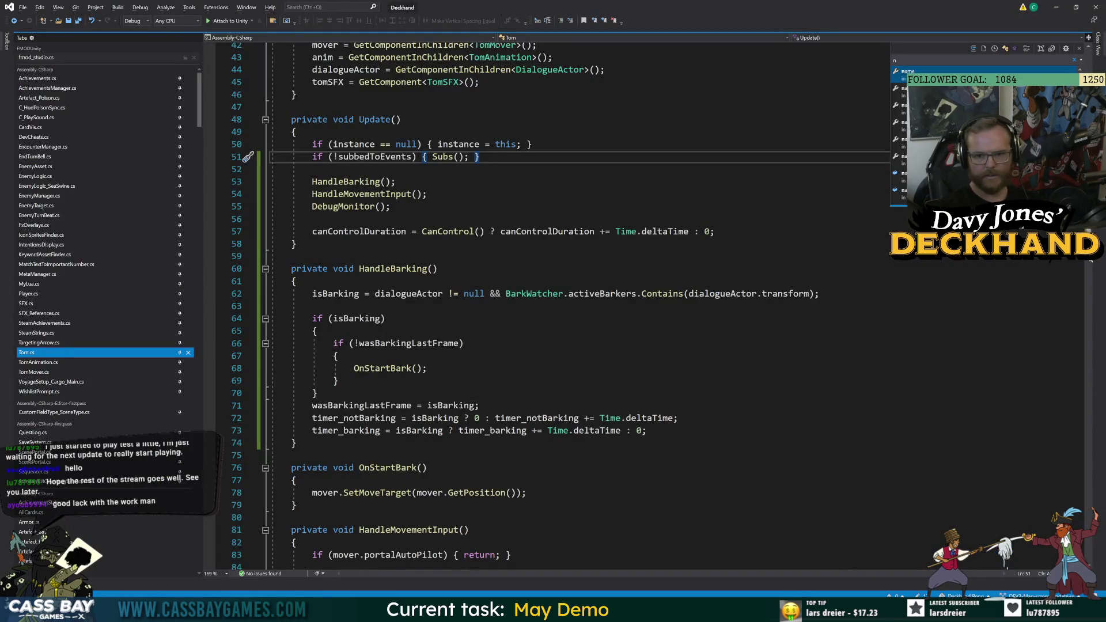
Add 'public bool hasLoadedSaveData = false;' after the canControl_Display field in Tom.cs.
{"action": "scroll", "coordinate": [571, 337], "scroll_direction": "up", "scroll_amount": 14}
{"action": "left_click", "coordinate": [458, 396]}
{"action": "type", "text": "'"}
{"action": "key", "text": "Return"}
{"action": "type", "text": "pu"}
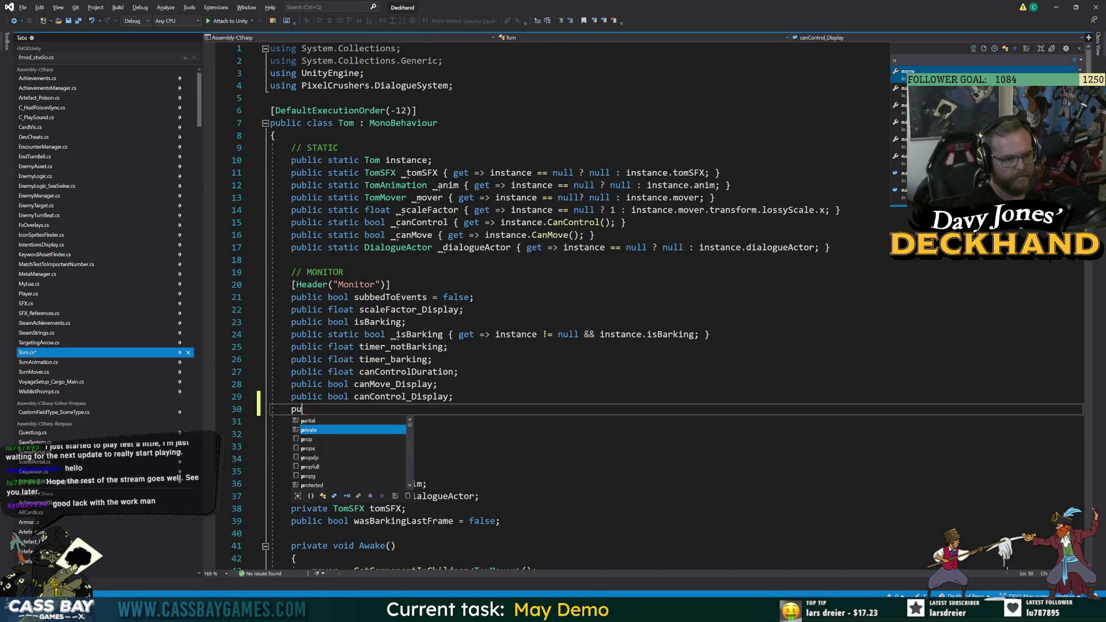
{"action": "type", "text": "blic bool hasLoade"}
{"action": "key", "text": "BackSpace"}
{"action": "key", "text": "BackSpace"}
{"action": "key", "text": "BackSpace"}
{"action": "type", "text": "LoadedSaveData"}
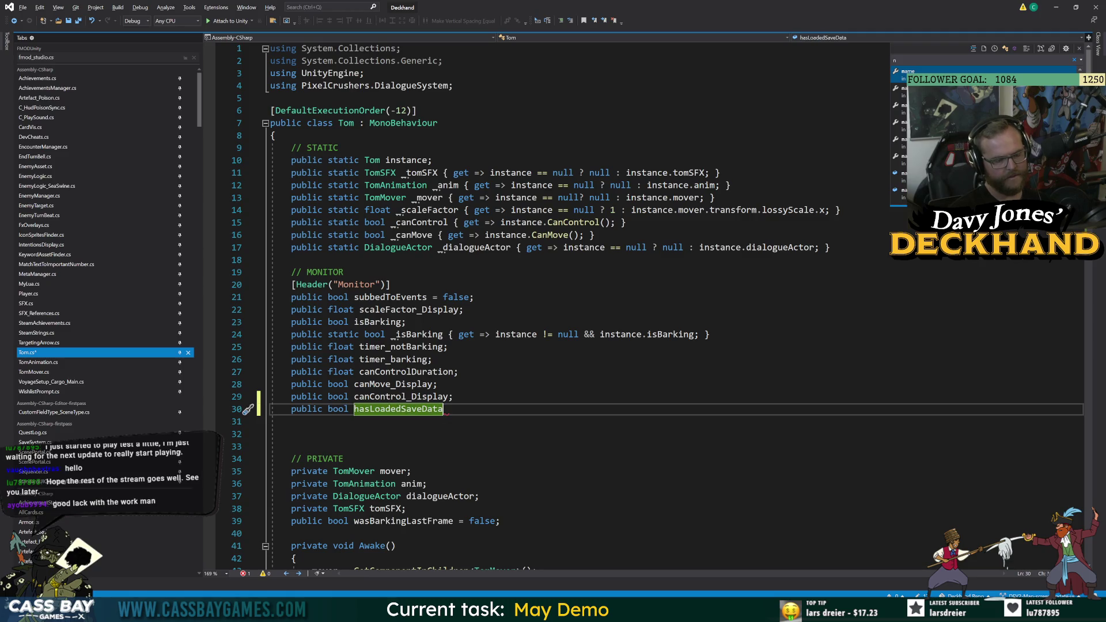
{"action": "type", "text": "= false;"}
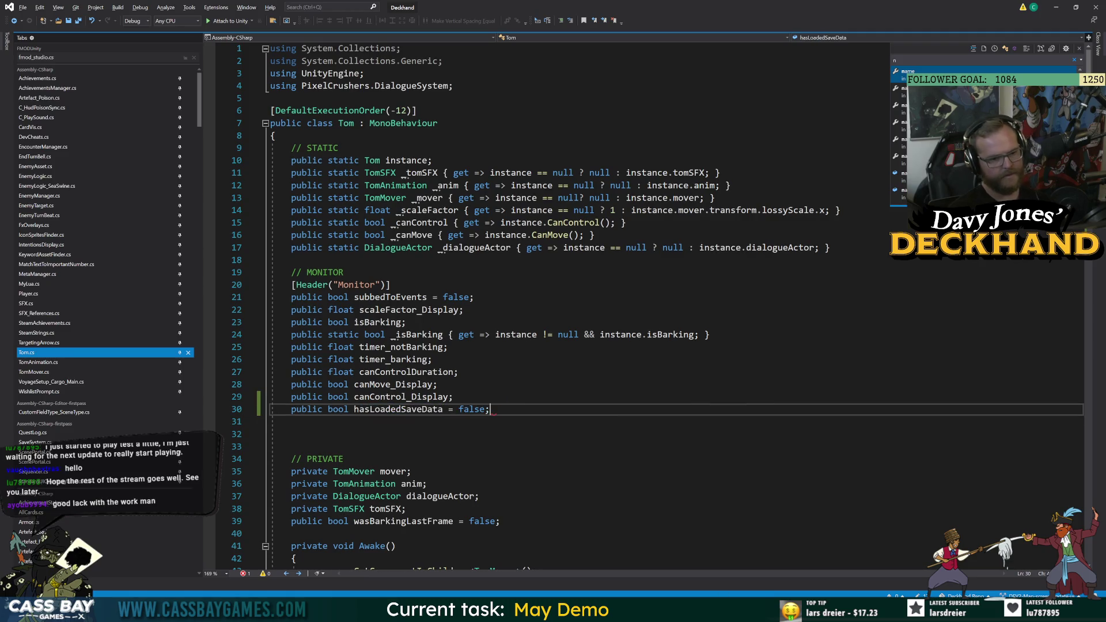
{"action": "key", "text": "alt+Tab"}
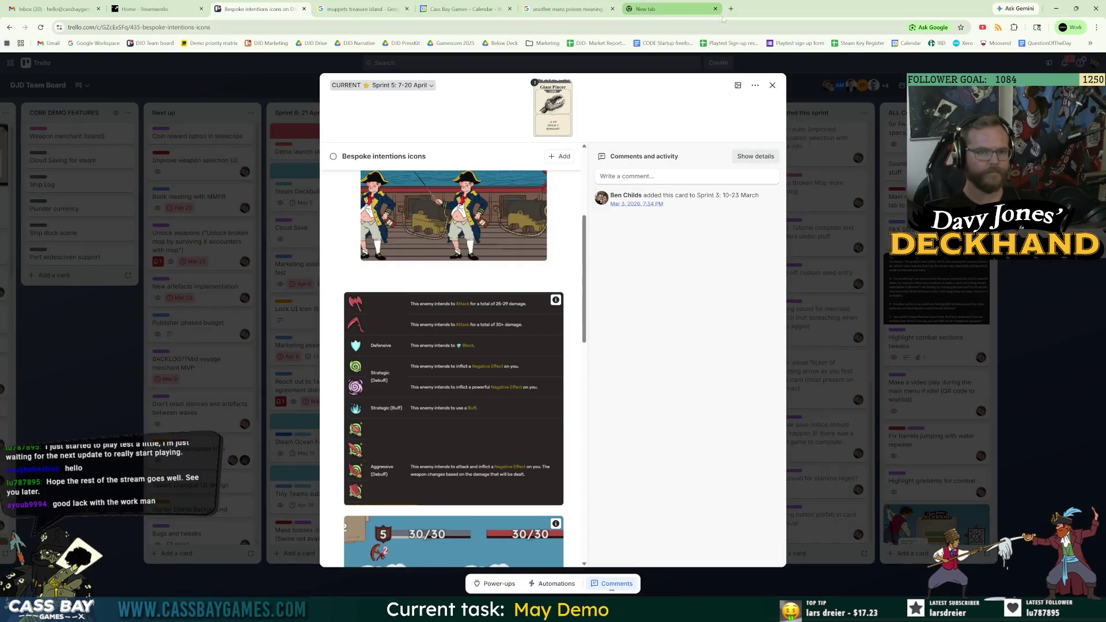
Search Google in a new tab for 'pixel crushers check if load is loading'.
{"action": "left_click", "coordinate": [672, 12]}
{"action": "type", "text": "pixel cr"}
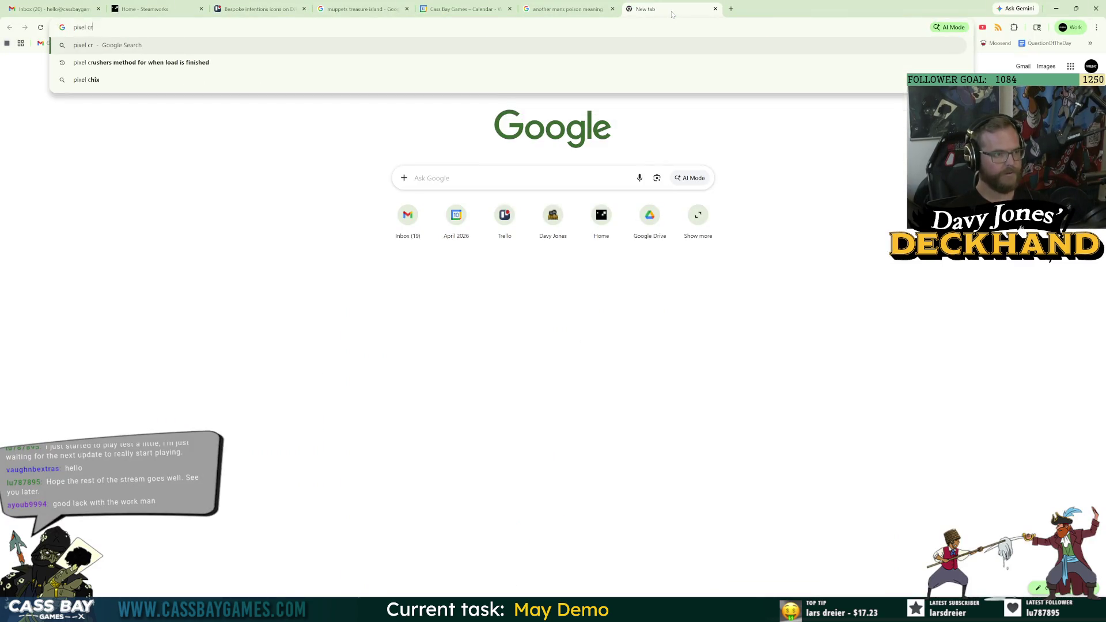
{"action": "type", "text": "ushers check"}
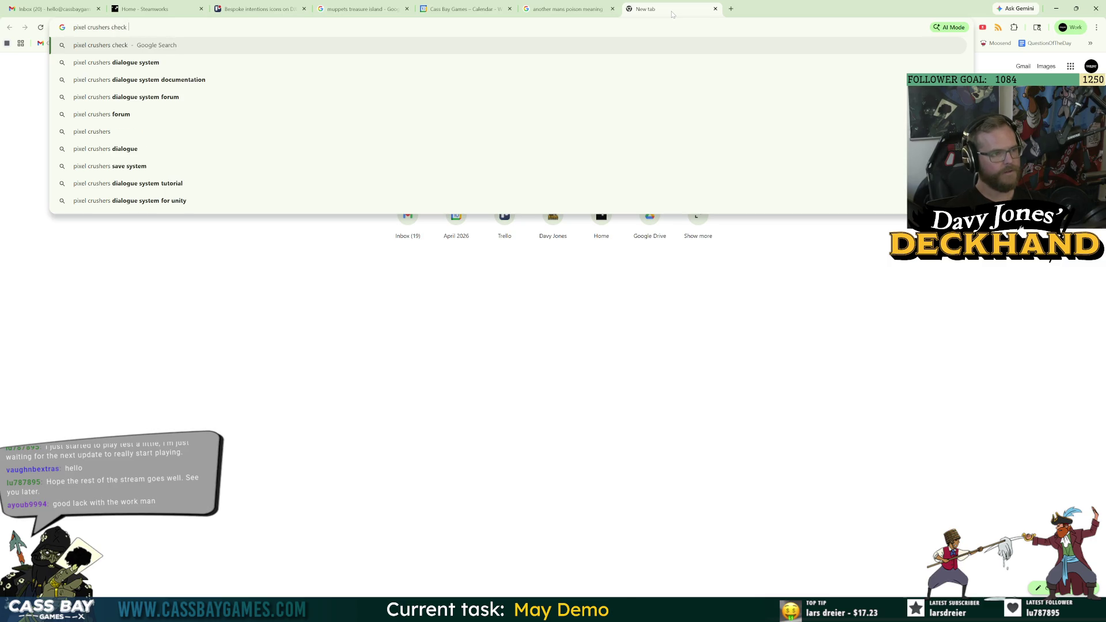
{"action": "type", "text": " if load is "}
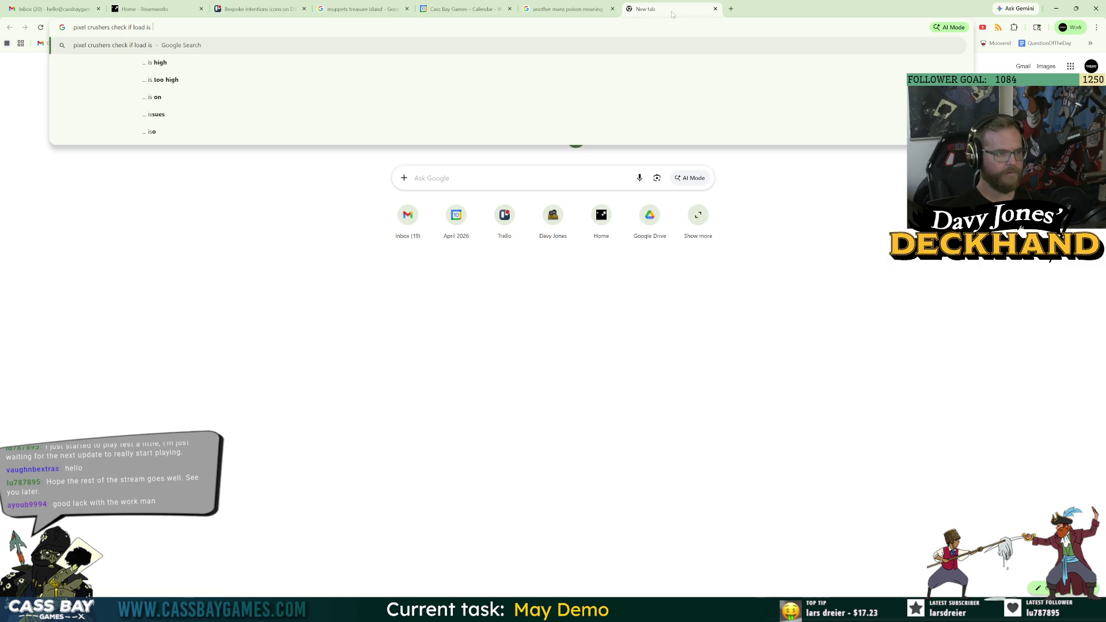
{"action": "type", "text": "loading"}
{"action": "key", "text": "Return"}
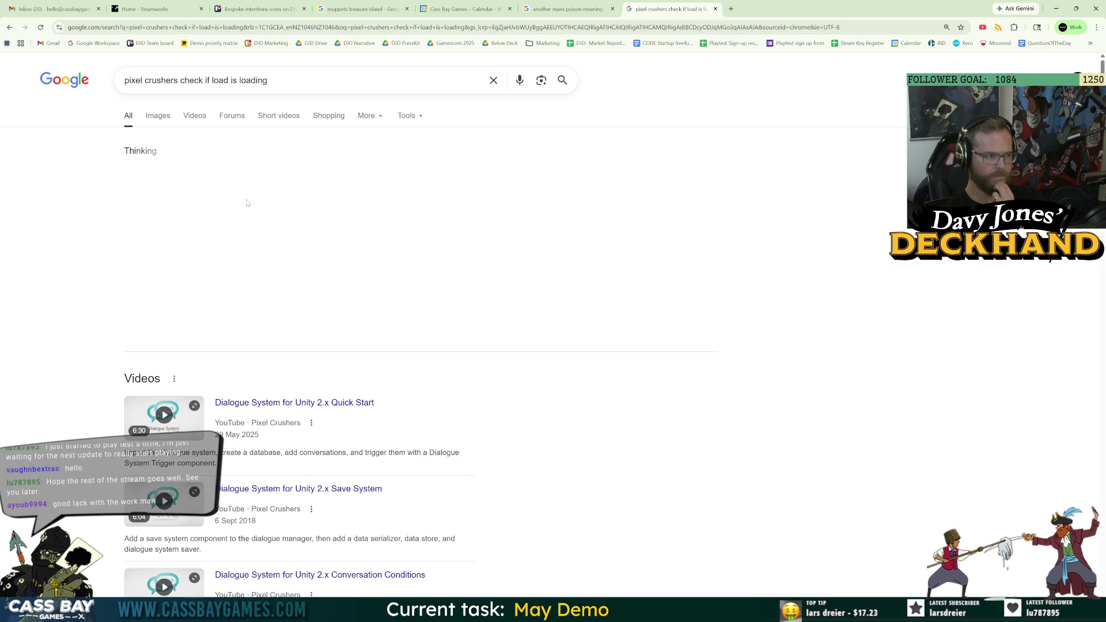
Expand the AI Overview, highlight SaveSystem.isLoading, and go back to Tom.cs in Visual Studio.
{"action": "left_click", "coordinate": [273, 327]}
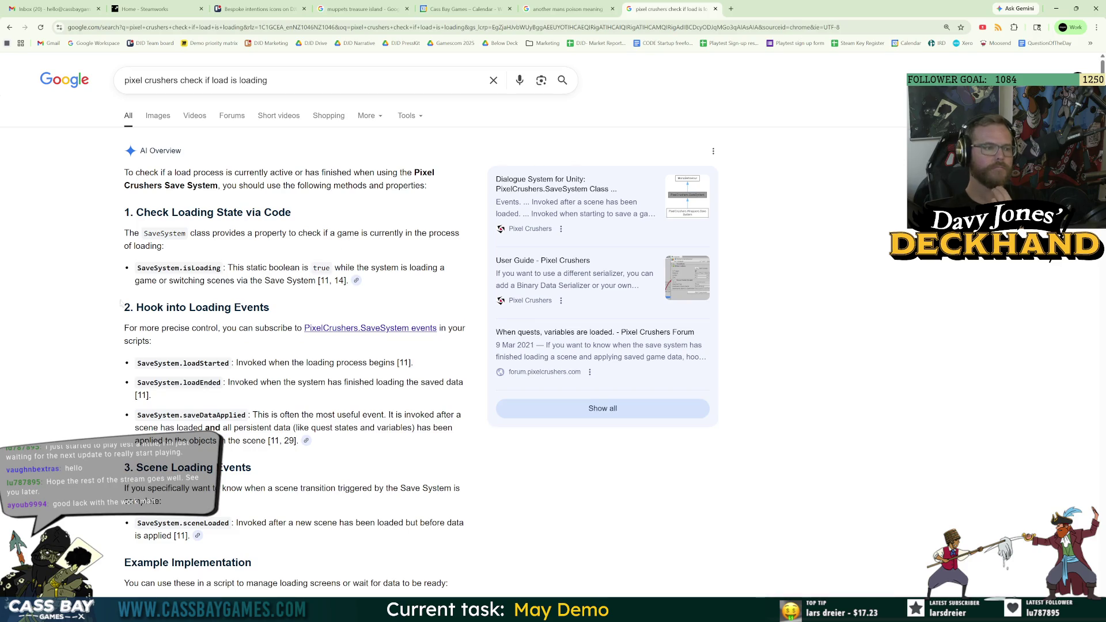
{"action": "left_click_drag", "start_coordinate": [221, 268], "coordinate": [132, 272]}
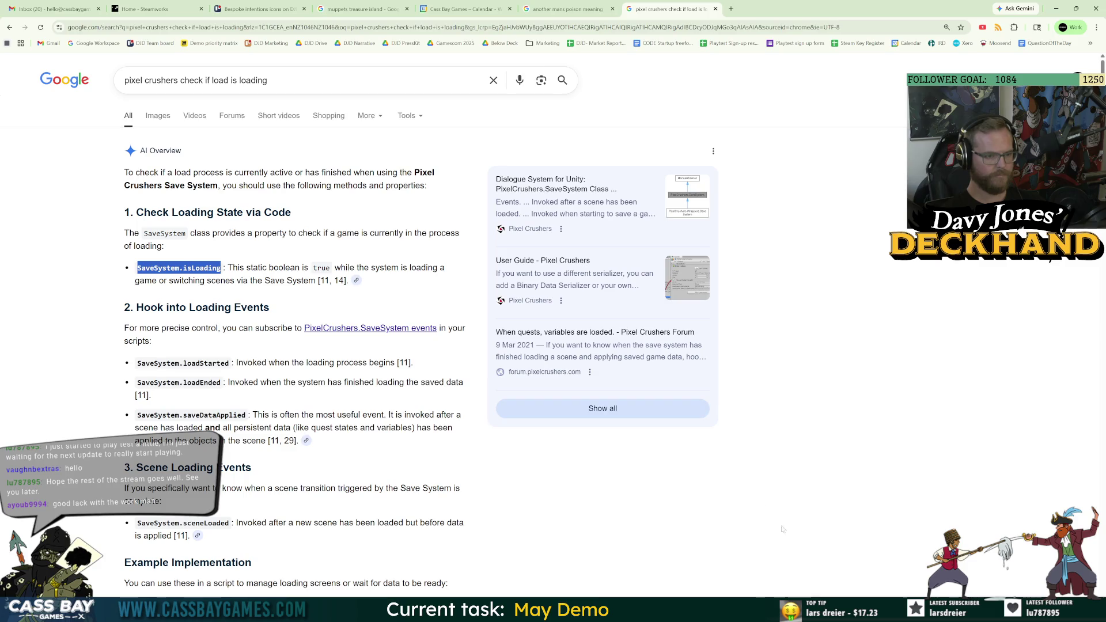
{"action": "left_click", "coordinate": [755, 562]}
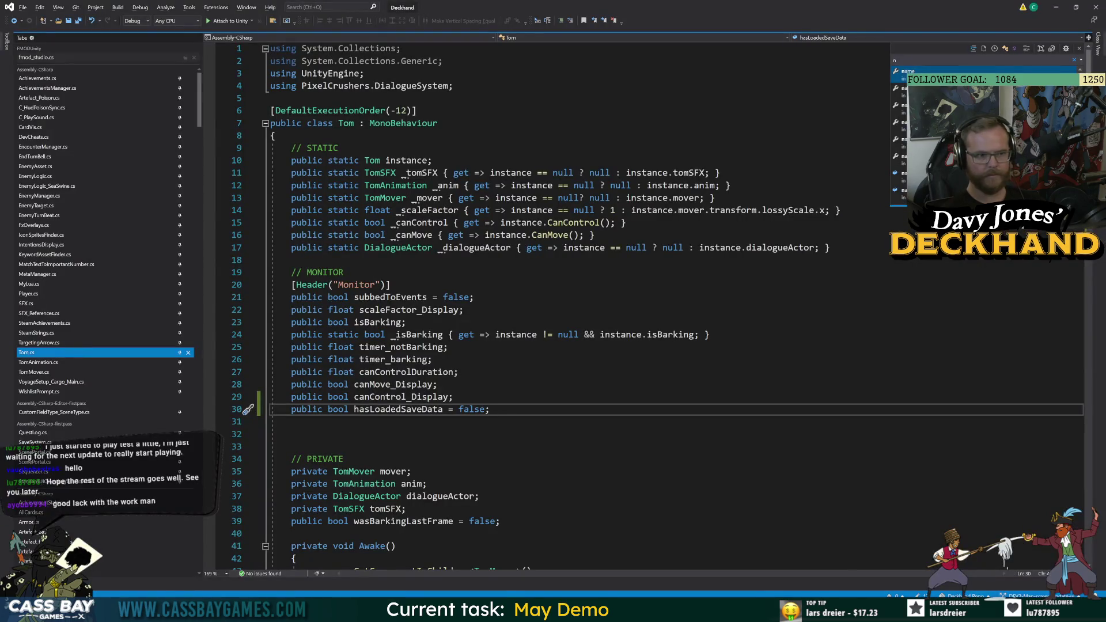